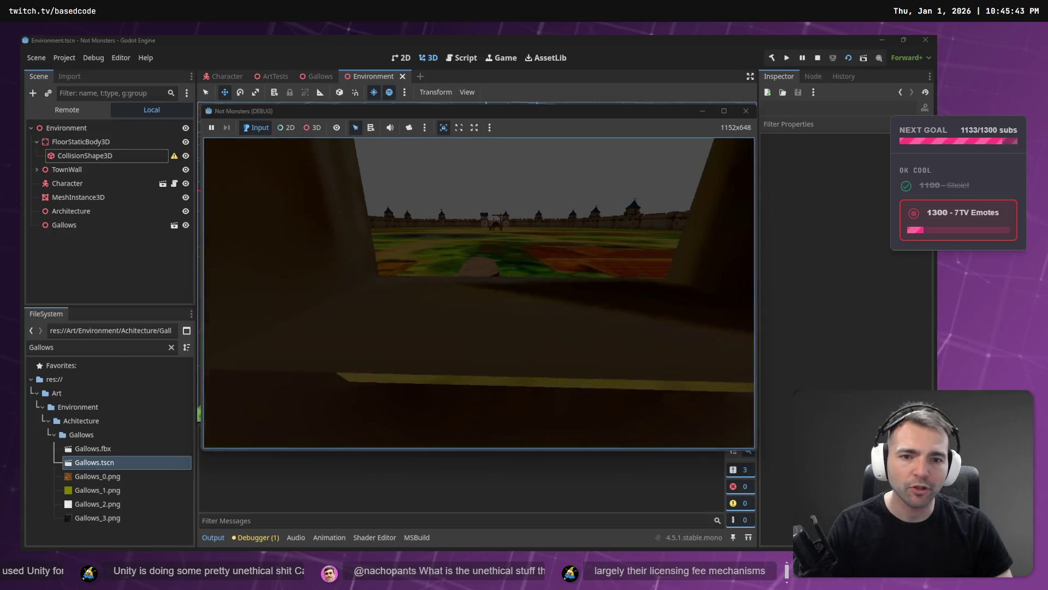
key(w)
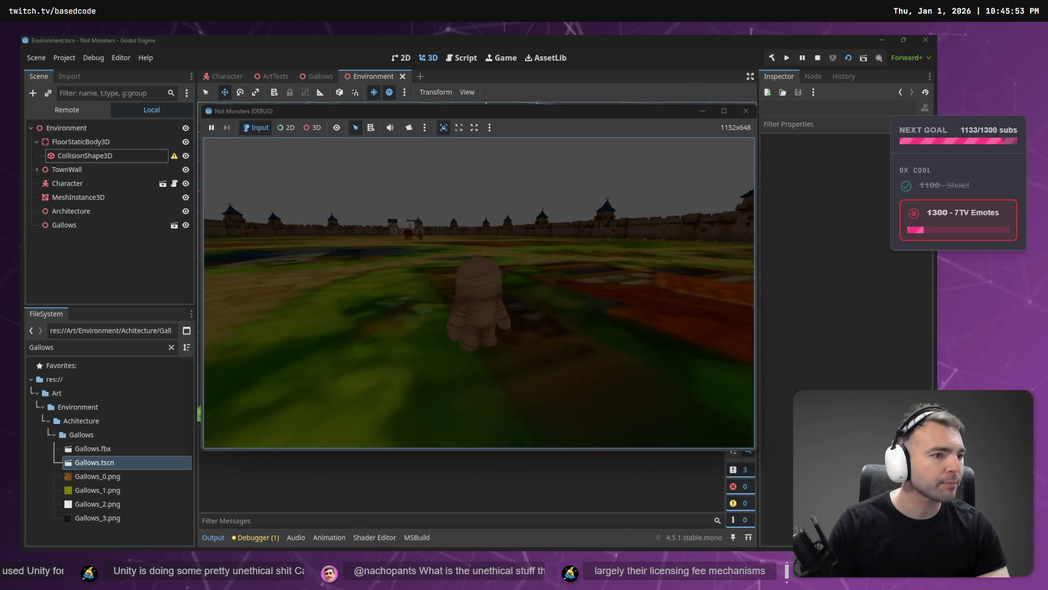
- Walk the mummy toward the far wall, then stop the running game with F8
key(F8)
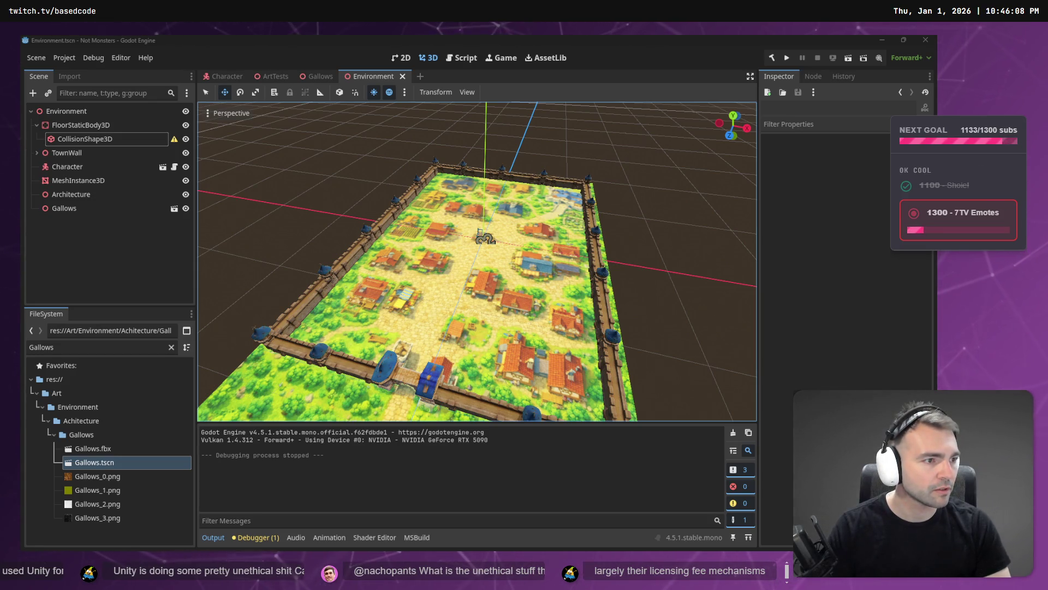
- Bring up the Time-time.net stopwatch and relaunch the game with F5, rebuilding the .NET project
key(alt+Tab)
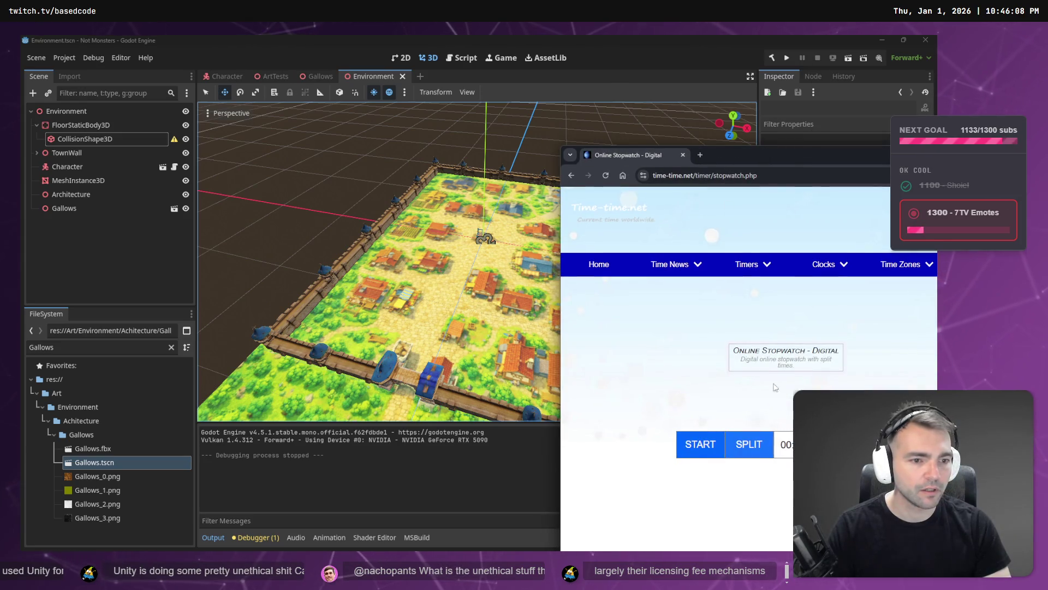
key(alt+Tab)
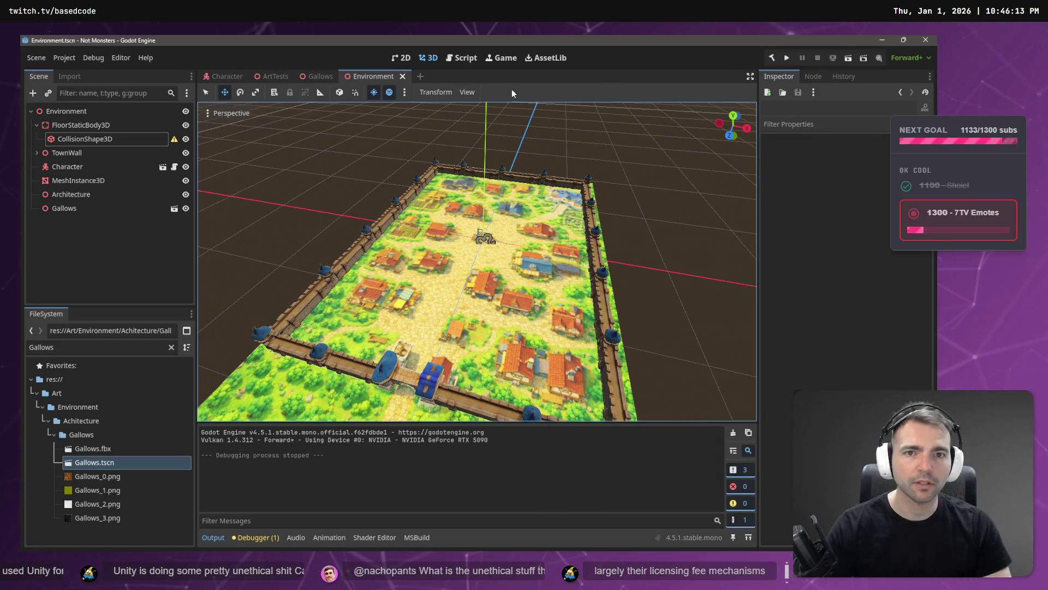
key(F5)
key(alt+Tab)
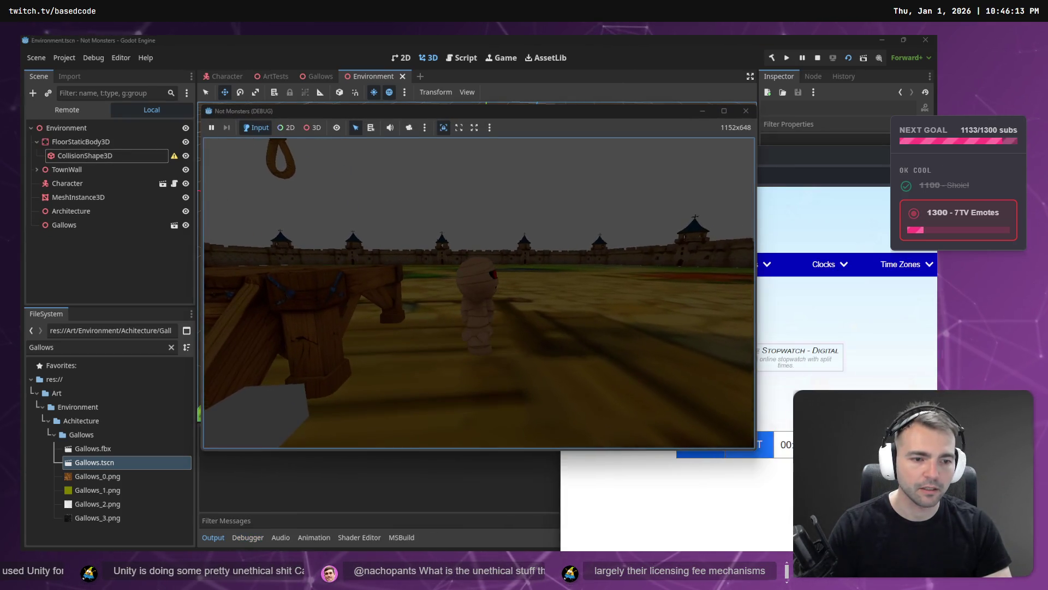
key(alt+Tab)
- Start the stopwatch and run the mummy over the grass and wooden ramp to the town wall
click(700, 444)
key(alt+Tab)
key(w)
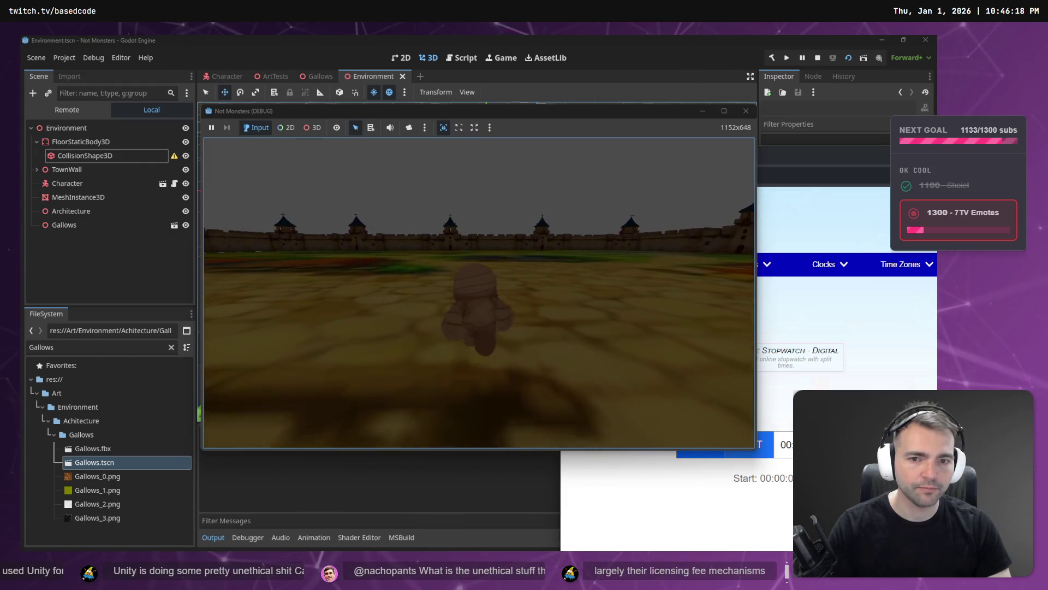
key(w)
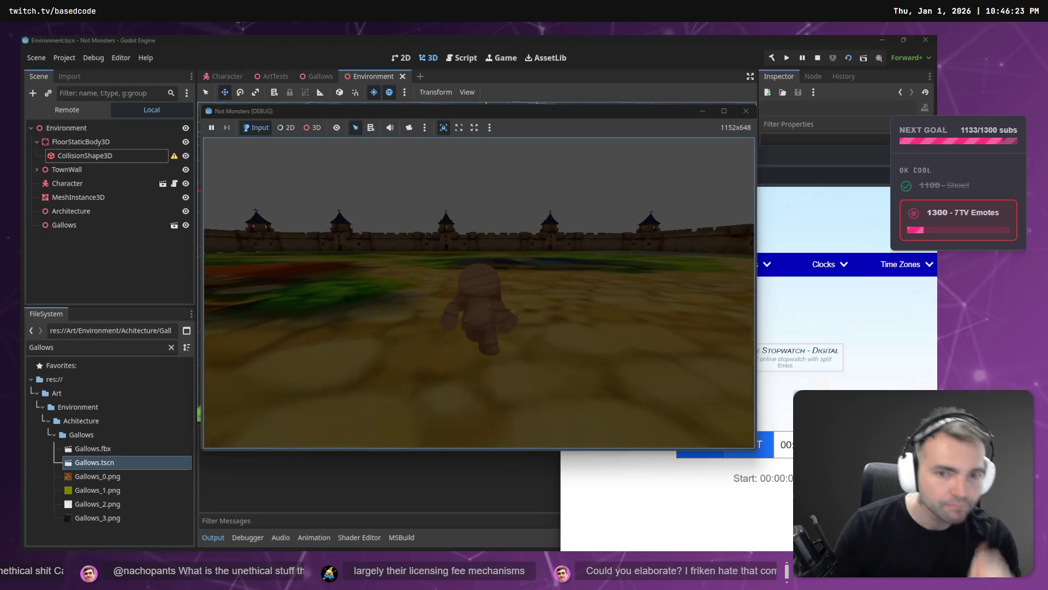
key(w)
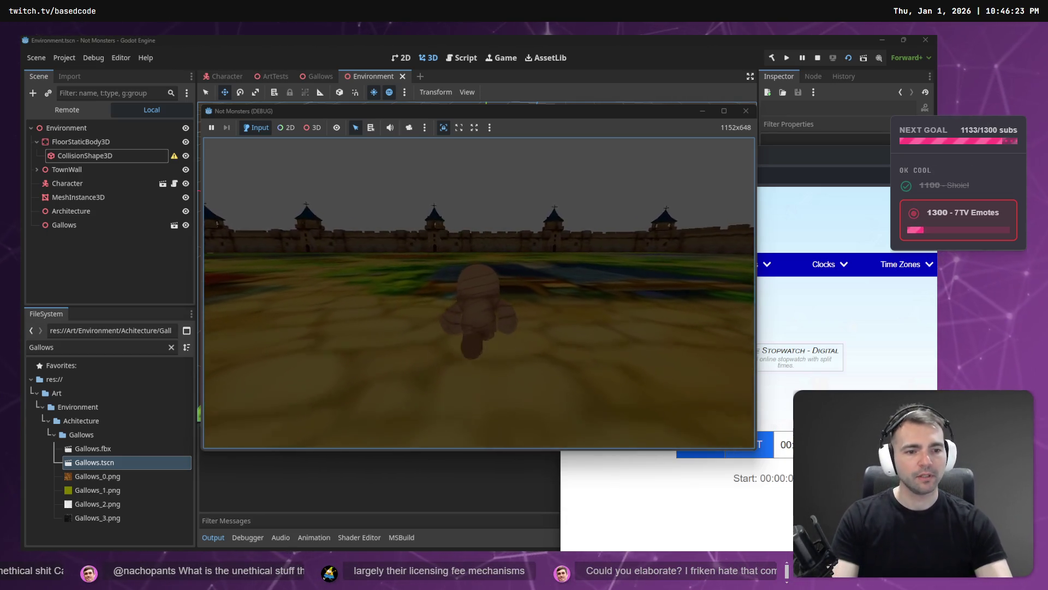
key(w)
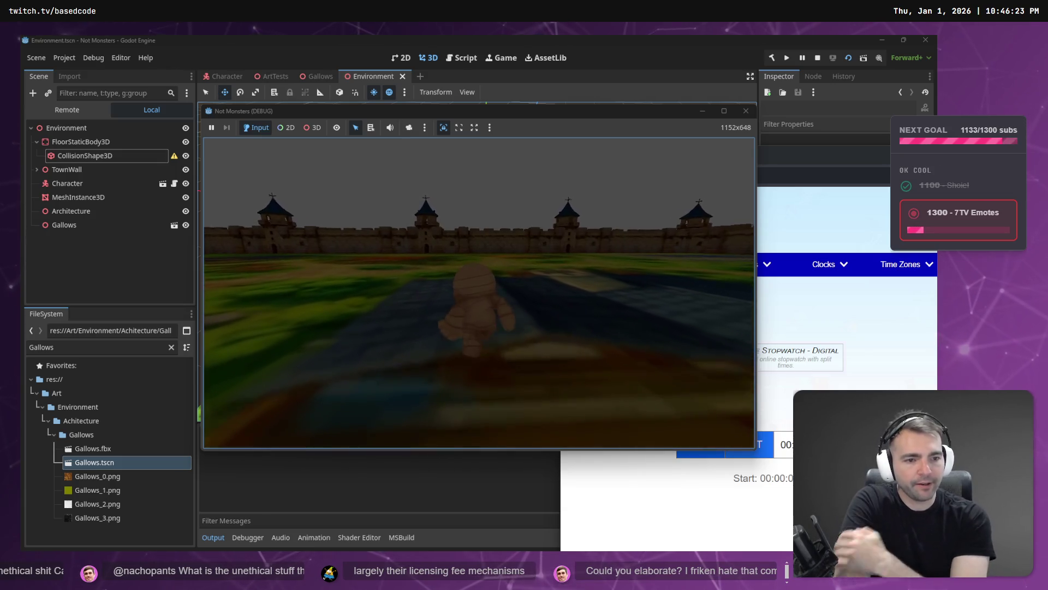
key(w)
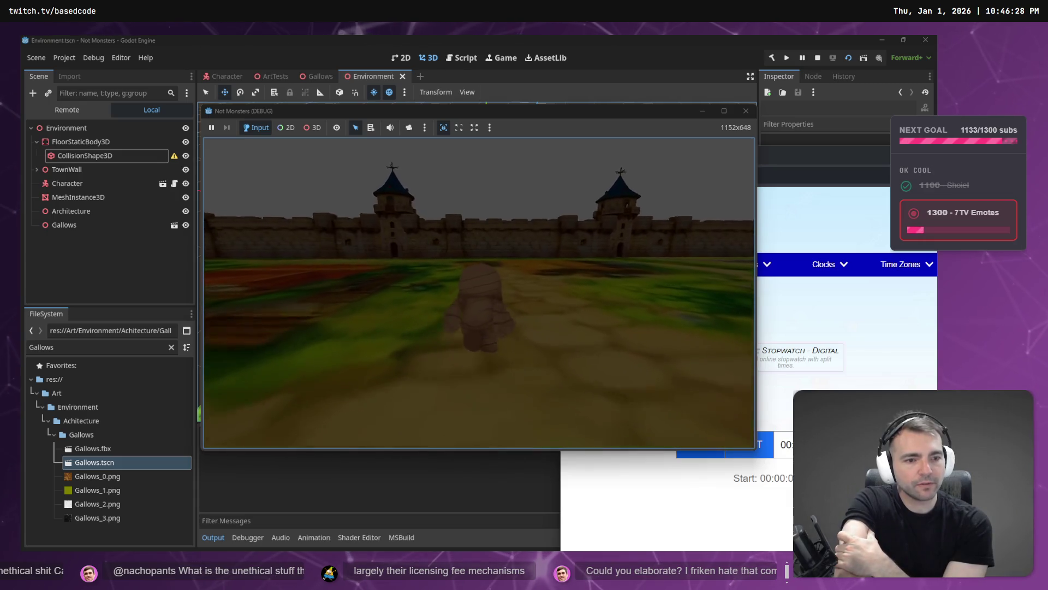
key(w)
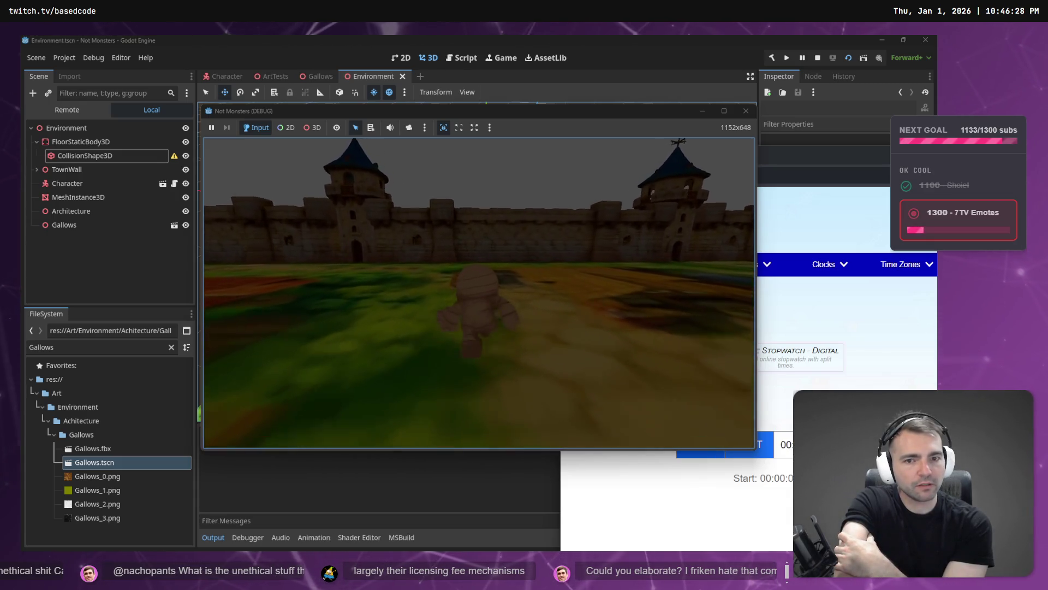
key(w)
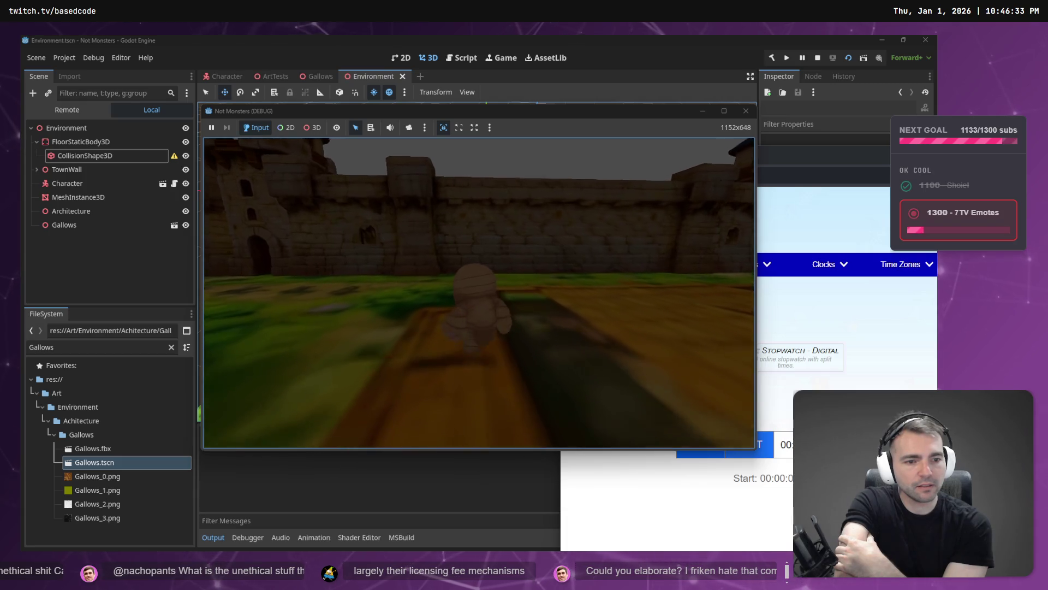
key(w)
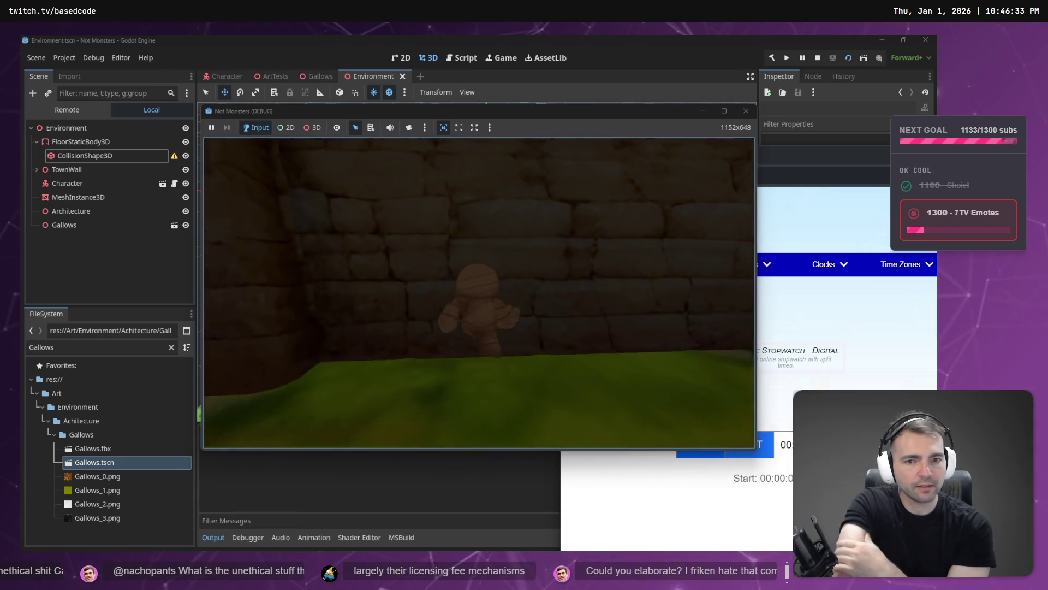
key(a)
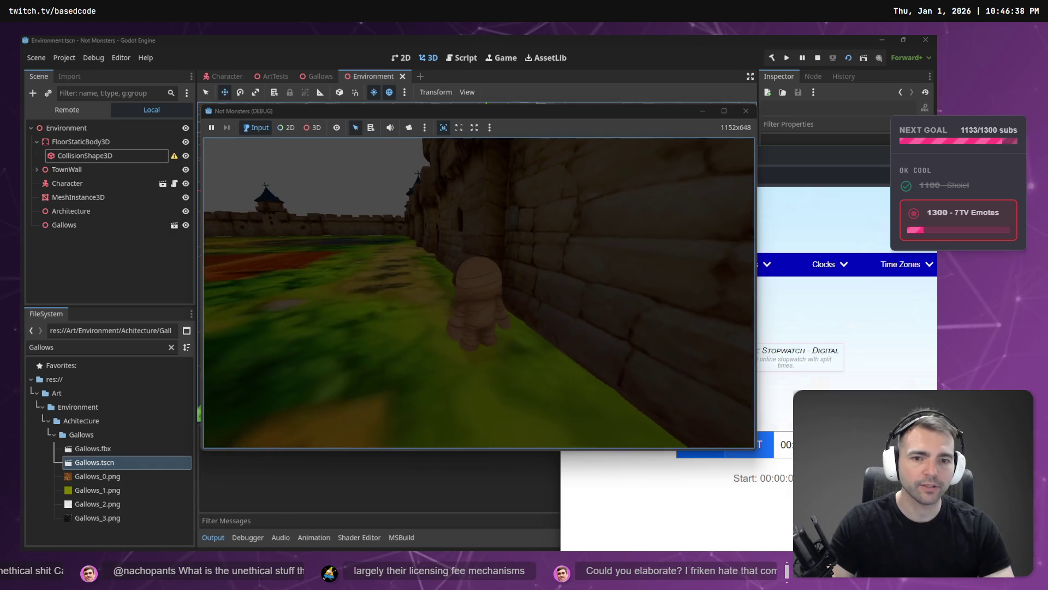
key(w)
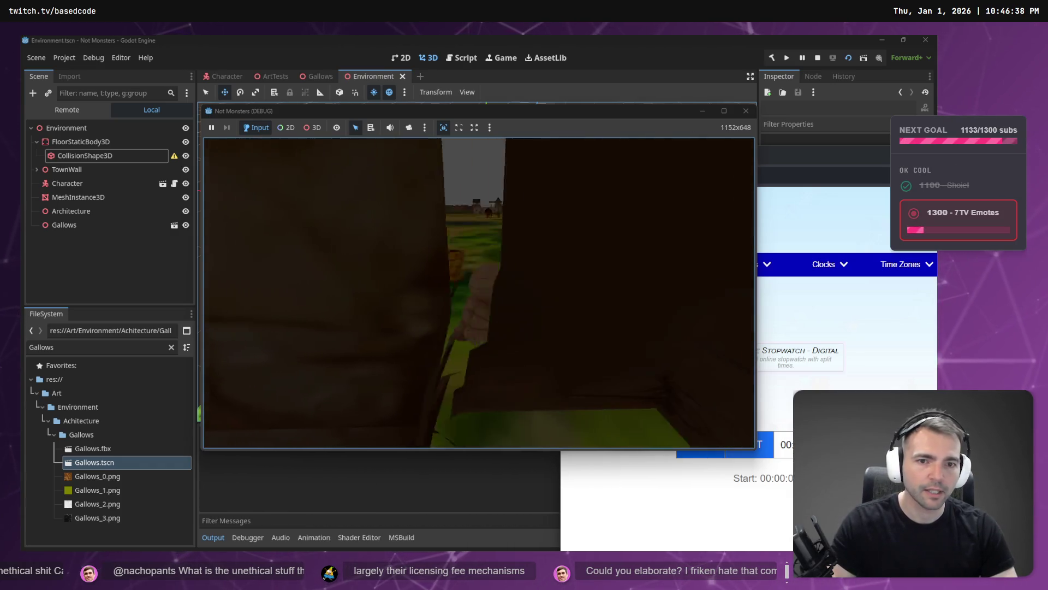
key(w)
key(s)
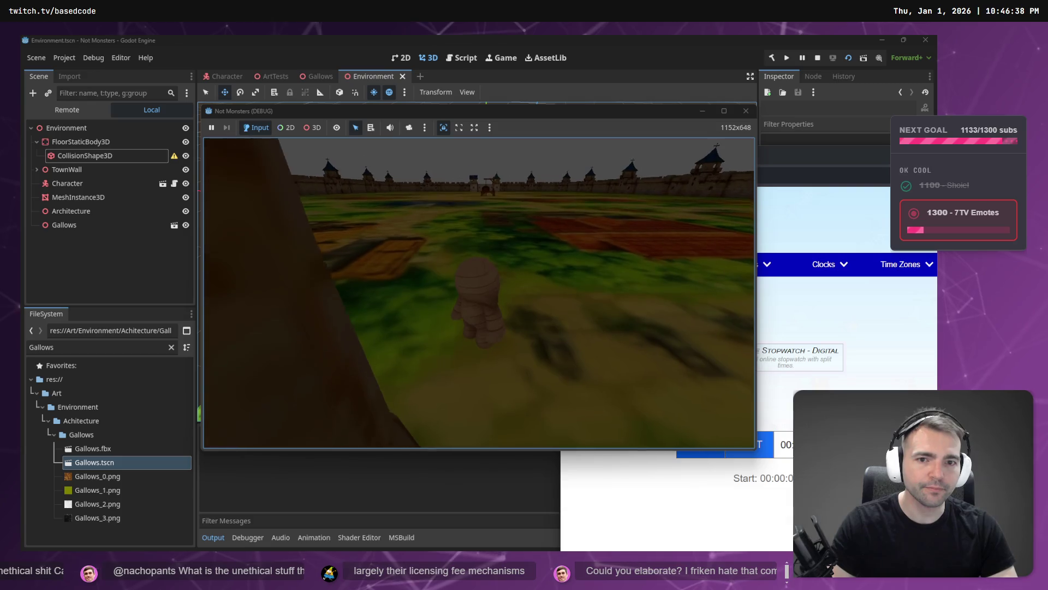
key(w)
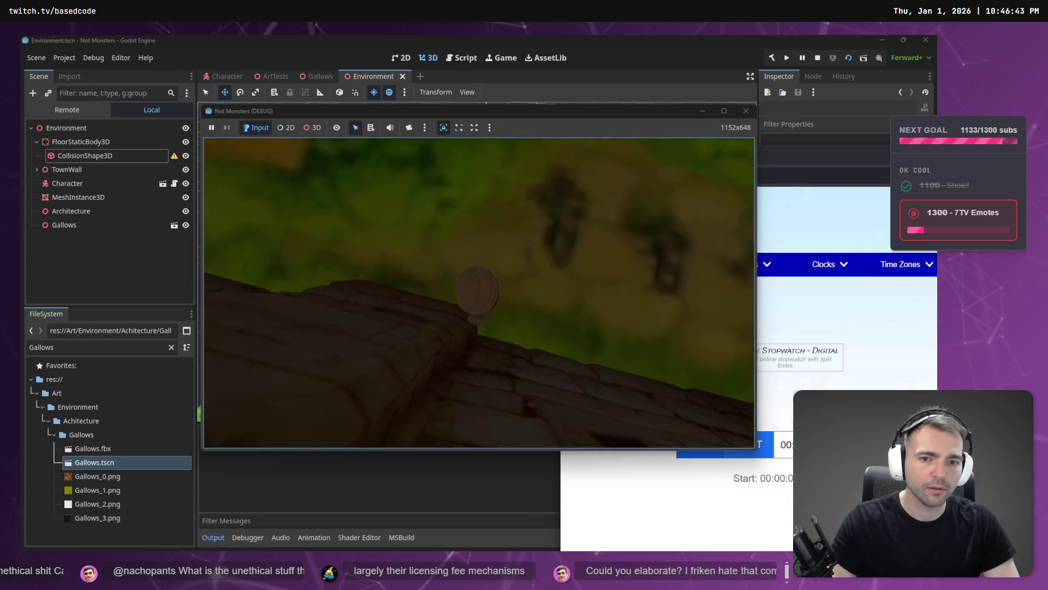
- Record a split time, then reset and restart the stopwatch before returning to the game
key(alt+Tab)
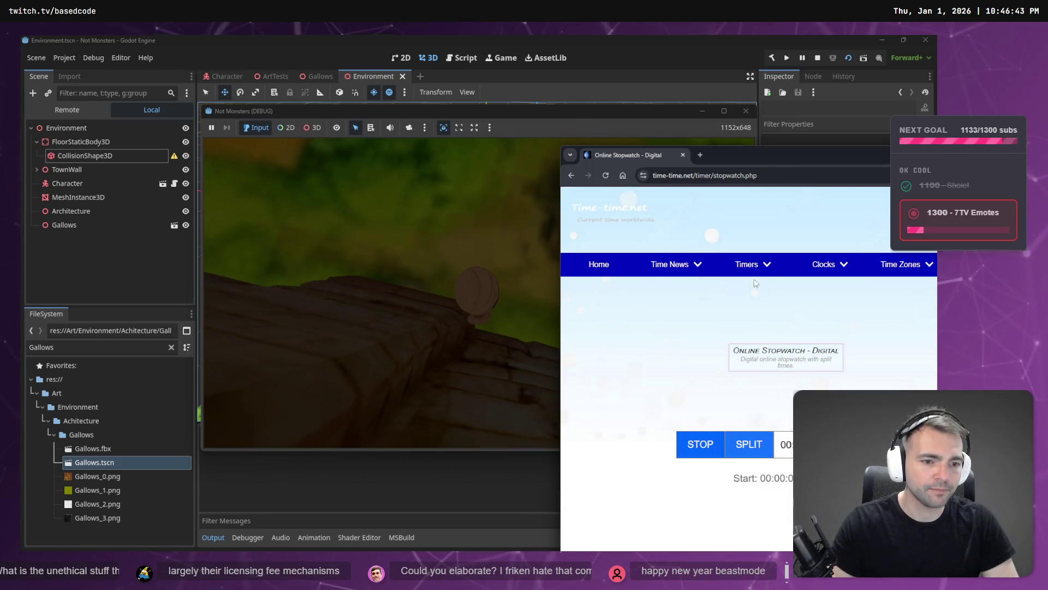
click(745, 445)
key(alt+Tab)
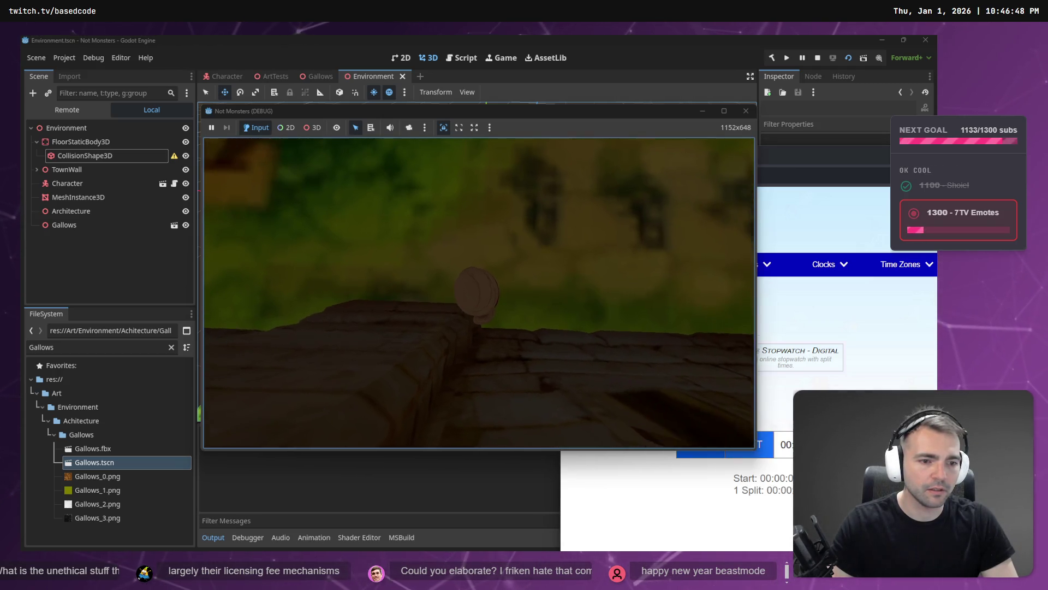
key(alt+Tab)
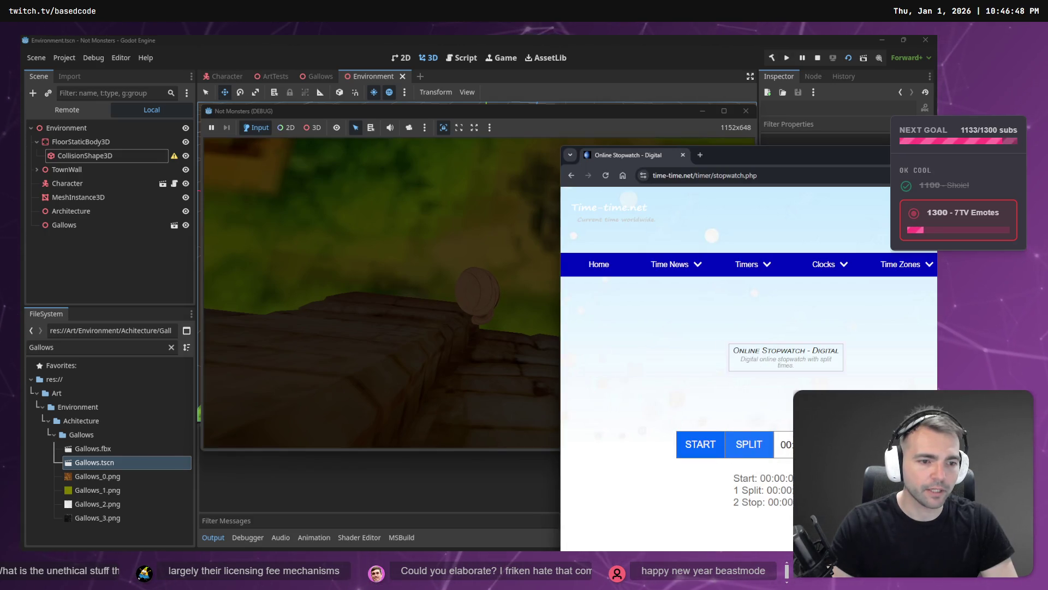
click(782, 451)
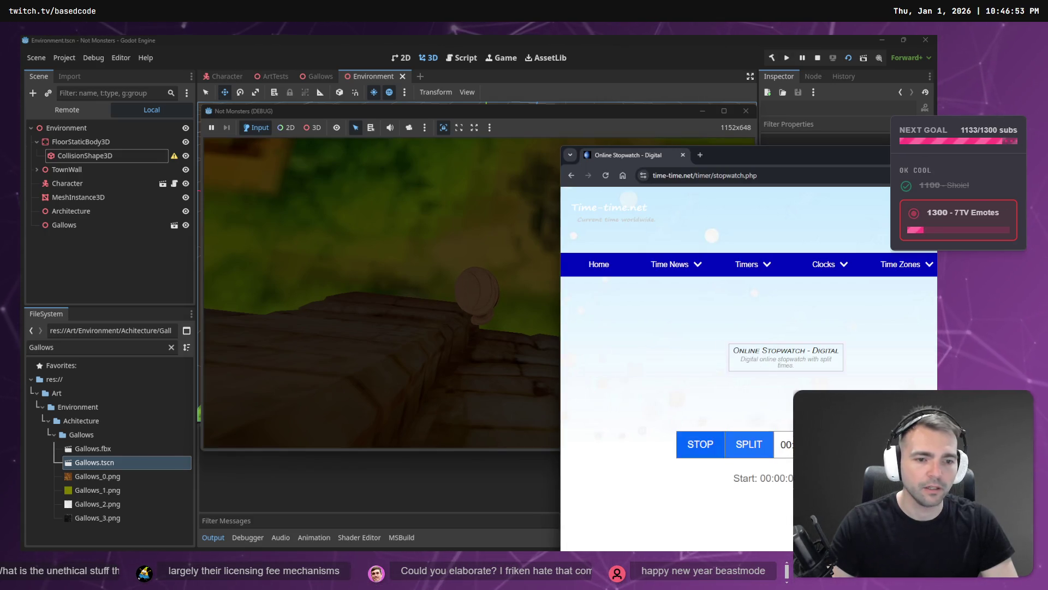
key(alt+Tab)
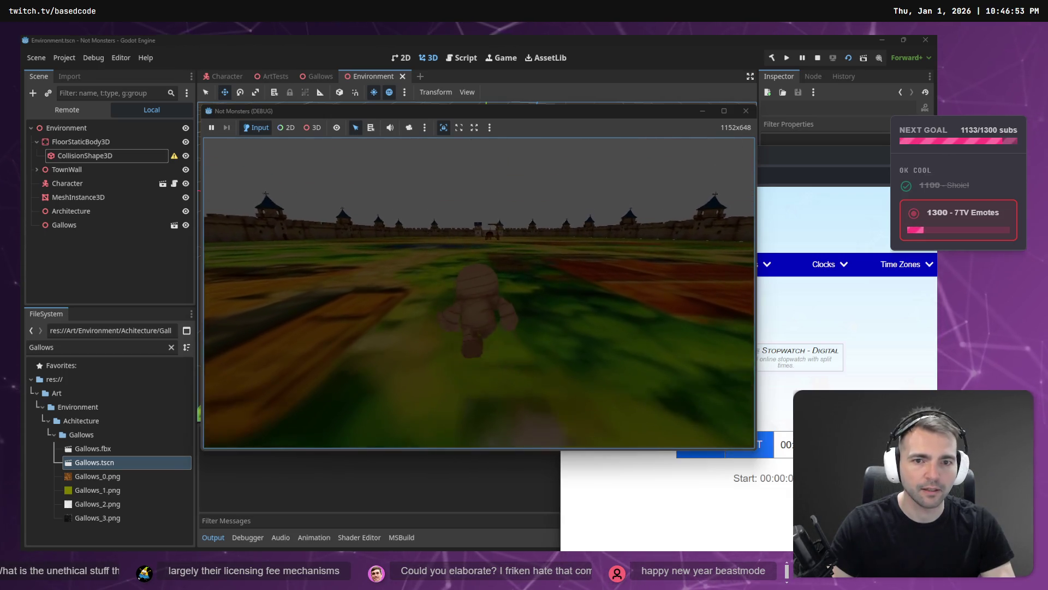
- Run the mummy past the gallows up to the castle gate and wall tower
key(w)
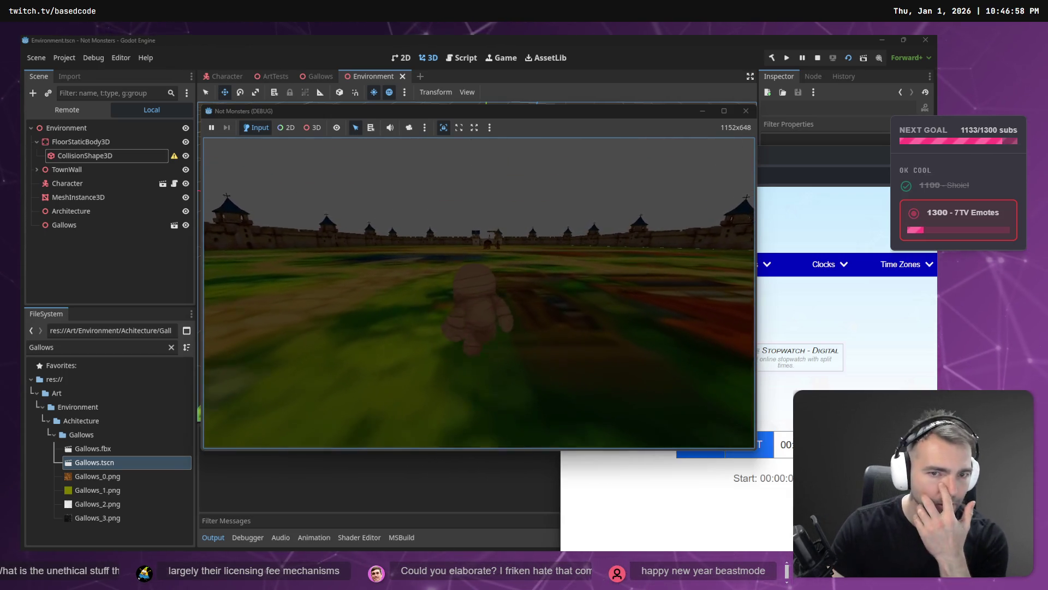
key(w)
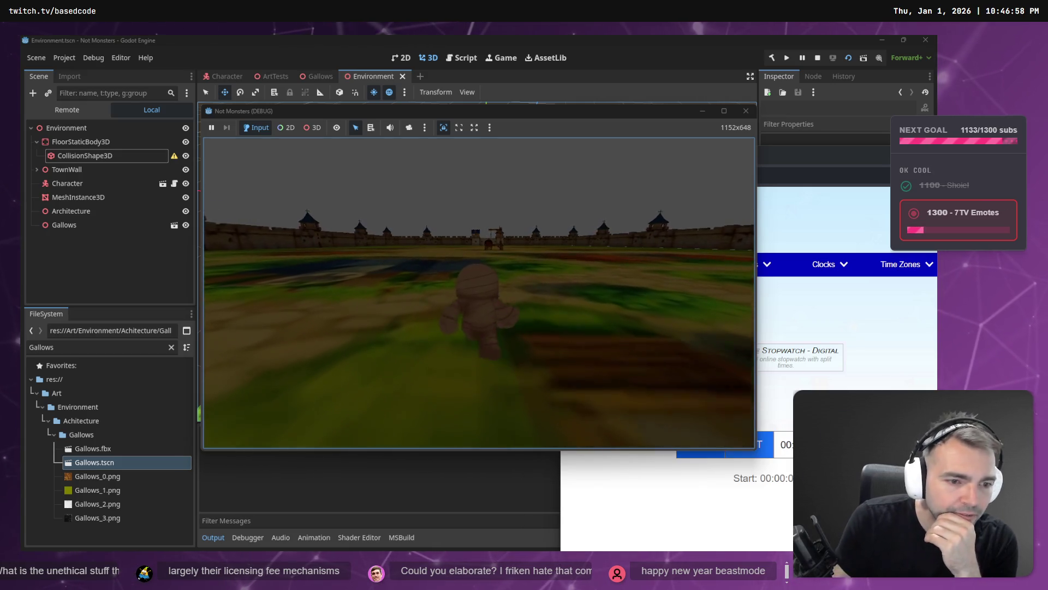
key(w)
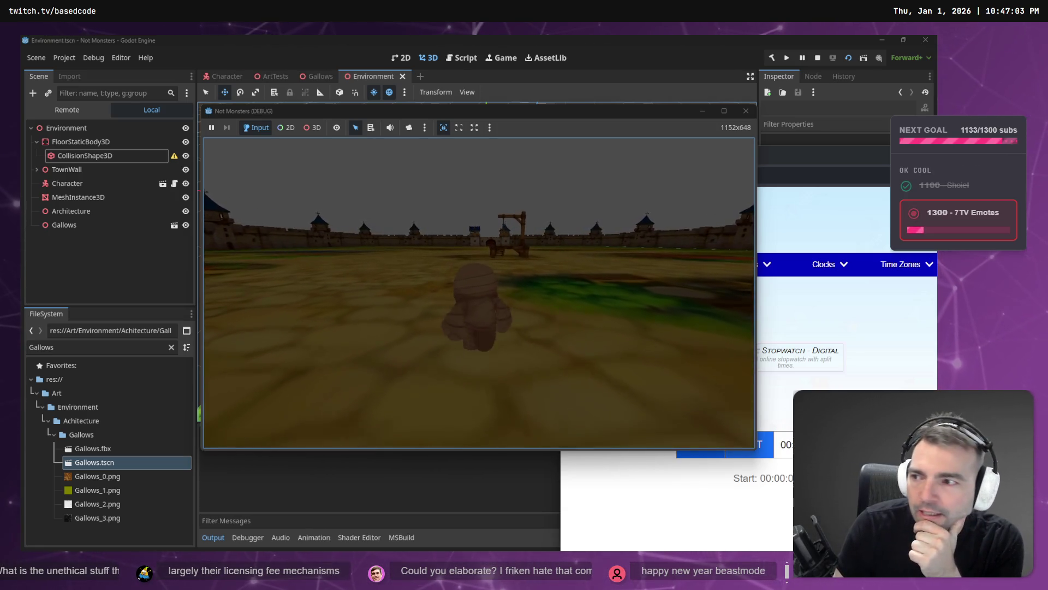
key(w)
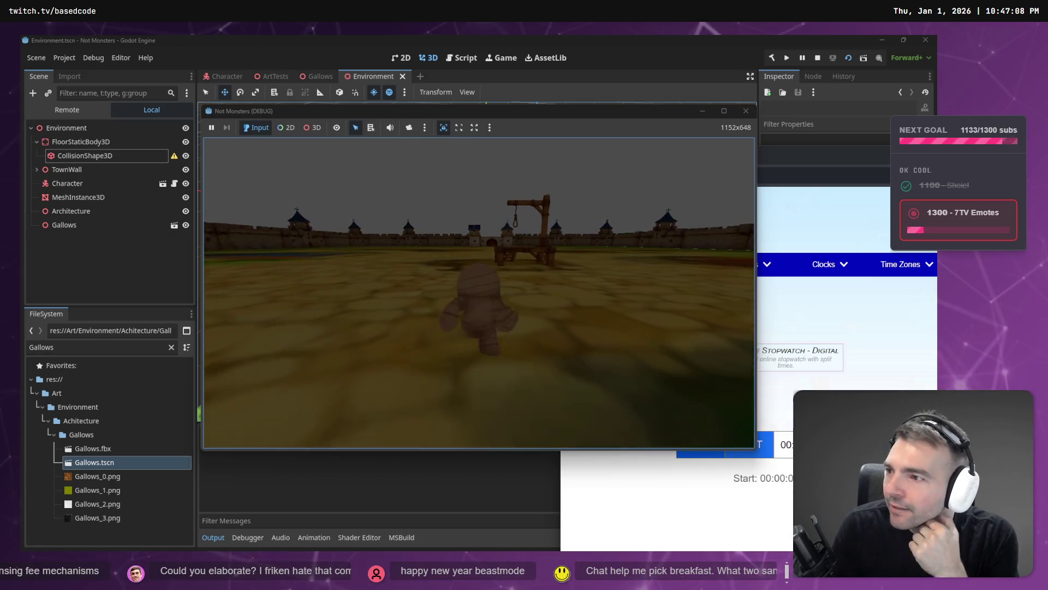
key(w)
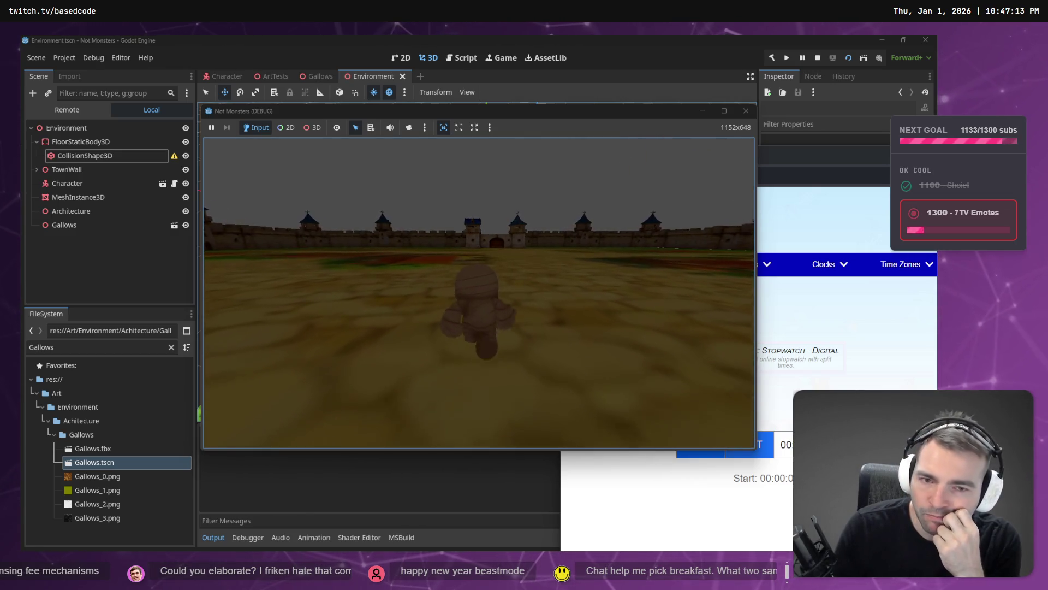
key(w)
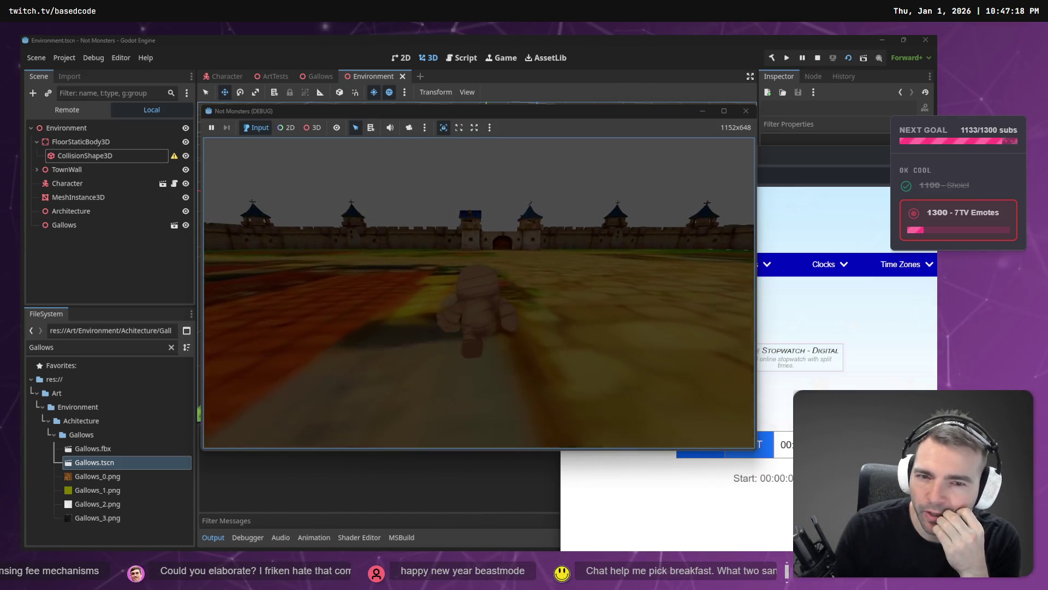
key(w)
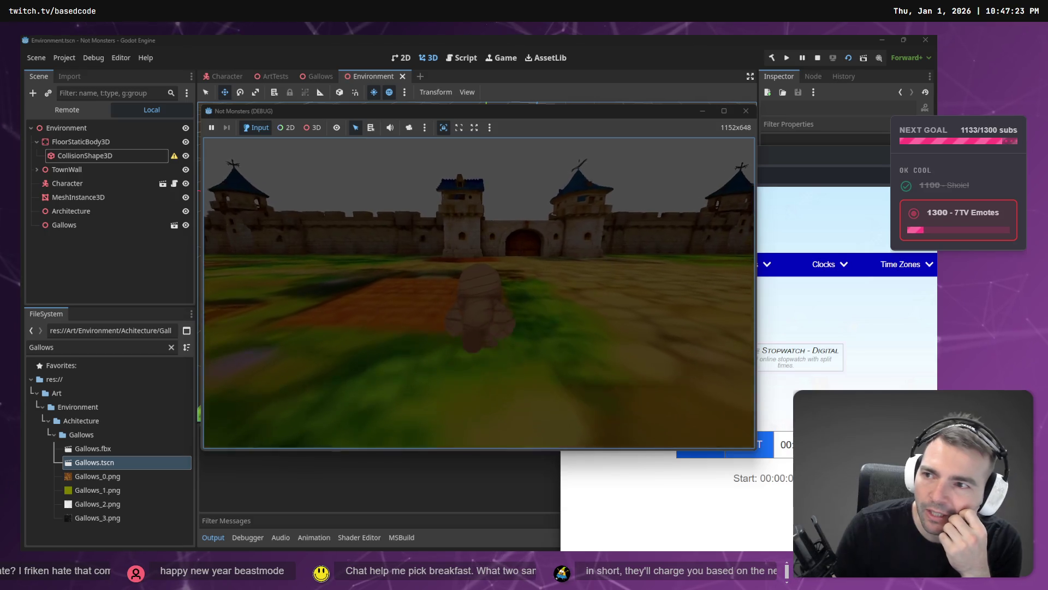
key(w)
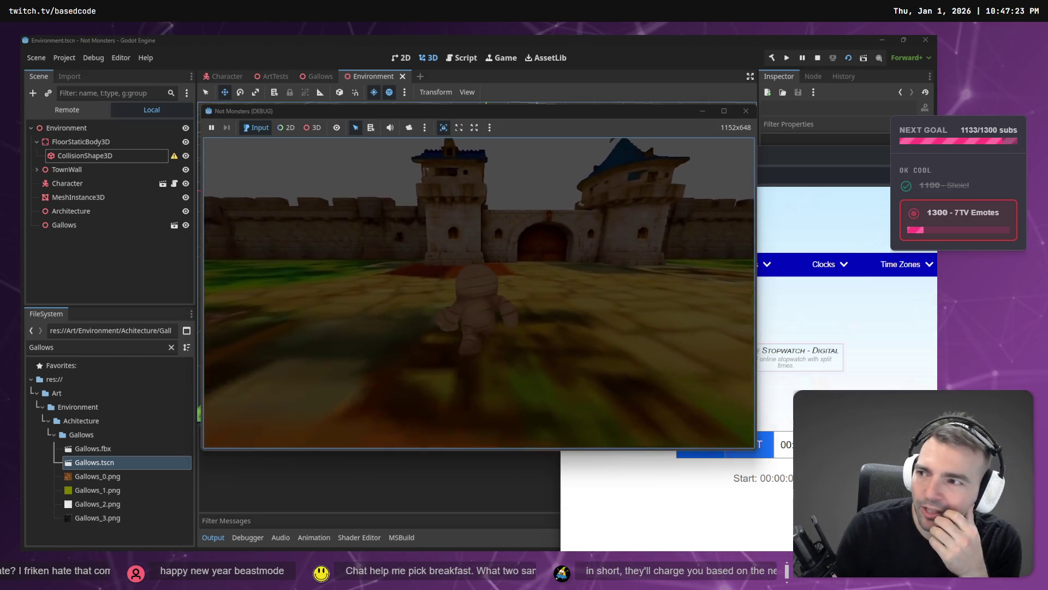
key(w)
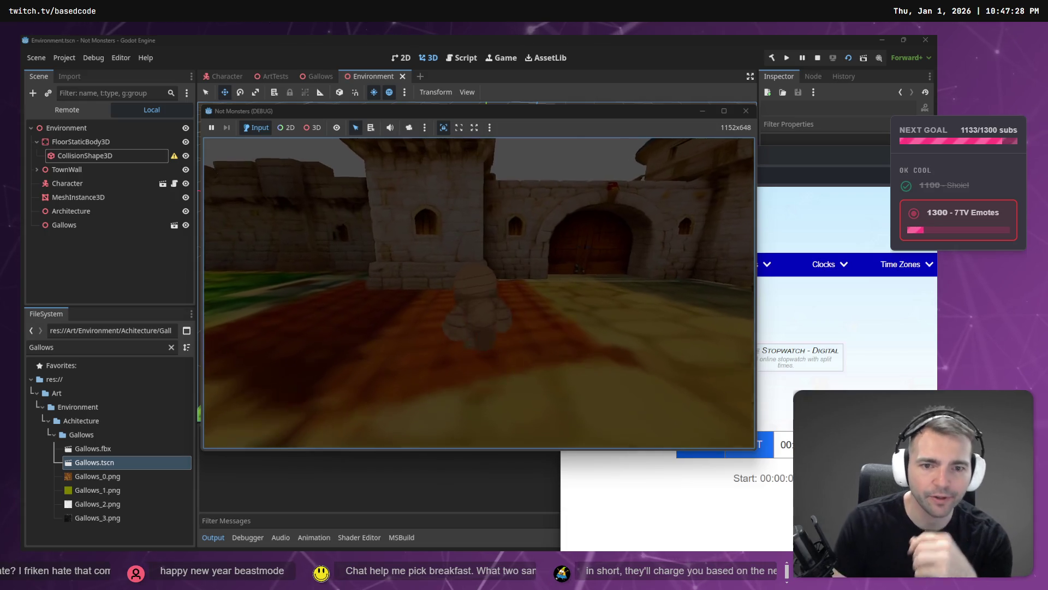
key(w)
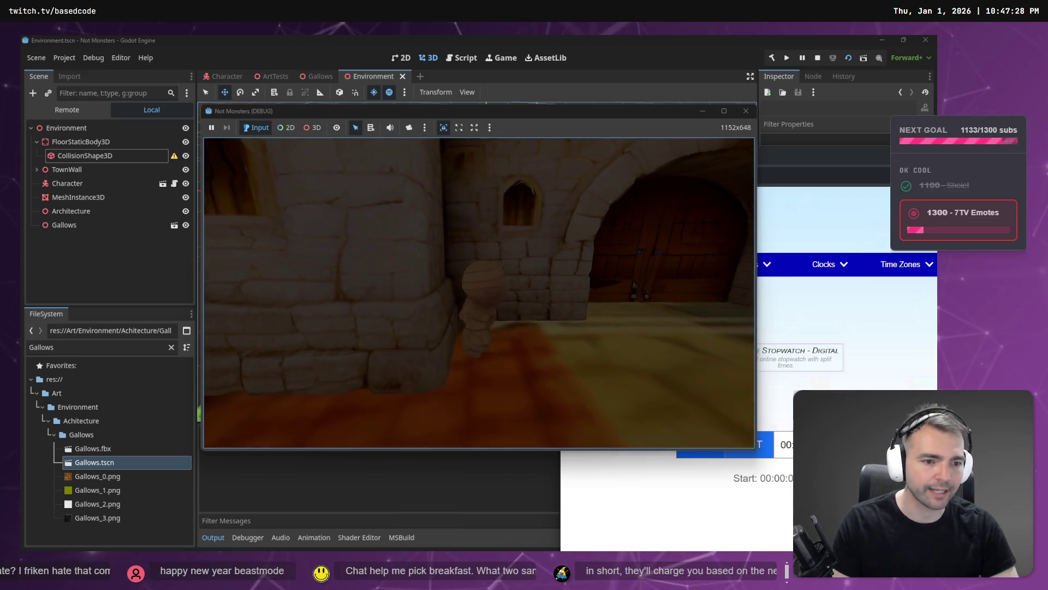
- Stop the stopwatch, run across the cobblestone courtyard toward the gallows, then end the game with F8
key(alt+Tab)
click(699, 444)
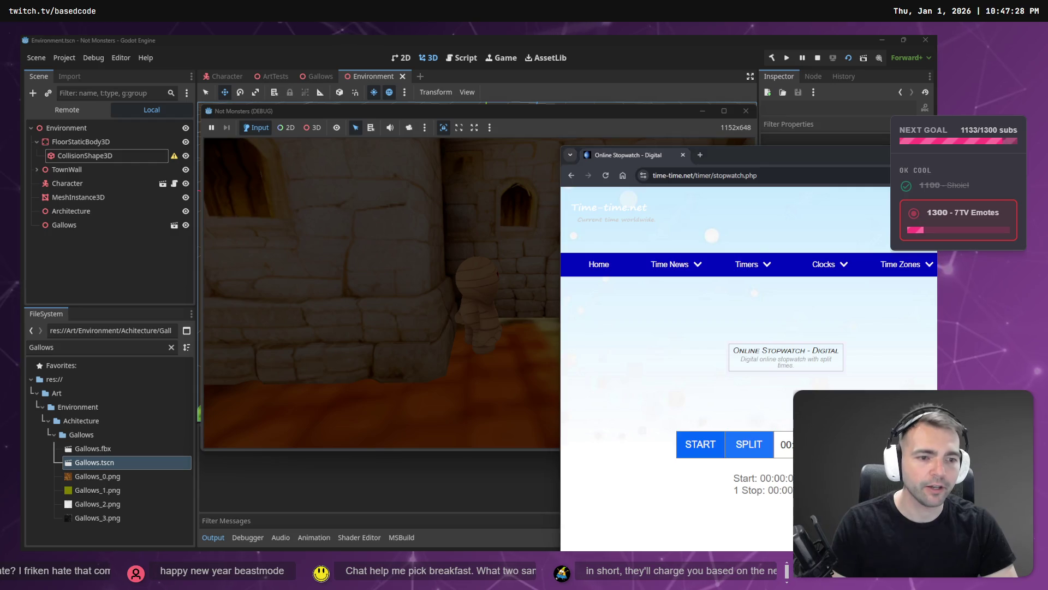
key(alt+Tab)
key(w)
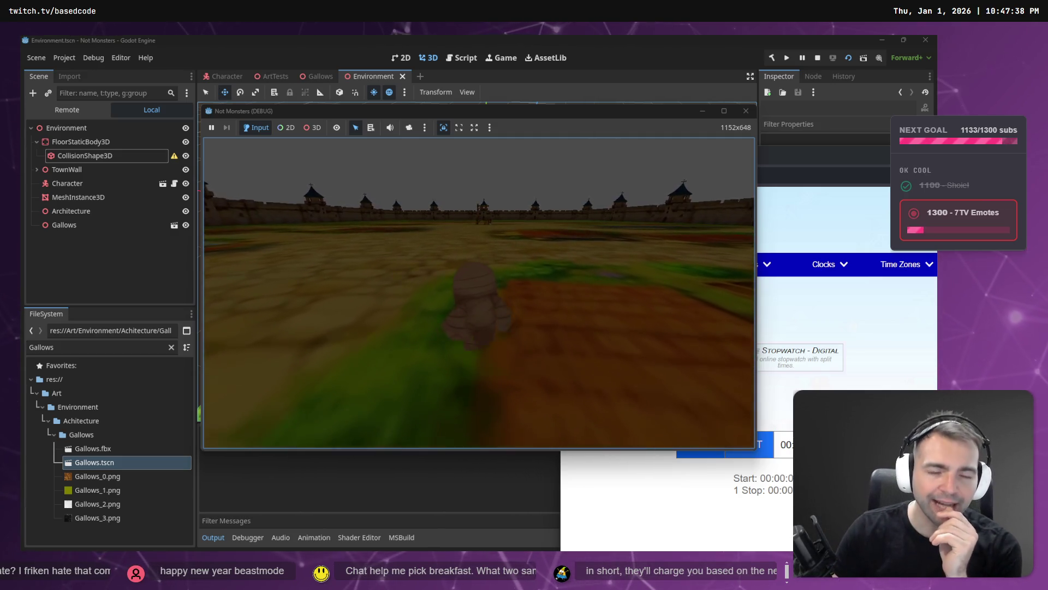
key(w)
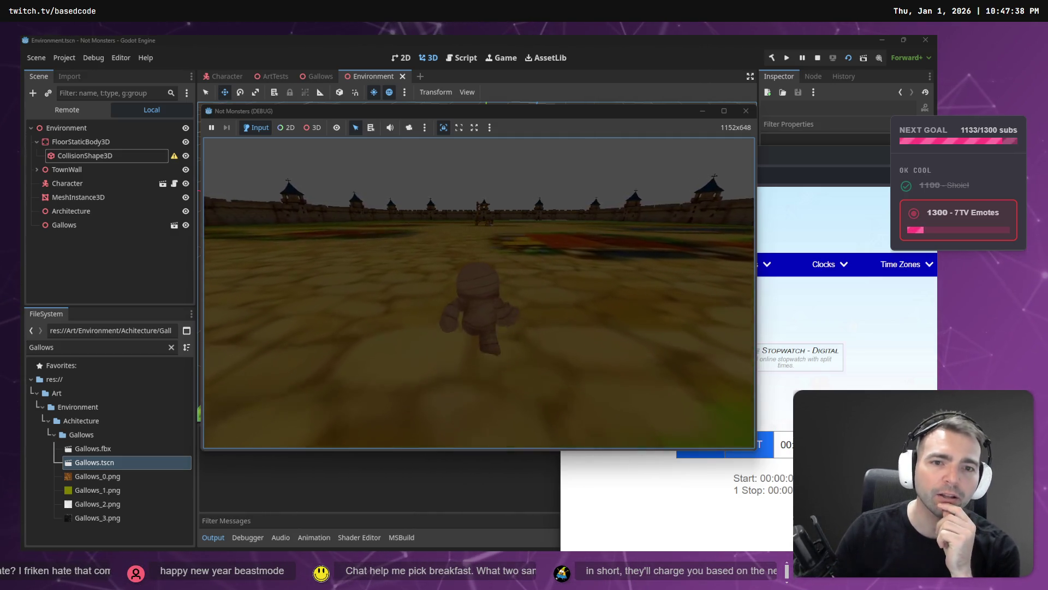
key(w)
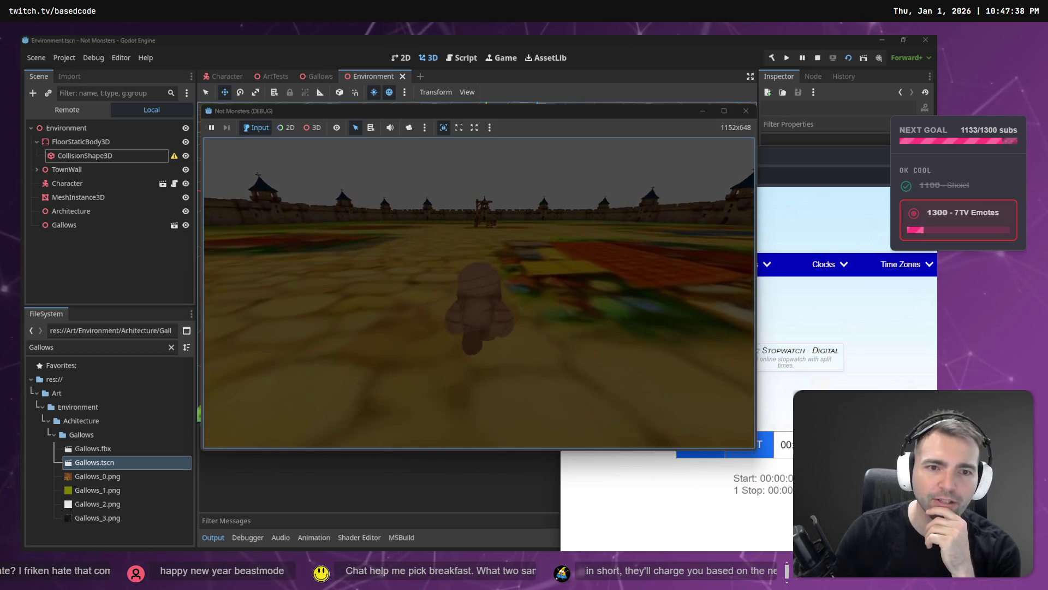
key(w)
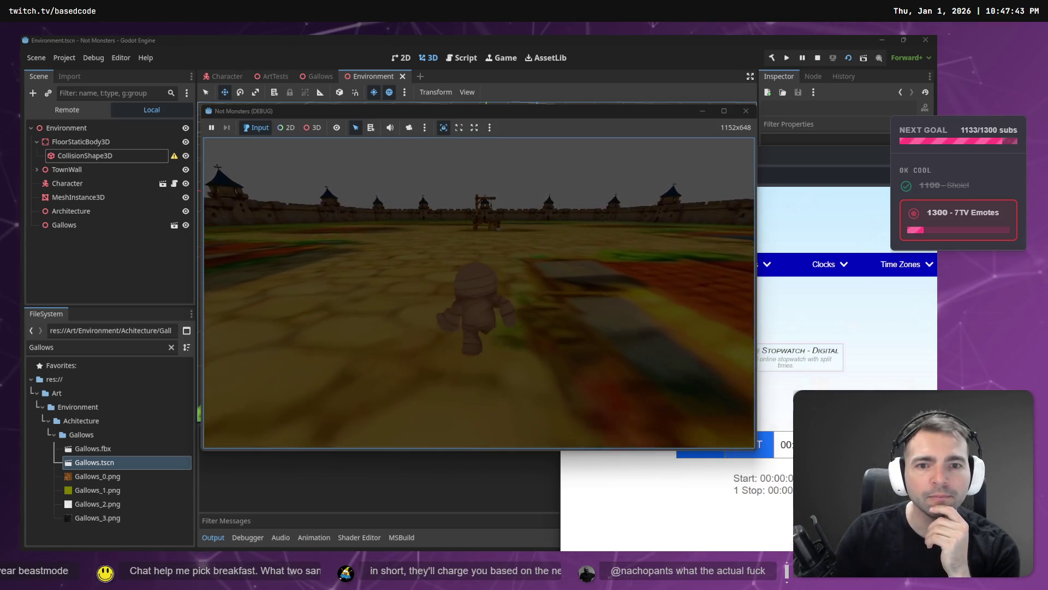
key(w)
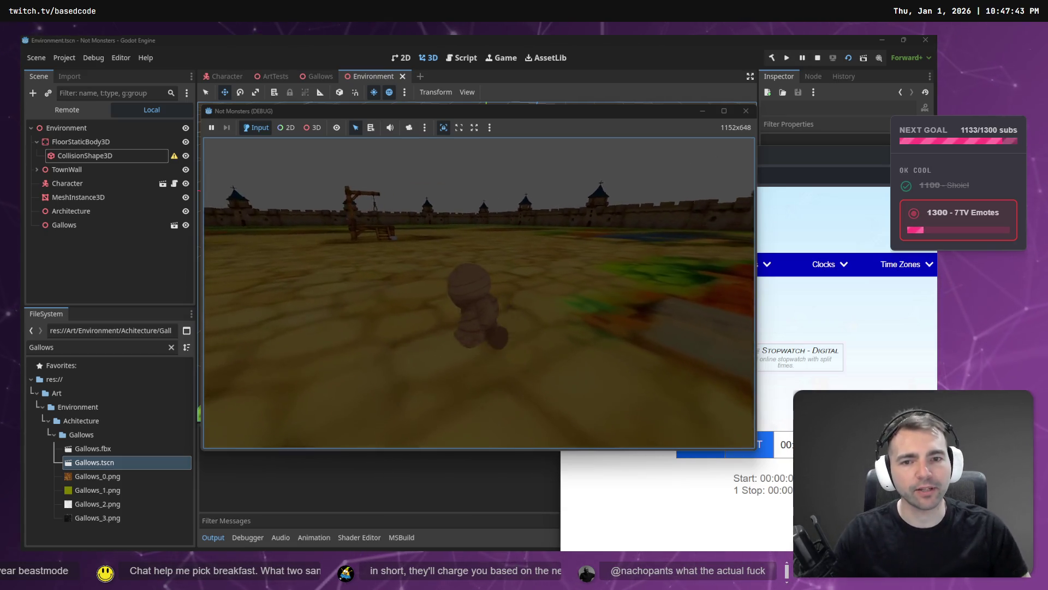
key(F8)
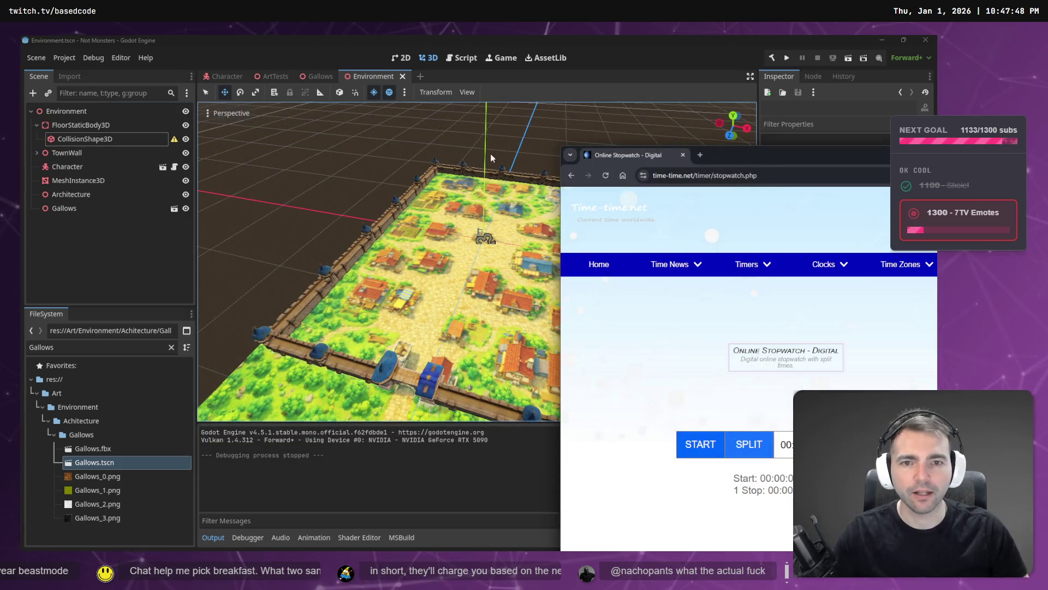
- Nest the TownWall and Gallows nodes under the Architecture node in the Scene dock
click(490, 155)
click(36, 125)
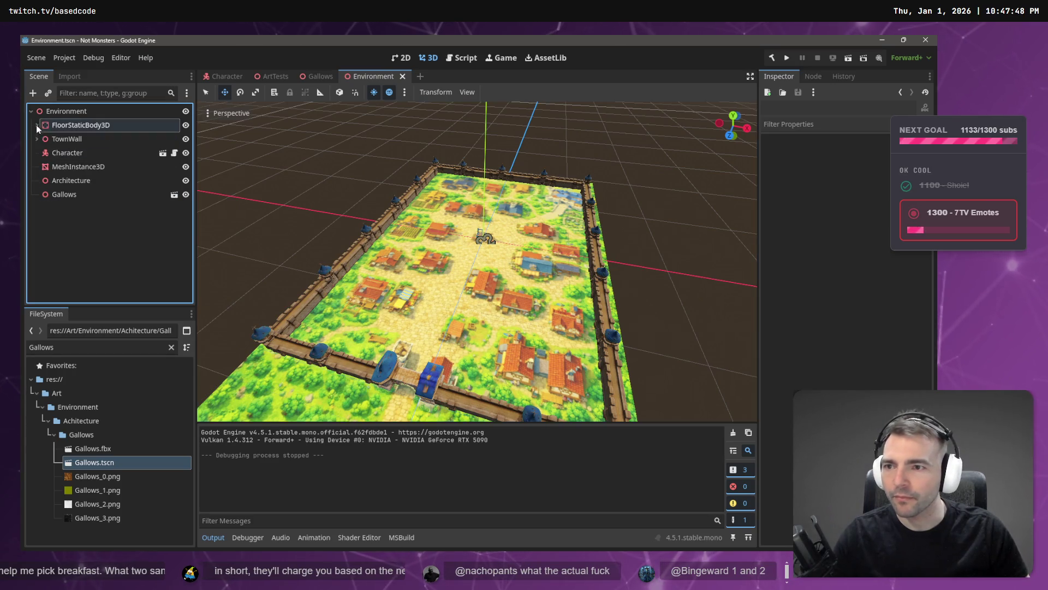
click(81, 185)
click(77, 140)
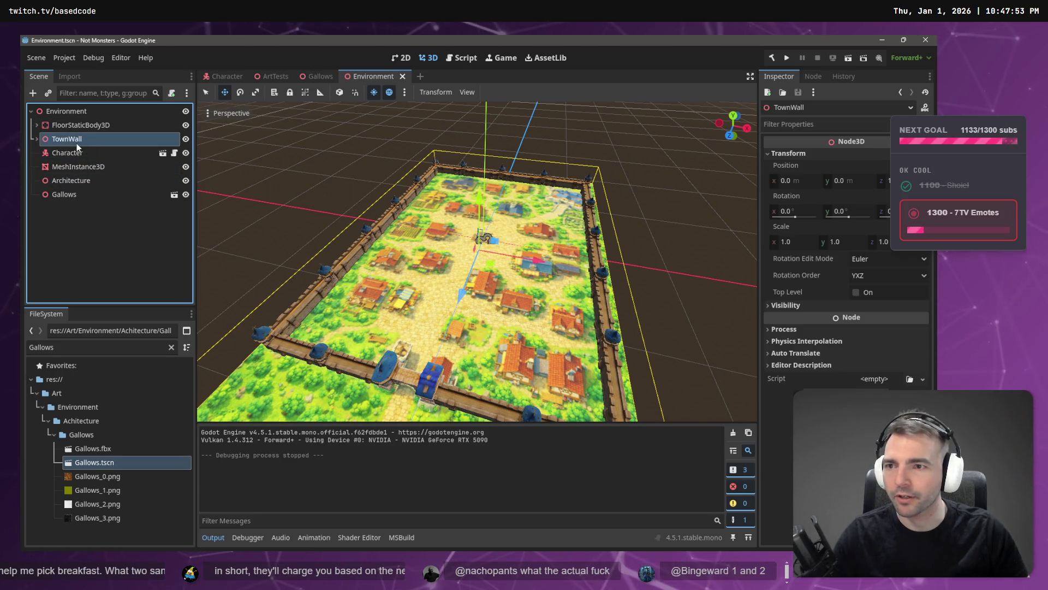
mouse_move(78, 139)
mouse_down()
mouse_move(74, 185)
mouse_move(74, 167)
mouse_up()
click(76, 154)
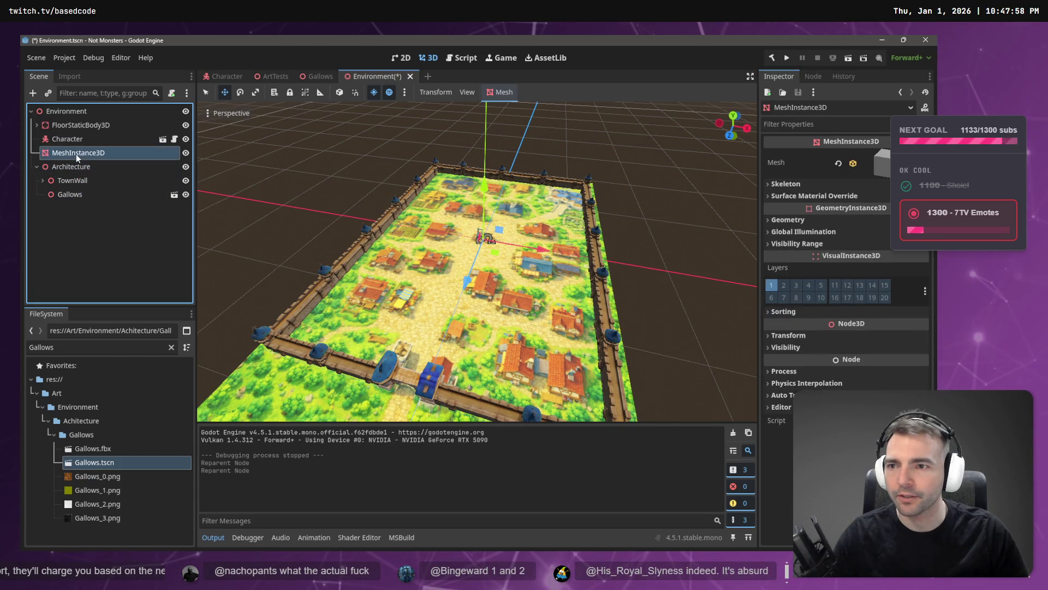
- Open the Add Child Node dialog from the scene tree's context menu
click(64, 243)
right_click(61, 228)
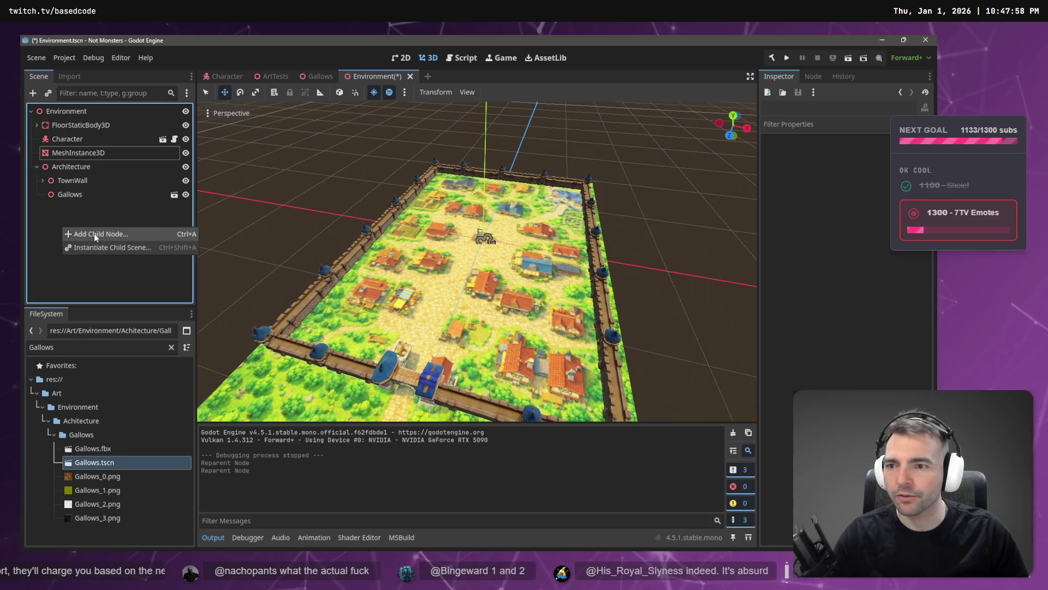
click(93, 234)
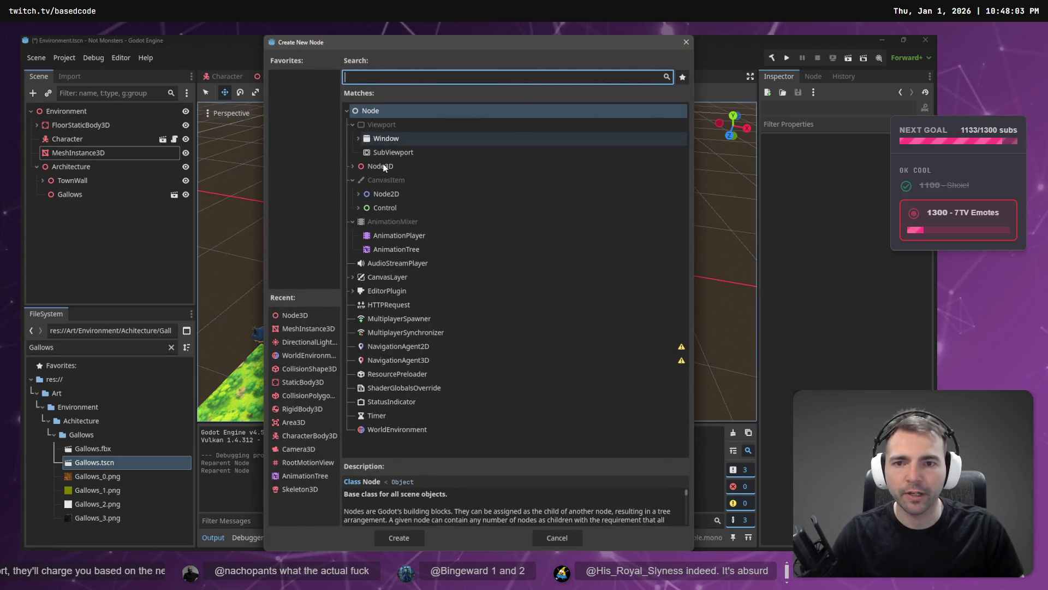
click(420, 166)
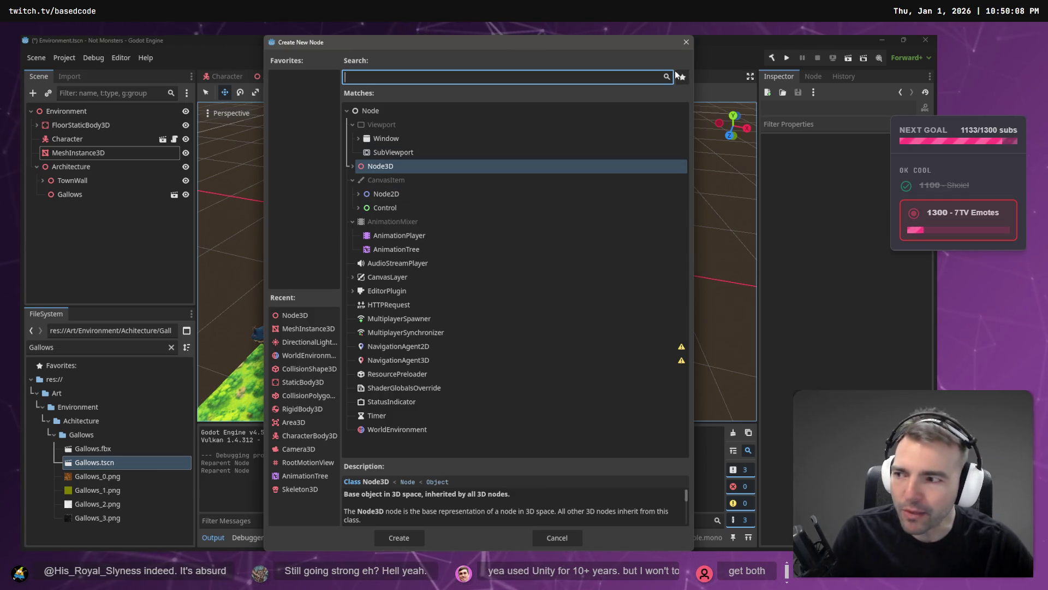
- Cancel the Create New Node dialog and save the Environment scene with Ctrl+S
click(686, 42)
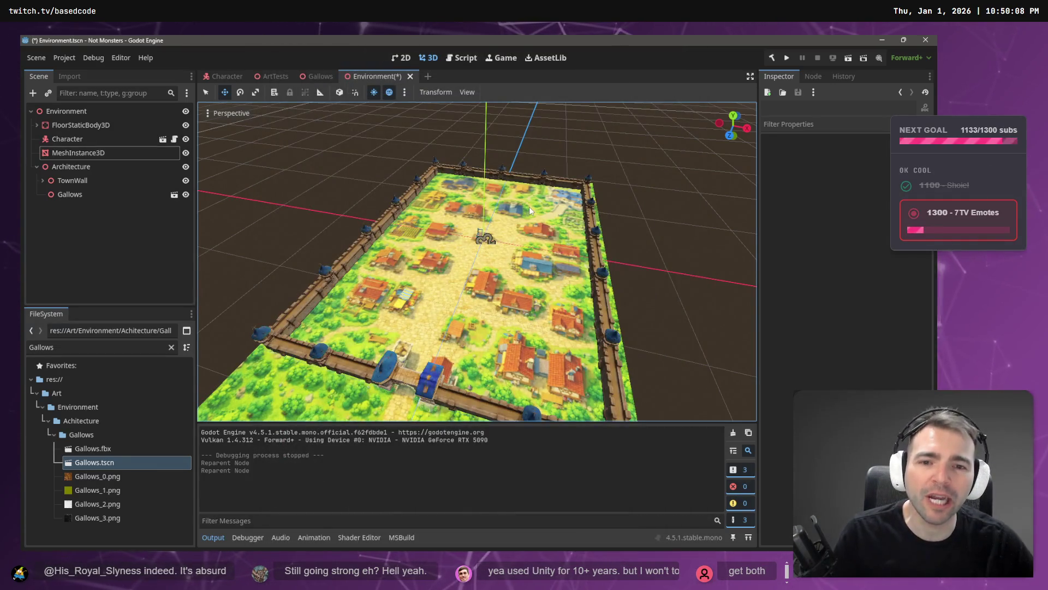
scroll(529, 206, up, 5)
scroll(476, 261, up, 3)
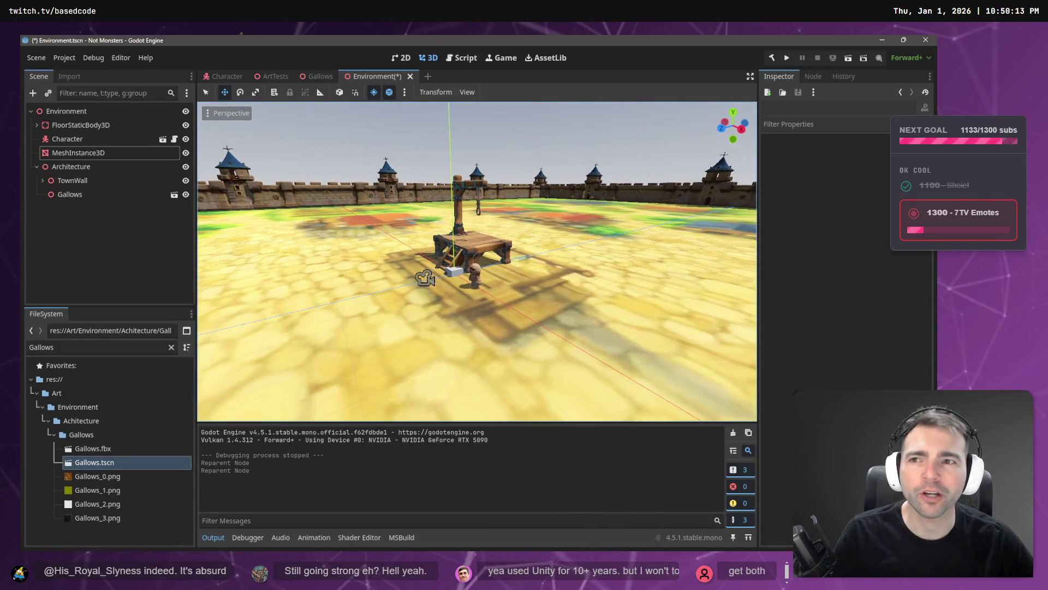
key(ctrl+s)
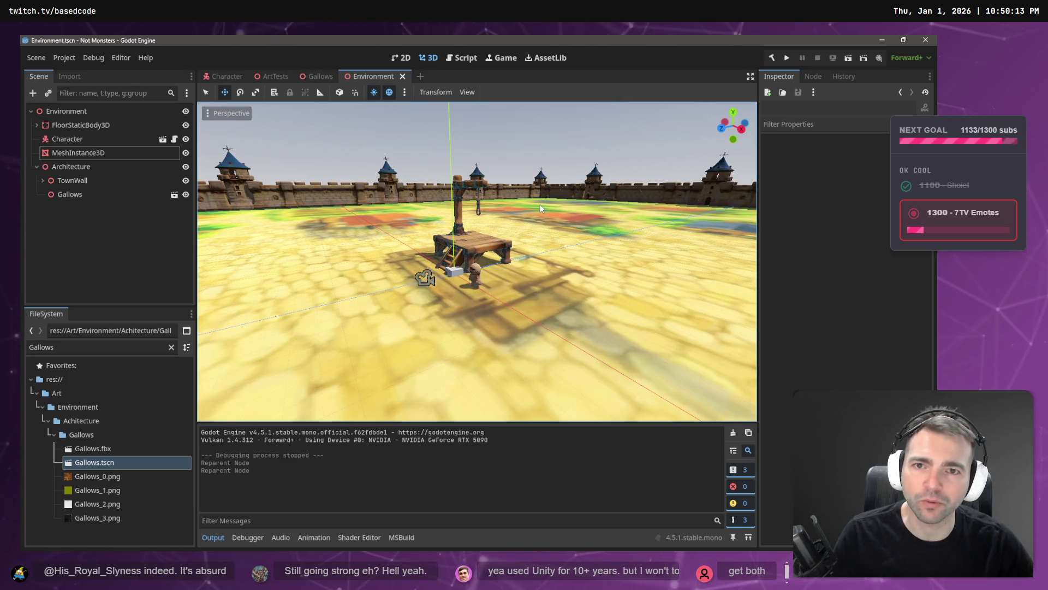
- Select the Gallows node in the Scene dock and clear the FileSystem filter field
scroll(541, 208, down, 3)
scroll(476, 262, down, 3)
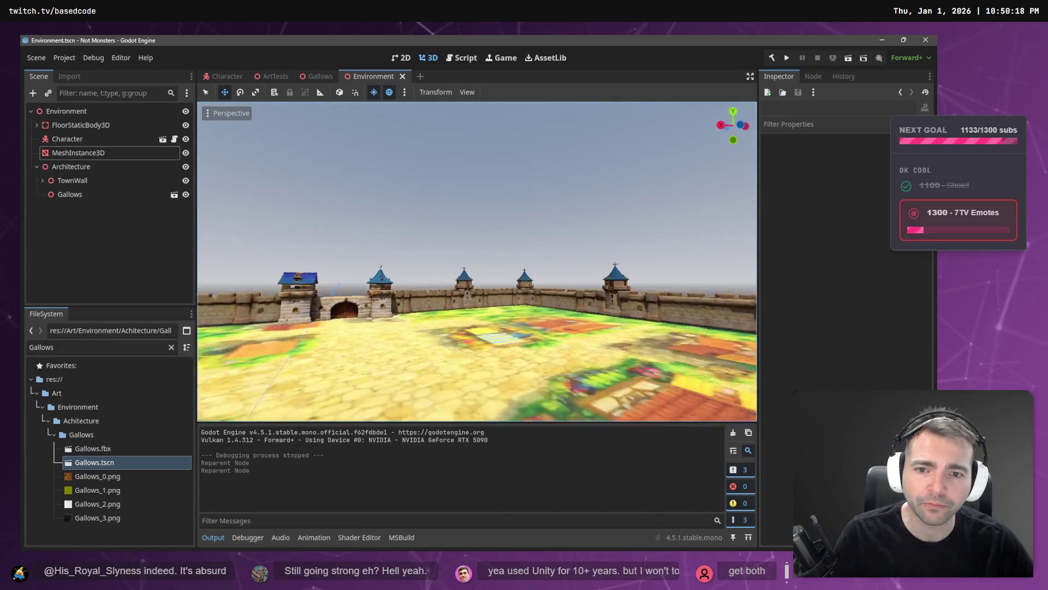
click(89, 271)
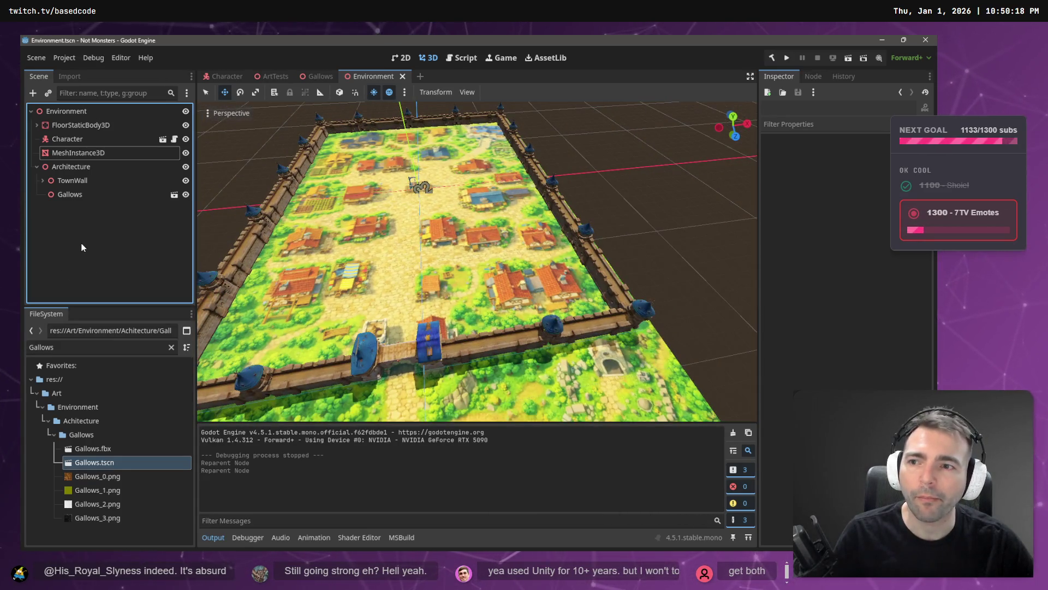
click(64, 193)
click(72, 180)
click(74, 194)
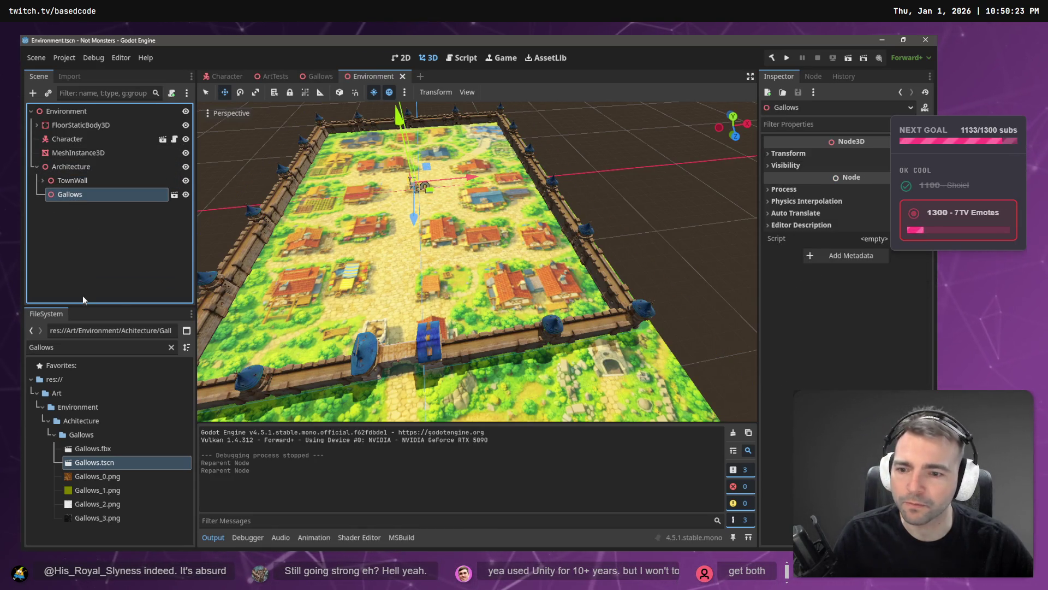
click(172, 347)
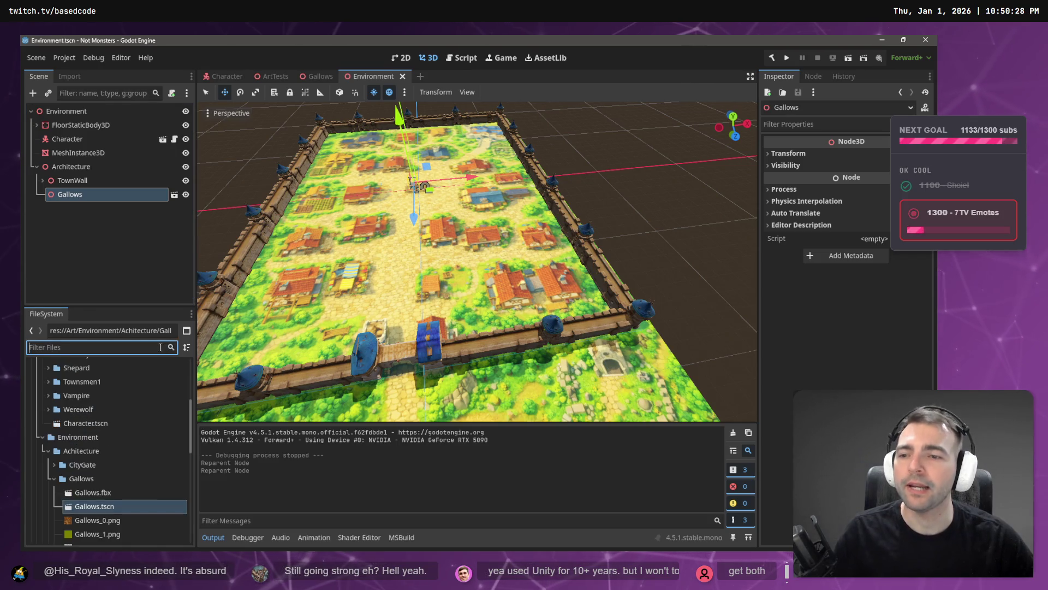
- Filter FileSystem for 'House' and drag TownHouse1.tscn into the town viewport
text(House)
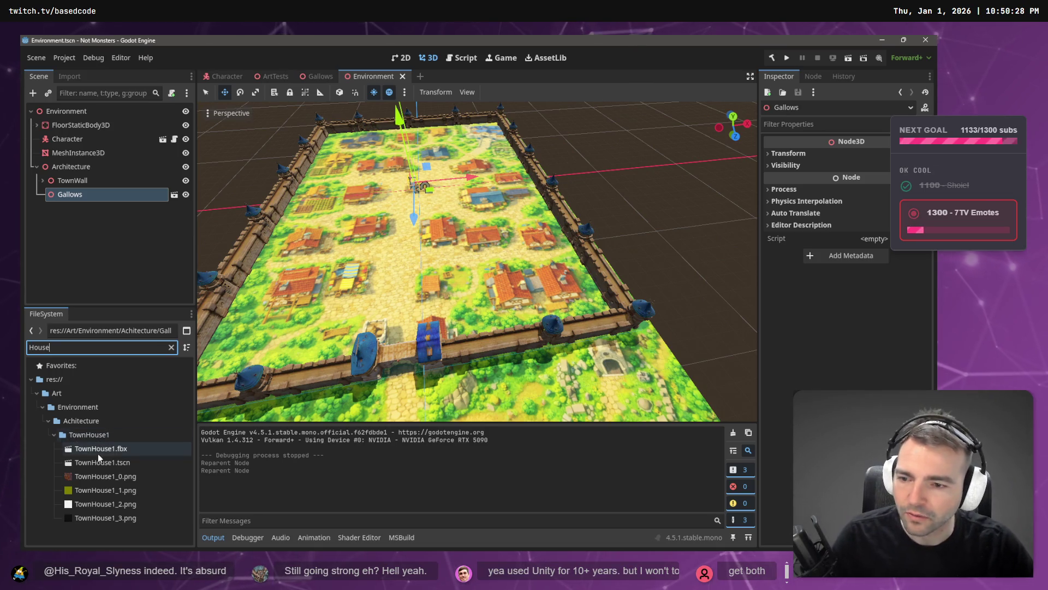
right_click(105, 448)
click(95, 461)
click(95, 461)
mouse_move(95, 461)
mouse_down()
mouse_move(437, 278)
mouse_move(433, 291)
mouse_up()
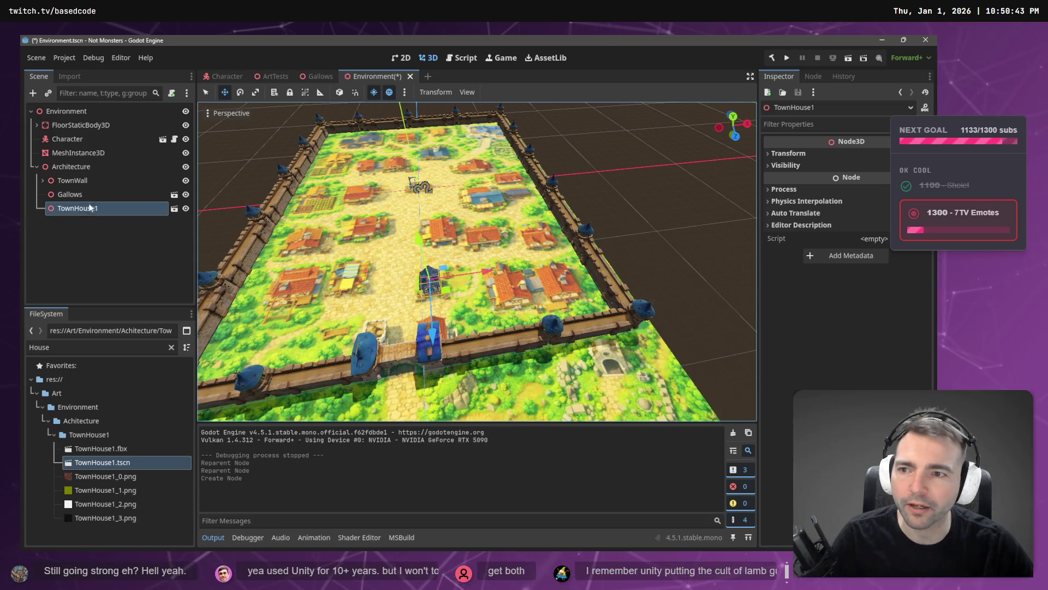
- Try pasting a house copy under Architecture and under TownHouse1, undoing both pastes
key(ctrl+v)
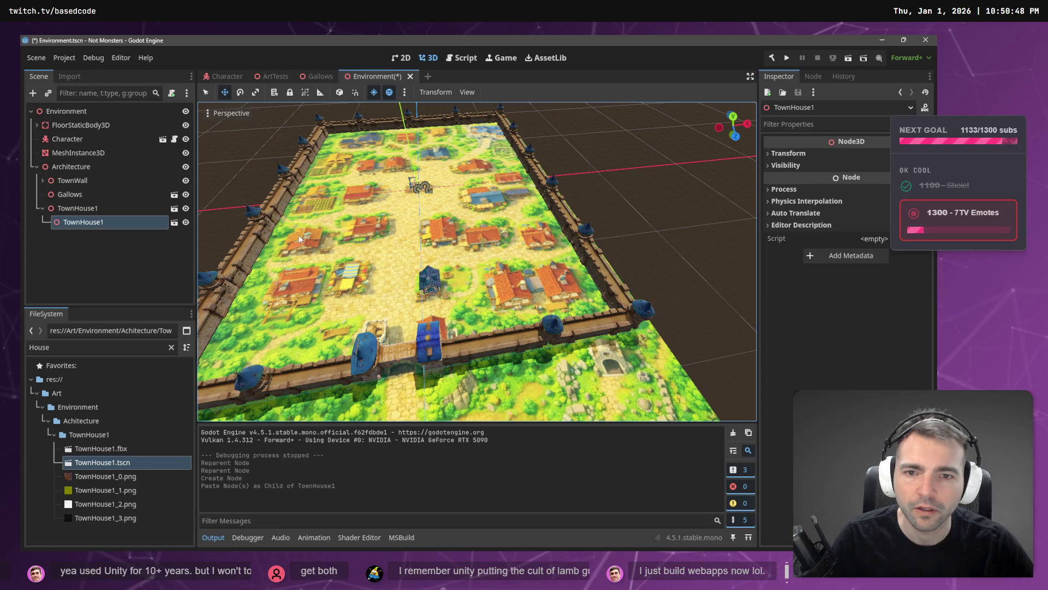
drag(95, 228, 79, 167)
key(f)
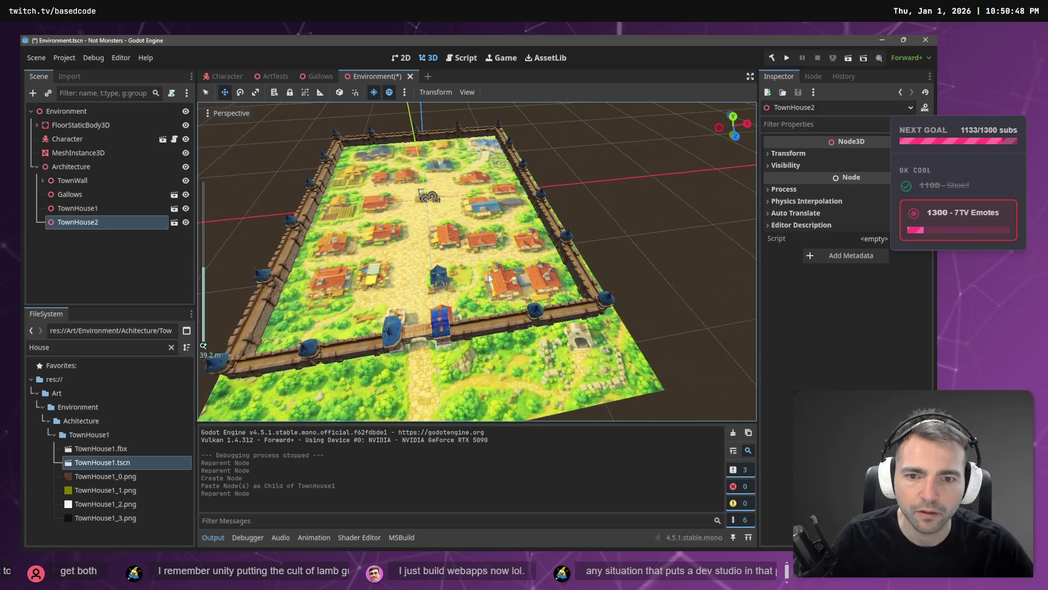
scroll(485, 277, up, 5)
key(ctrl+z)
key(ctrl+z)
click(83, 212)
key(ctrl+v)
key(ctrl+z)
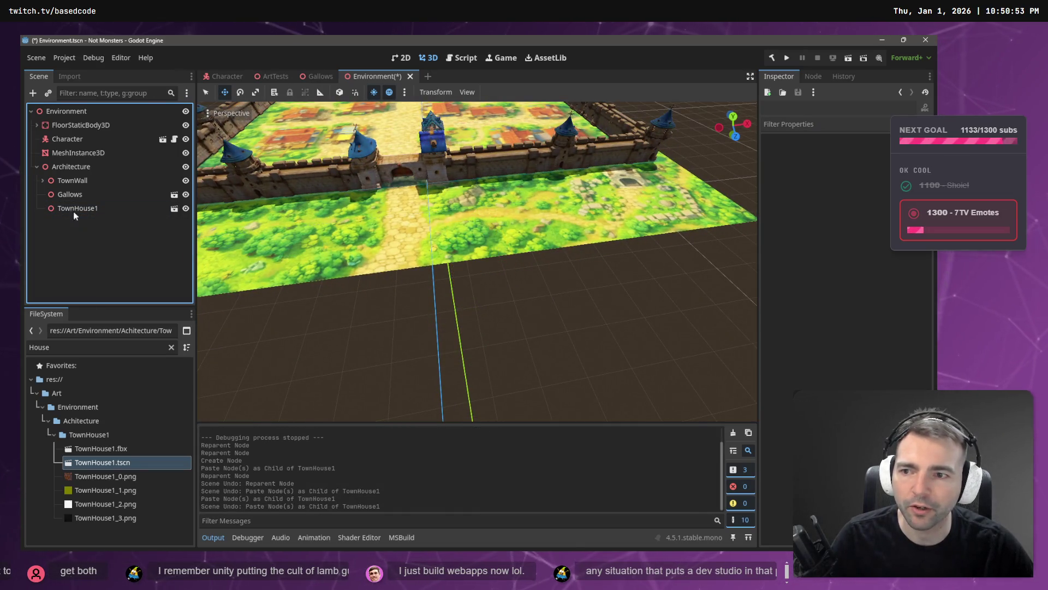
- Paste TownHouse2 under Architecture, slide it deeper into town and rotate it about -105 degrees
key(ctrl+v)
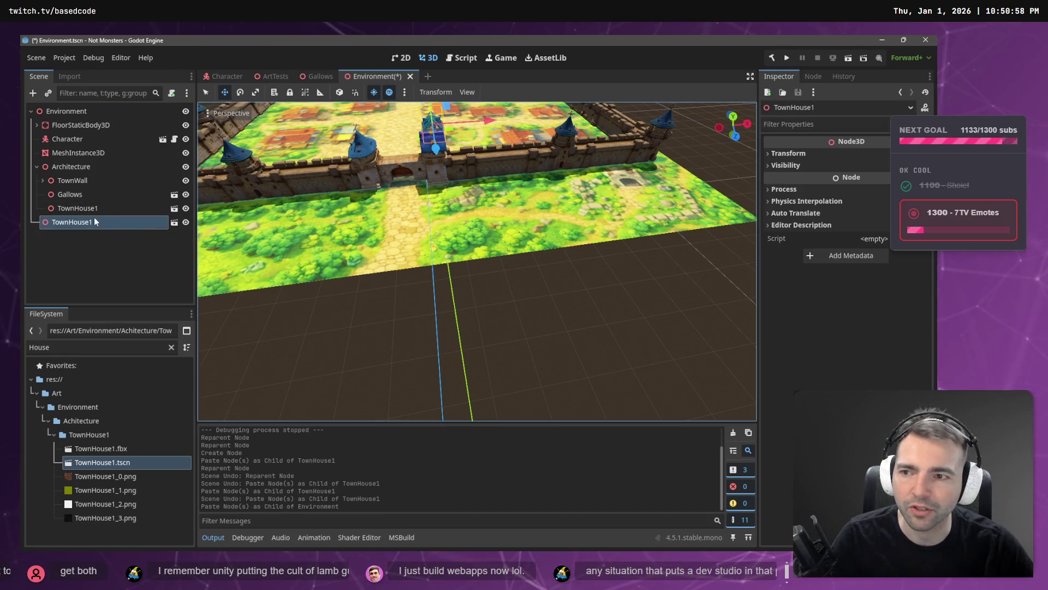
key(ctrl+z)
click(71, 167)
key(ctrl+v)
scroll(434, 158, up, 3)
scroll(434, 158, down, 8)
scroll(477, 328, up, 3)
mouse_move(457, 308)
mouse_down()
mouse_move(415, 191)
mouse_move(449, 174)
mouse_move(438, 156)
mouse_up()
key(e)
mouse_move(371, 117)
mouse_down()
mouse_move(339, 181)
mouse_move(368, 188)
mouse_up()
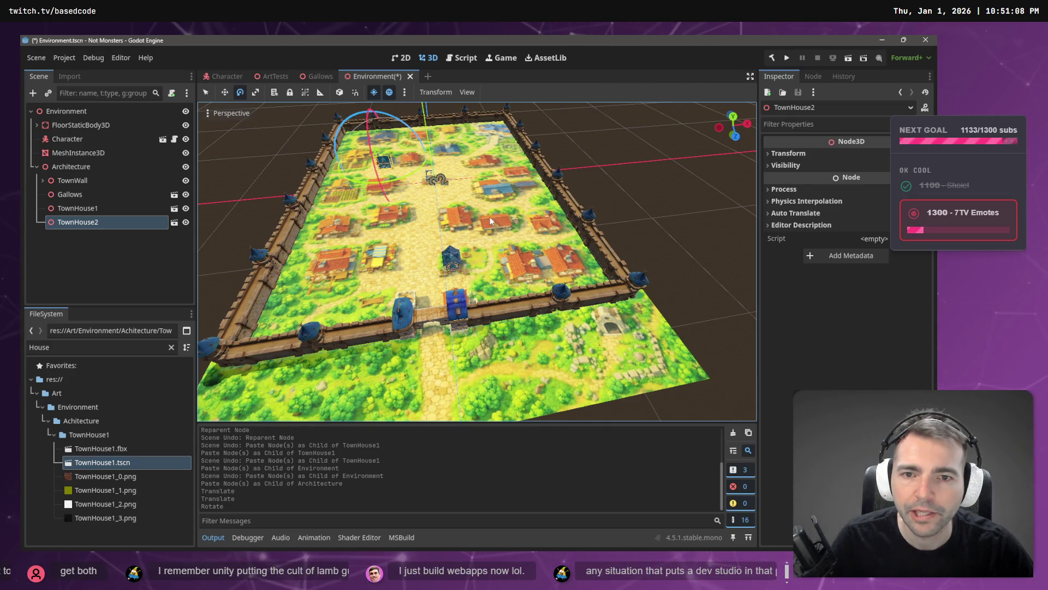
- Paste TownHouse3 under Architecture and move it to the right in the town
key(w)
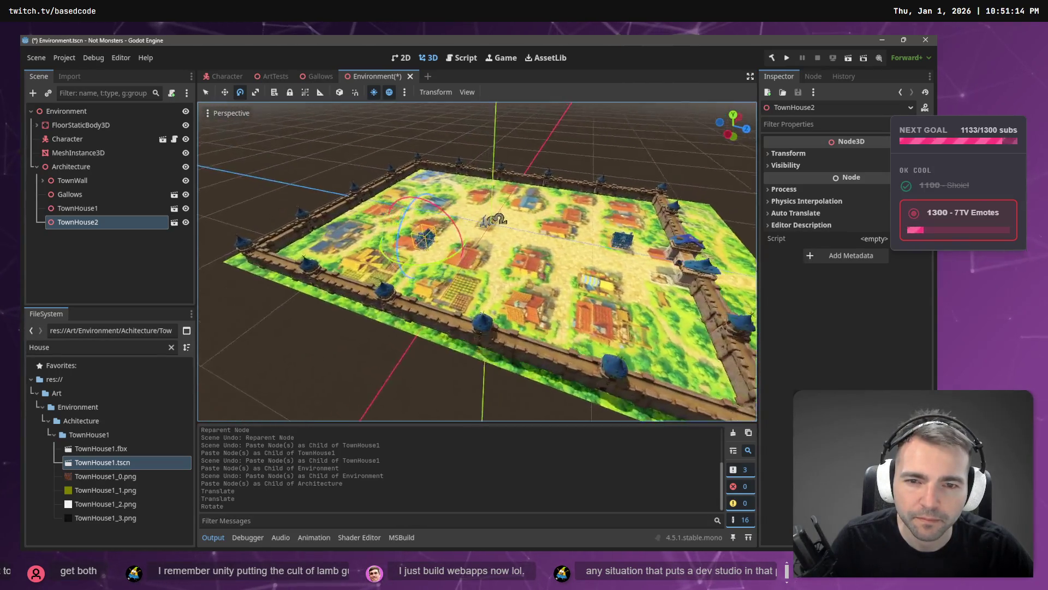
key(s)
key(w)
key(w)
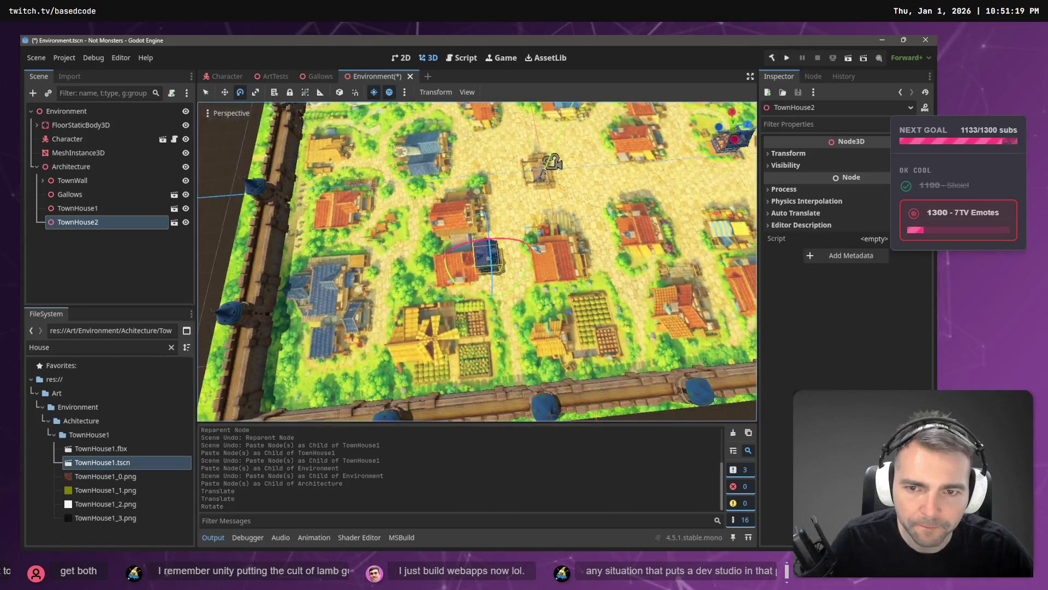
key(d)
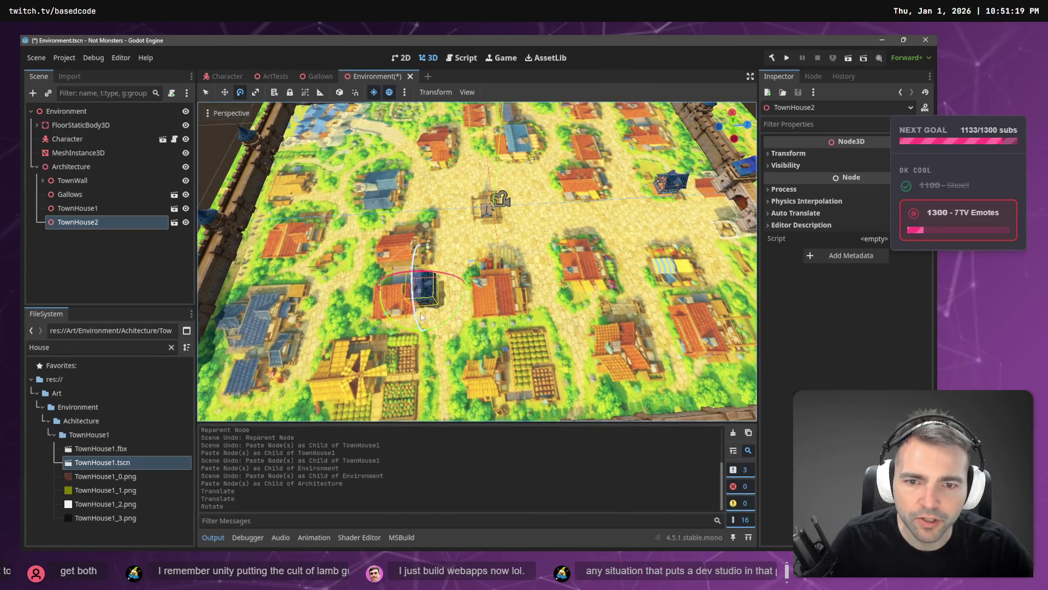
click(82, 166)
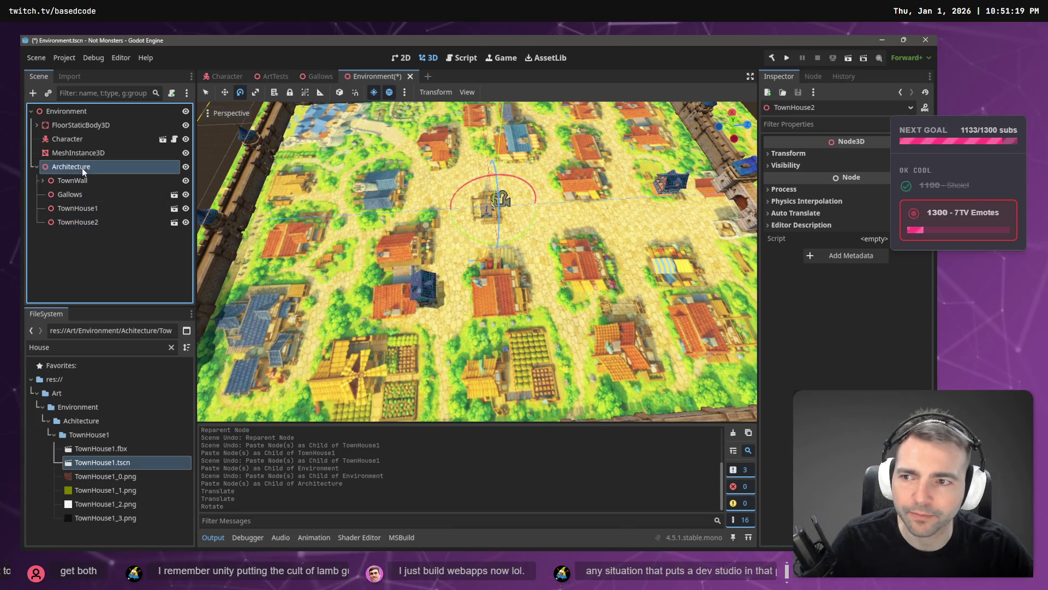
key(ctrl+v)
key(w)
mouse_move(481, 282)
mouse_down()
mouse_move(621, 279)
mouse_move(570, 213)
mouse_up()
- Paste TownHouse4 under Architecture, then paste another TownHouse4 copy and slide it along X
click(82, 167)
key(ctrl+v)
click(645, 255)
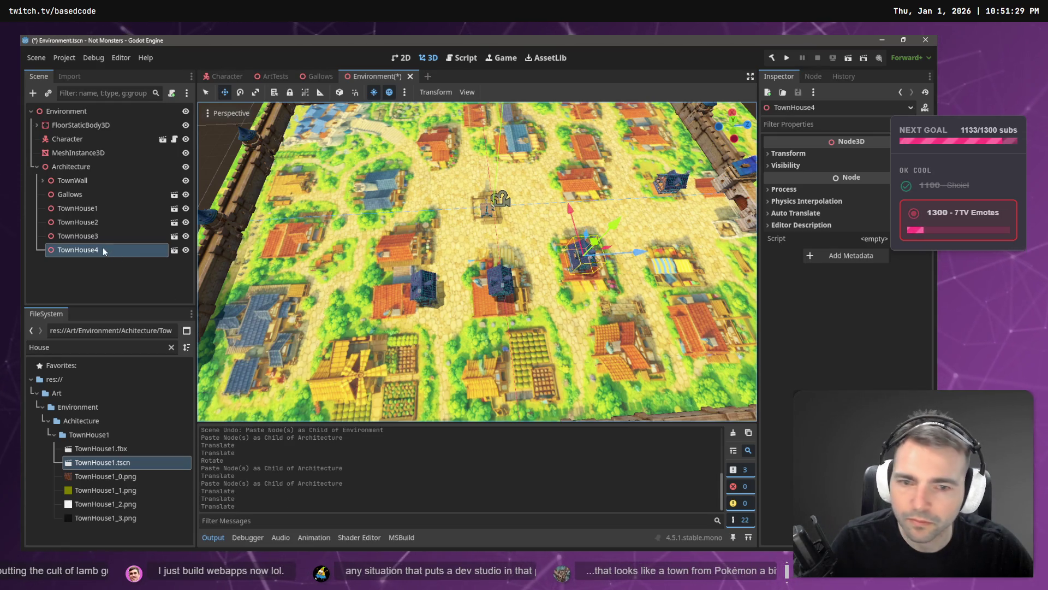
click(171, 297)
key(ctrl+v)
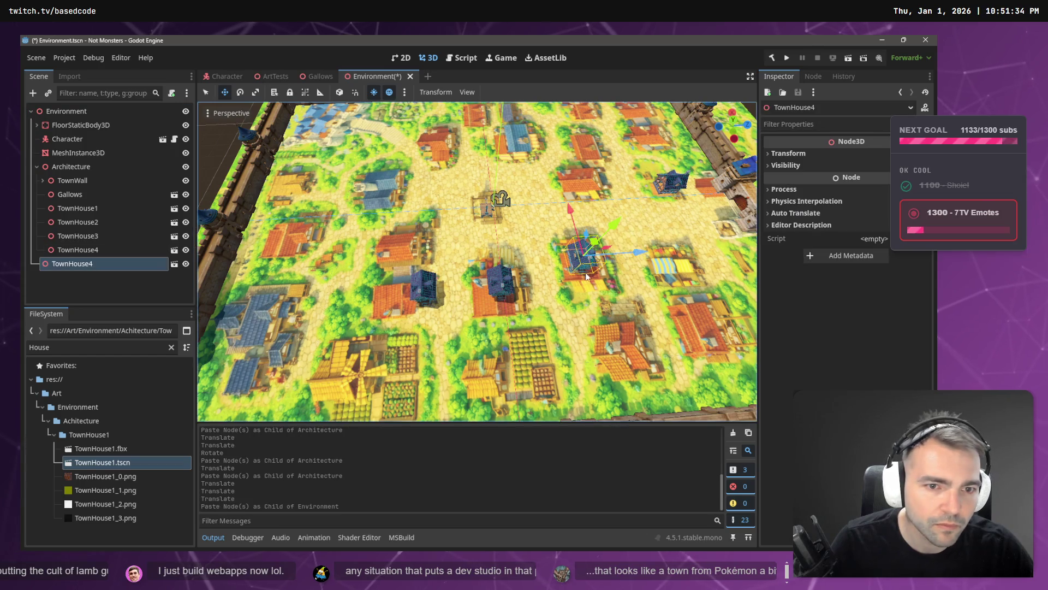
mouse_move(564, 206)
mouse_down()
mouse_move(584, 282)
mouse_move(673, 349)
mouse_move(680, 301)
mouse_move(697, 324)
mouse_move(540, 242)
mouse_up()
- Undo the stray move, nudge the copy right, and nest it under Architecture as TownHouse5
key(ctrl+z)
mouse_move(553, 296)
mouse_down()
mouse_move(553, 284)
mouse_move(568, 285)
mouse_up()
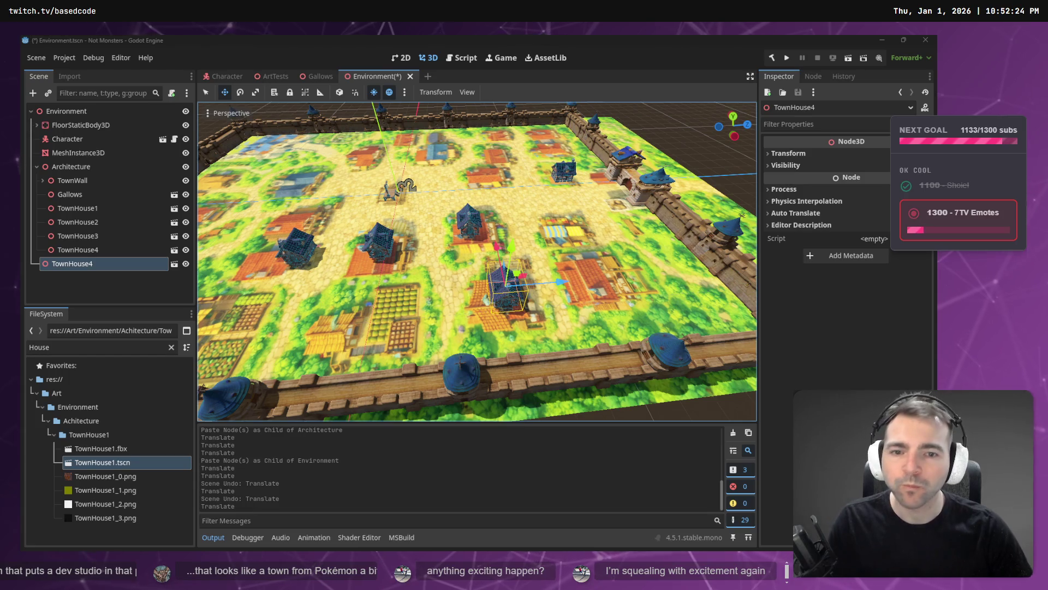
drag(72, 264, 71, 167)
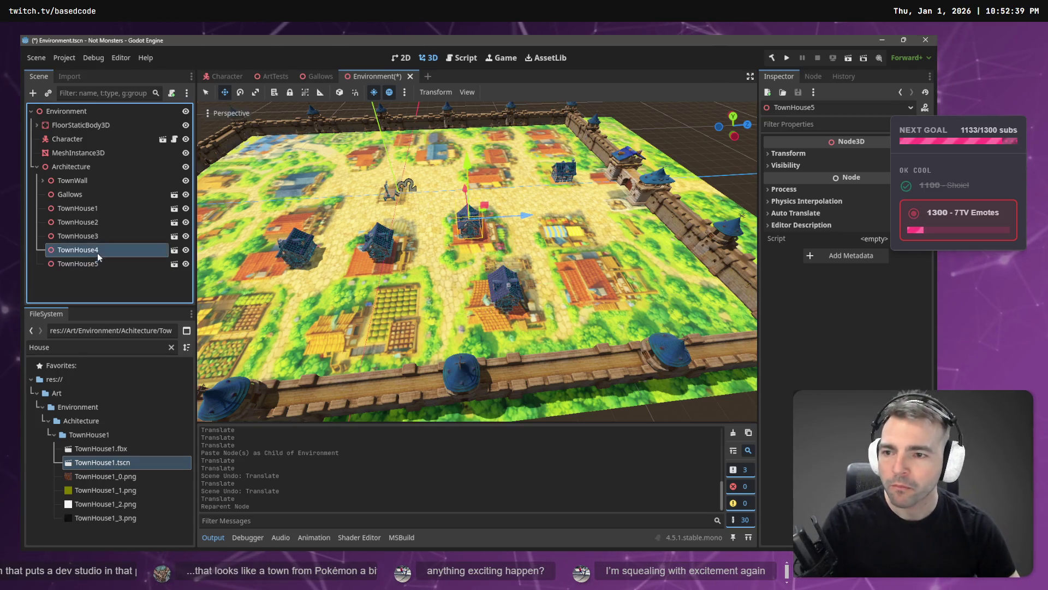
key(ctrl+v)
- Paste TownHouse6 under Architecture and move it right along the X axis
key(ctrl+z)
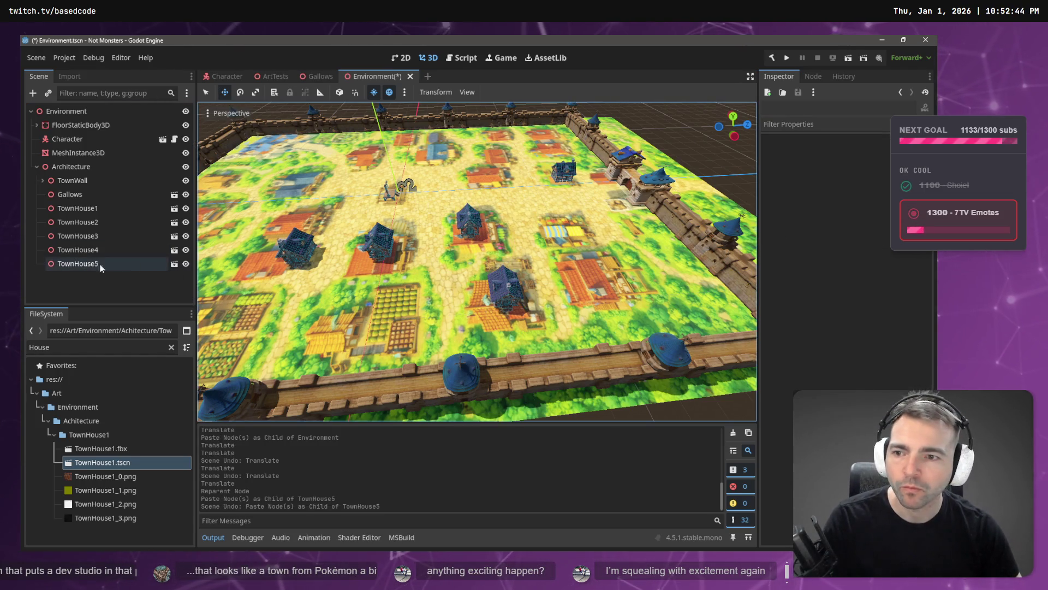
click(86, 169)
key(ctrl+v)
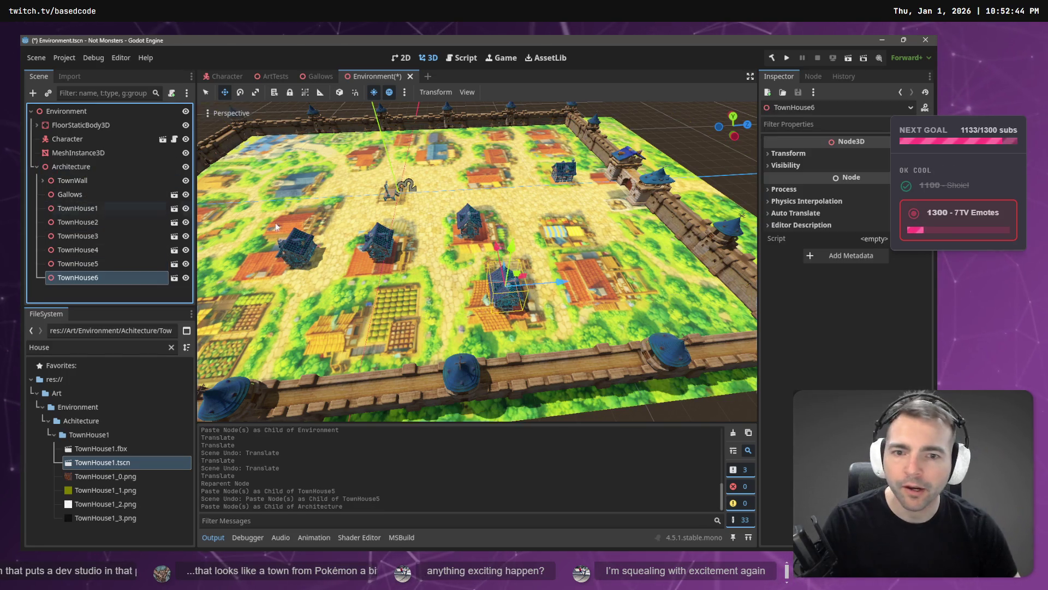
drag(560, 281, 656, 277)
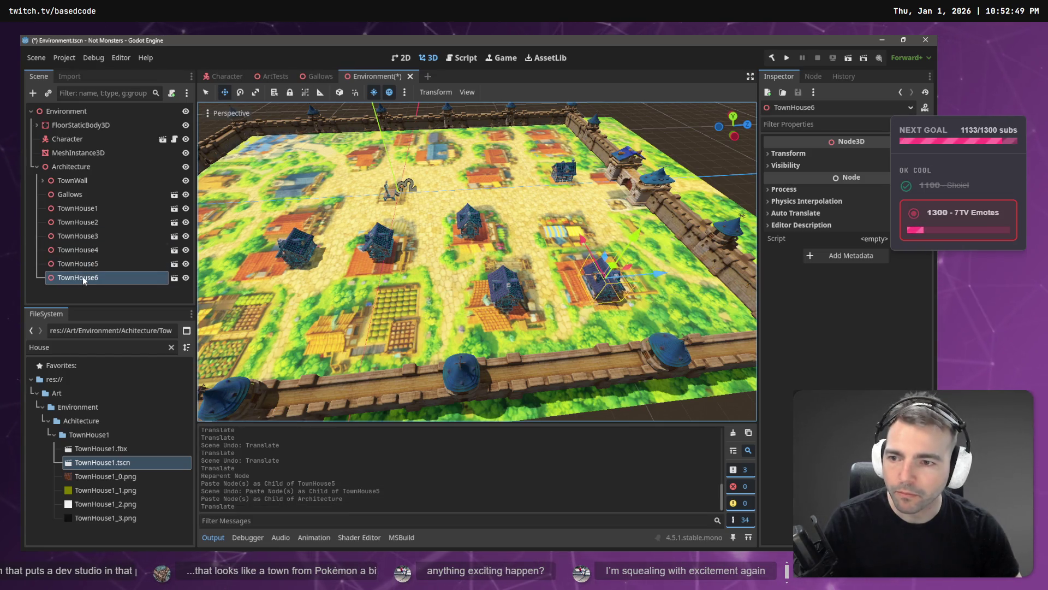
- Paste TownHouse7, move it across the town, and reparent it under Architecture
click(99, 289)
key(ctrl+v)
mouse_move(579, 243)
mouse_down()
mouse_move(567, 205)
mouse_move(544, 189)
mouse_up()
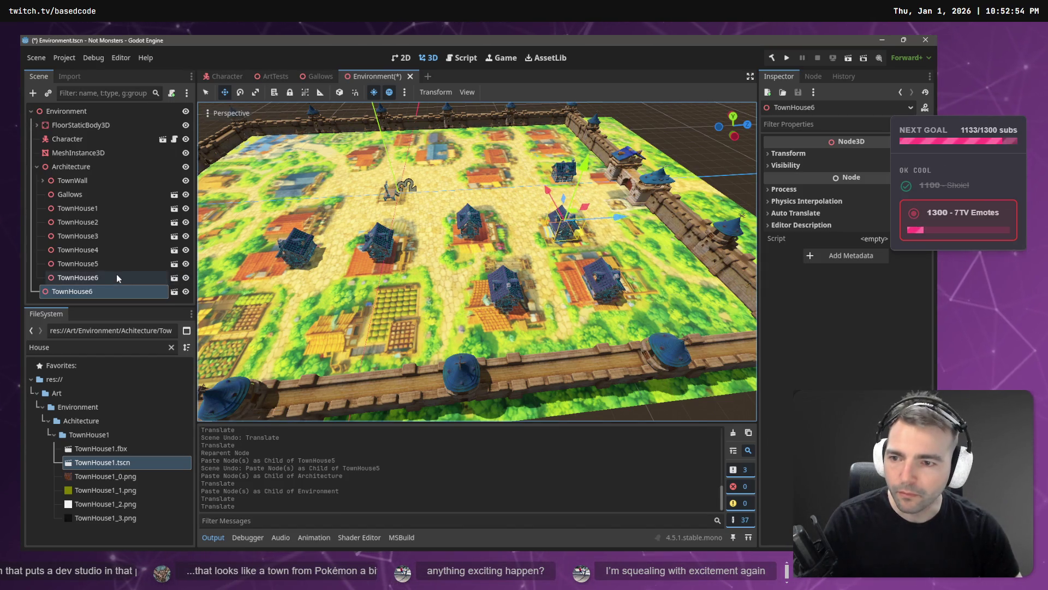
drag(82, 291, 82, 168)
double_click(95, 291)
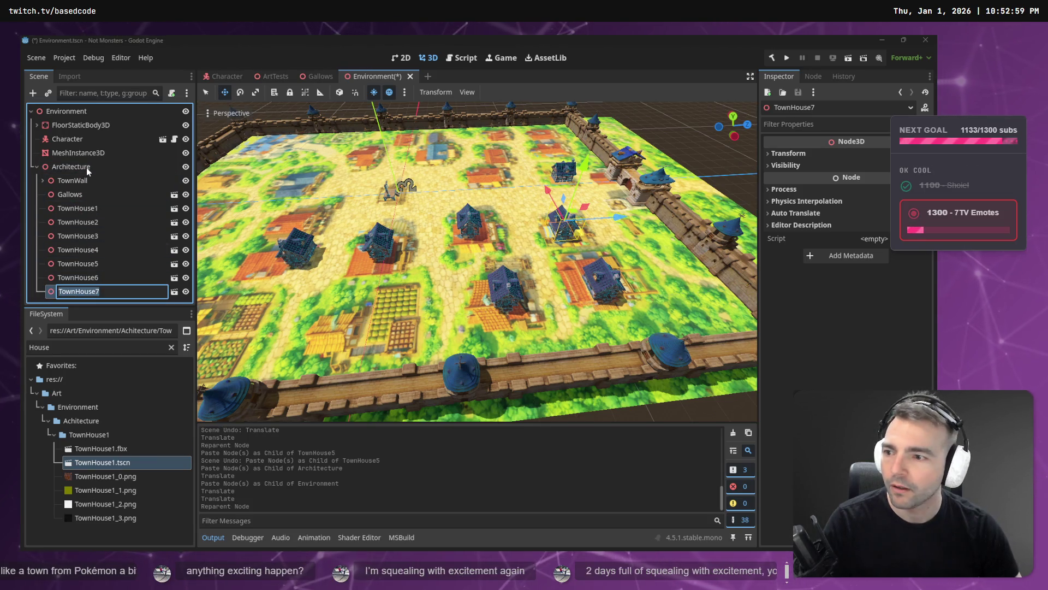
key(Escape)
- Paste TownHouse8 under Architecture, then switch to the Not Monster tldraw board
key(ctrl+v)
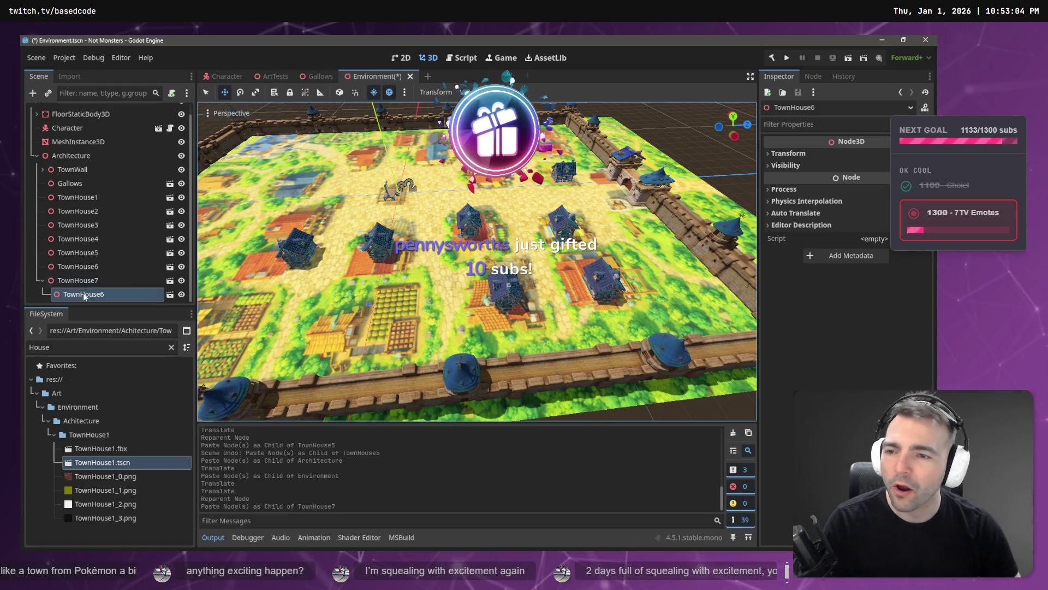
key(ctrl+z)
click(71, 156)
key(ctrl+v)
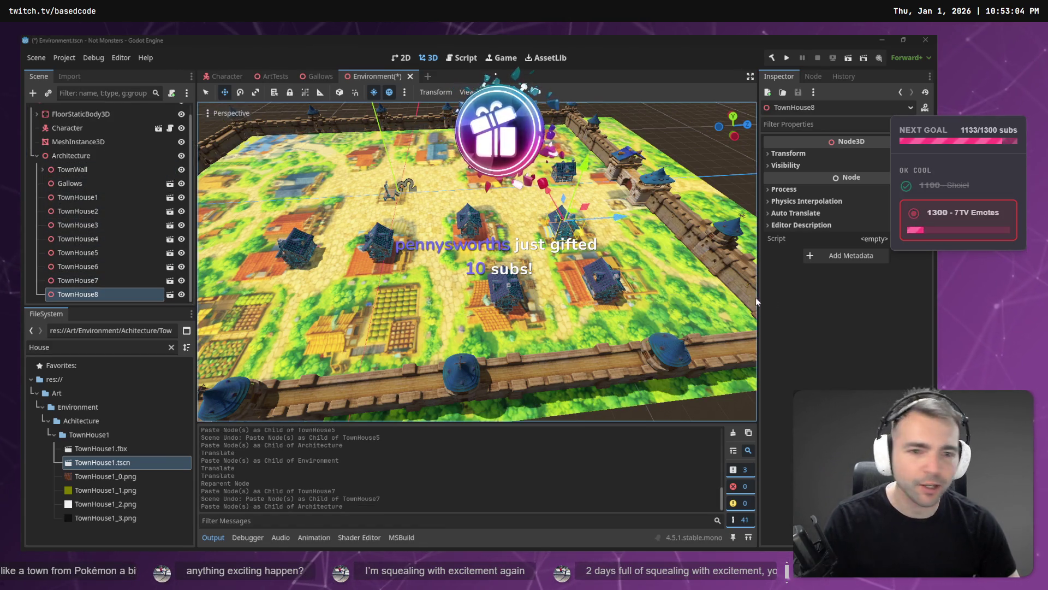
key(alt+Tab)
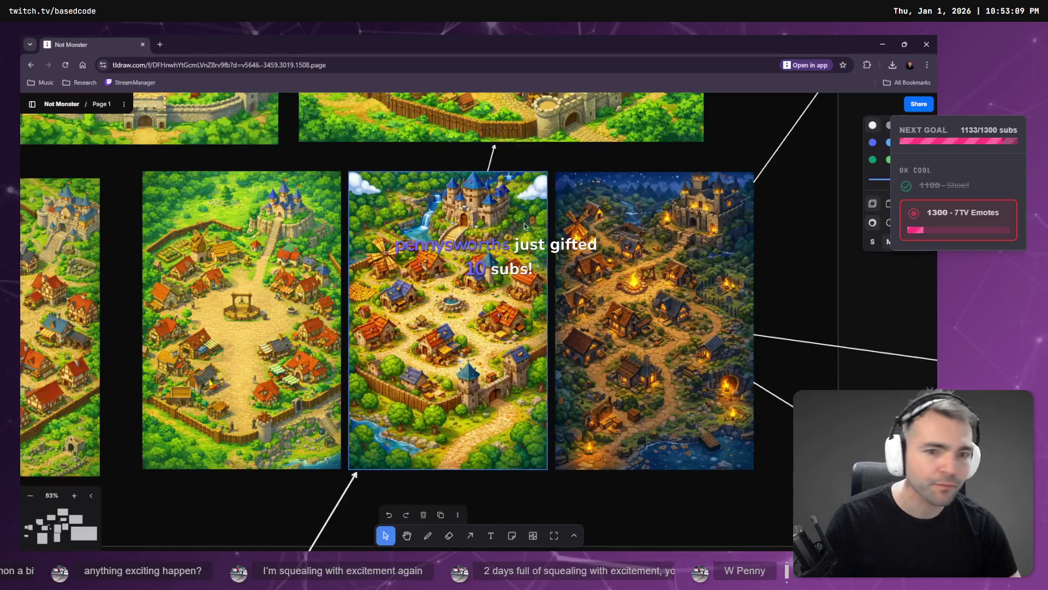
- Duplicate the #43 statue entry group directly below itself in the Supporter's Crypt frame
scroll(524, 226, down, 10)
scroll(520, 254, down, 3)
scroll(510, 229, right, 10)
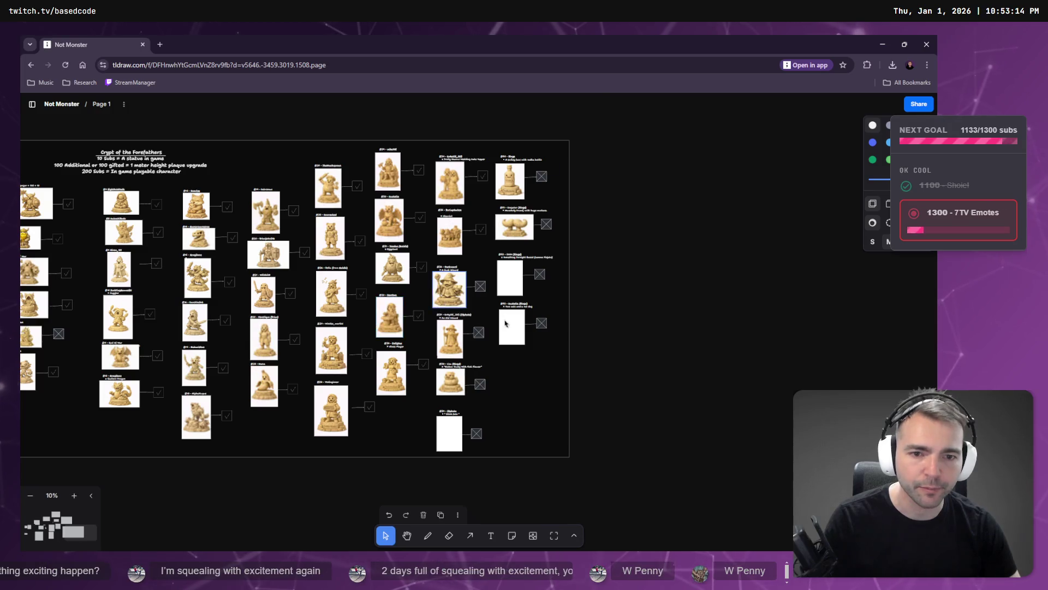
scroll(501, 322, up, 5)
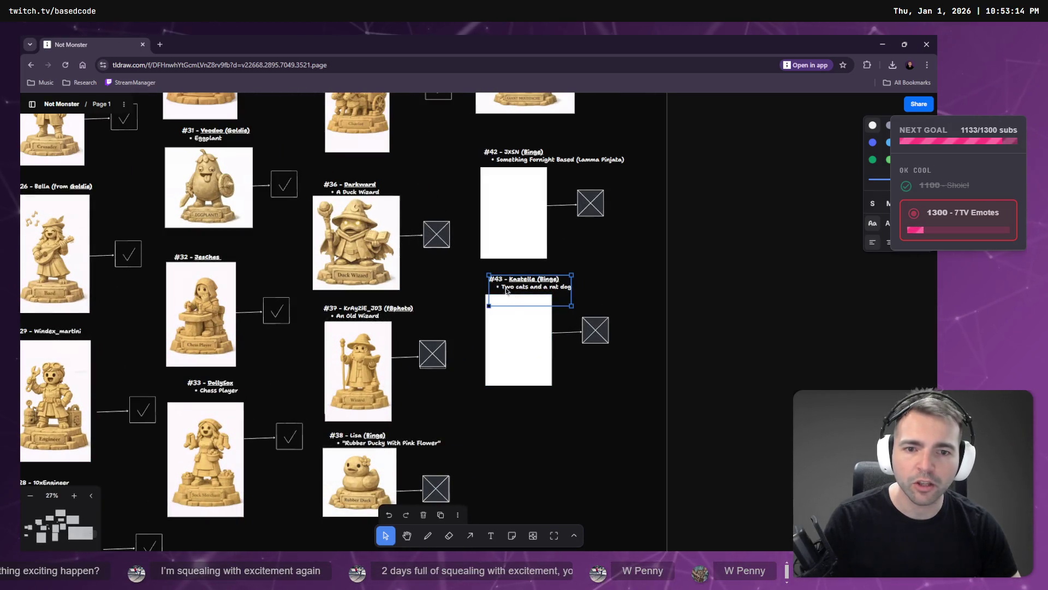
click(717, 300)
drag(714, 274, 484, 386)
alt+drag(520, 354, 519, 487)
- Retitle the copied entry as #45 with the latest gifter's name
click(507, 415)
double_click(507, 415)
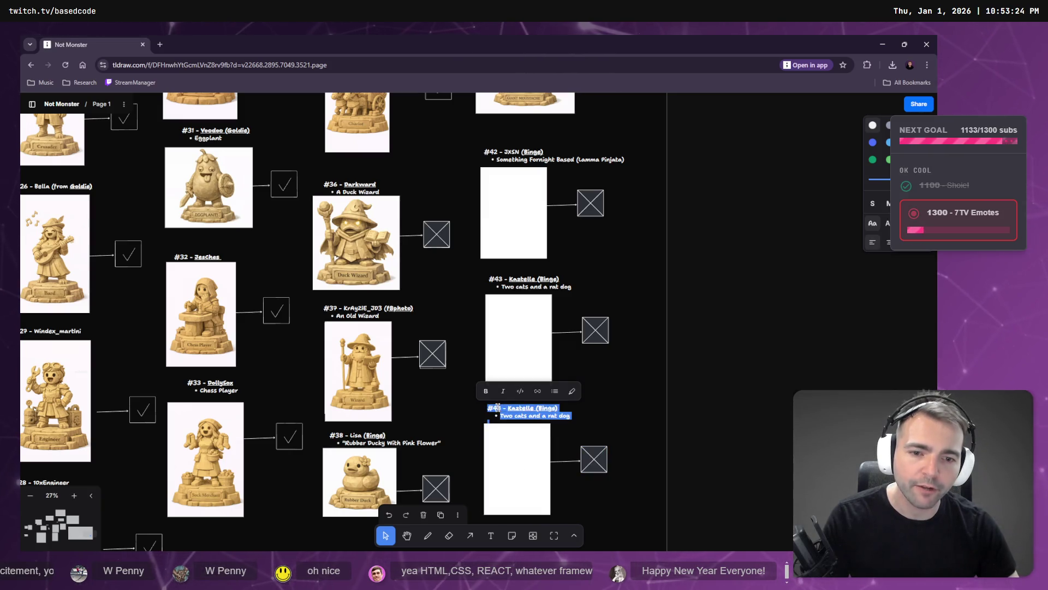
text($)
drag(508, 407, 562, 417)
text(Penny)
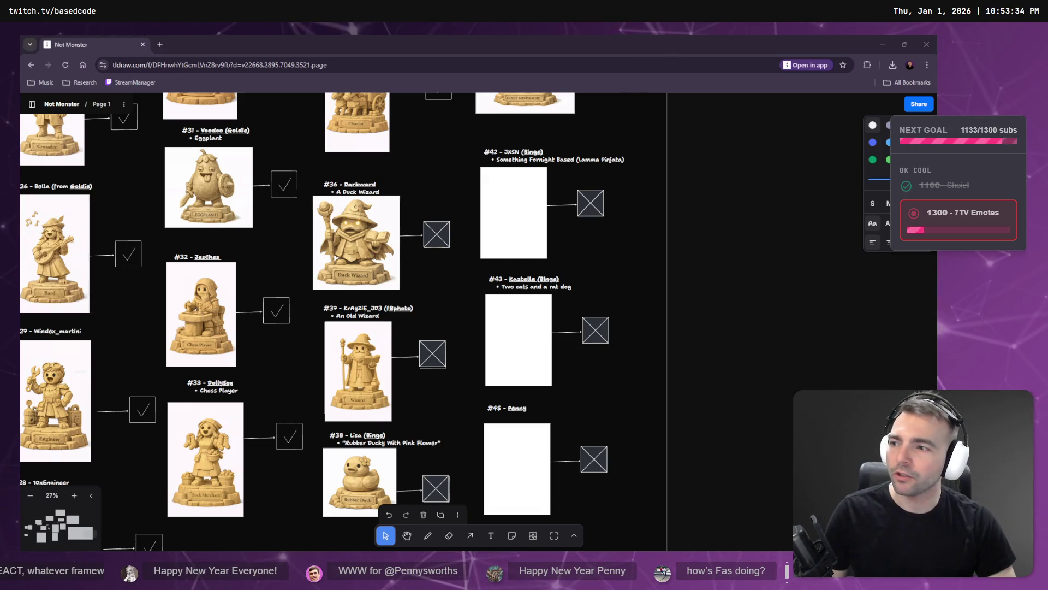
- Review entry #4's statue image and the whole Supporter's Crypt board, then bring up File Explorer
mouse_move(104, 260)
mouse_down()
mouse_move(228, 250)
mouse_move(520, 368)
mouse_up()
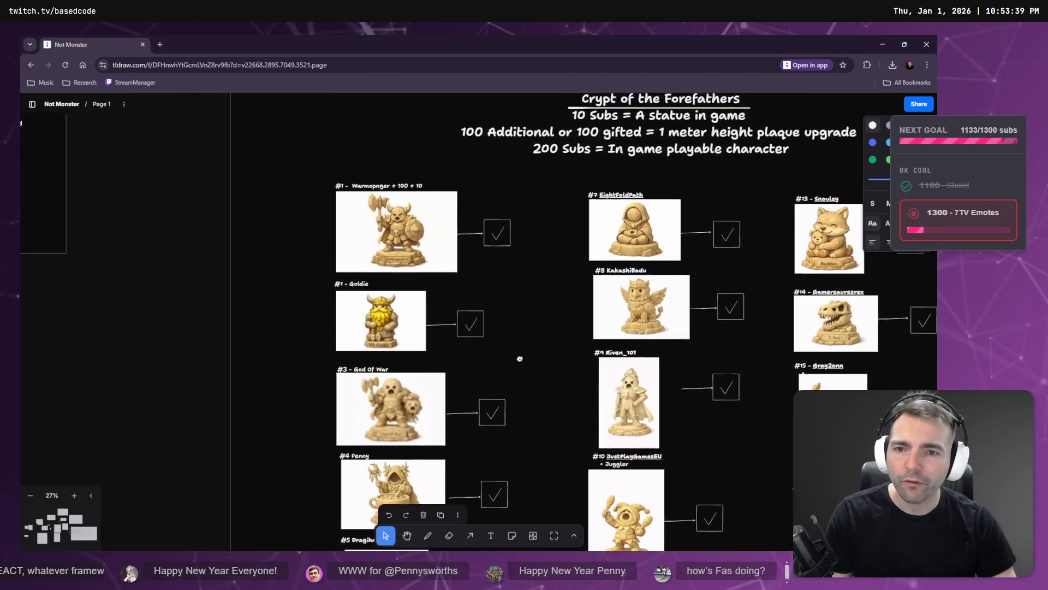
scroll(520, 368, down, 3)
scroll(340, 319, up, 10)
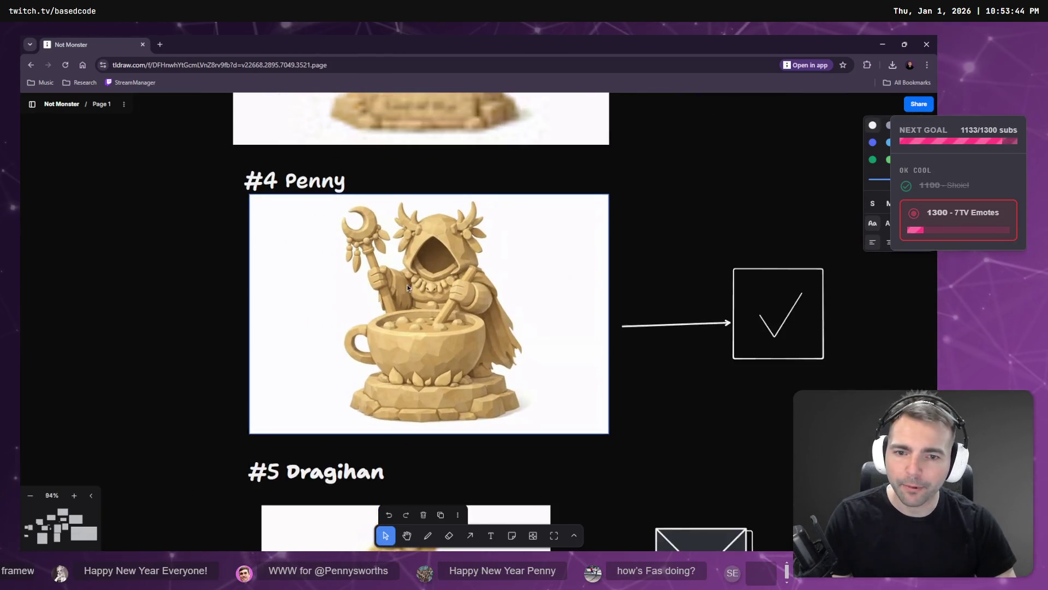
scroll(407, 284, up, 2)
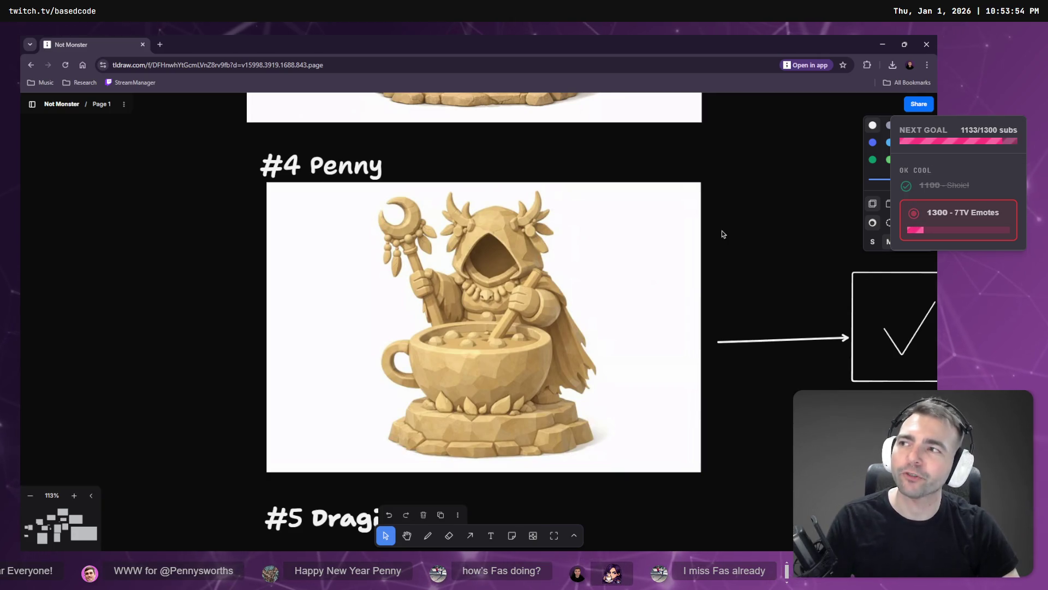
scroll(726, 226, down, 5)
scroll(546, 305, down, 10)
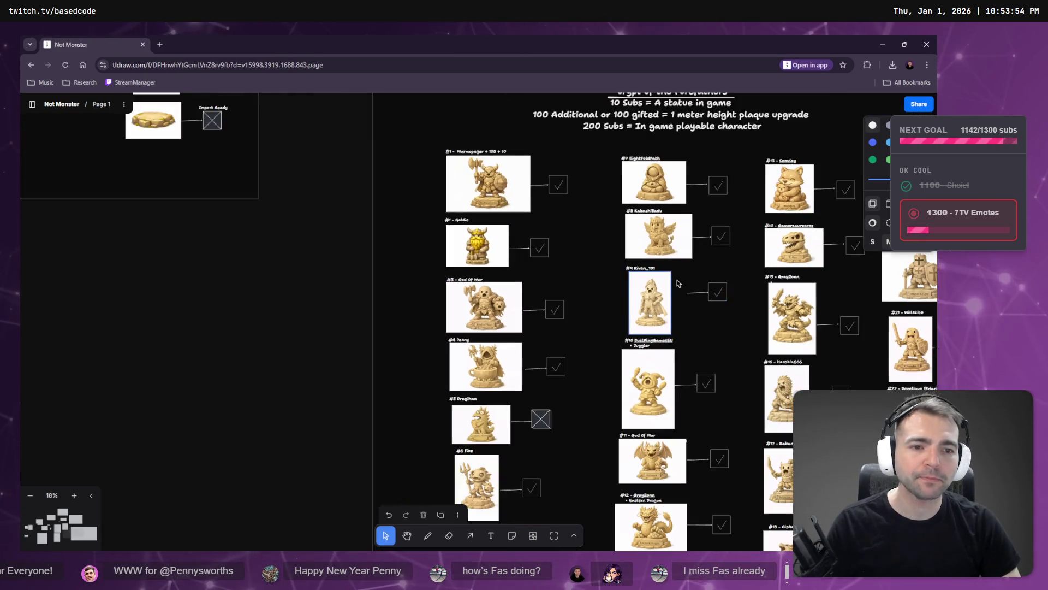
drag(596, 268, 495, 267)
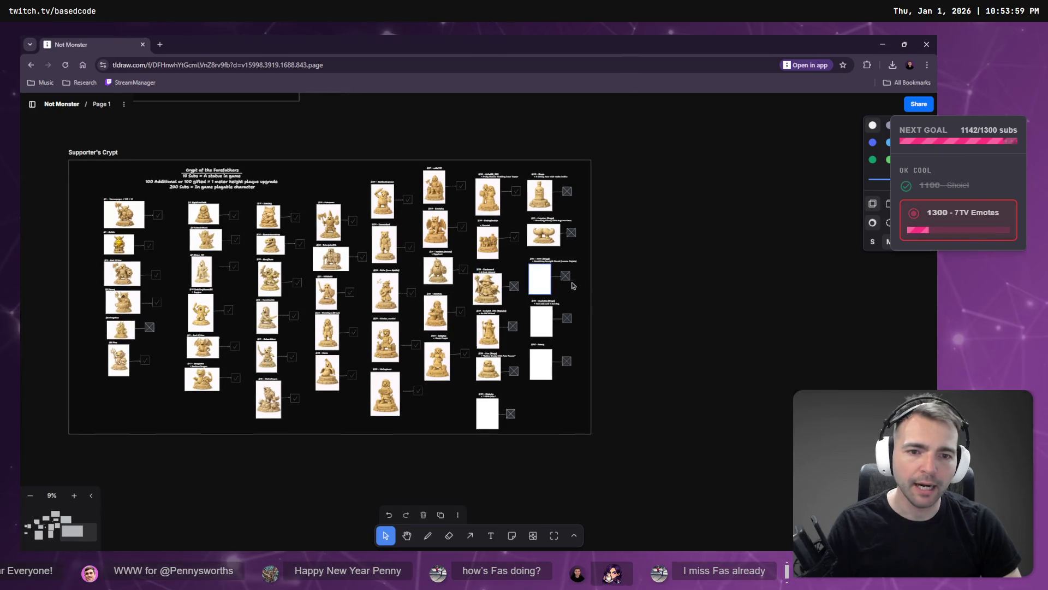
scroll(568, 285, up, 3)
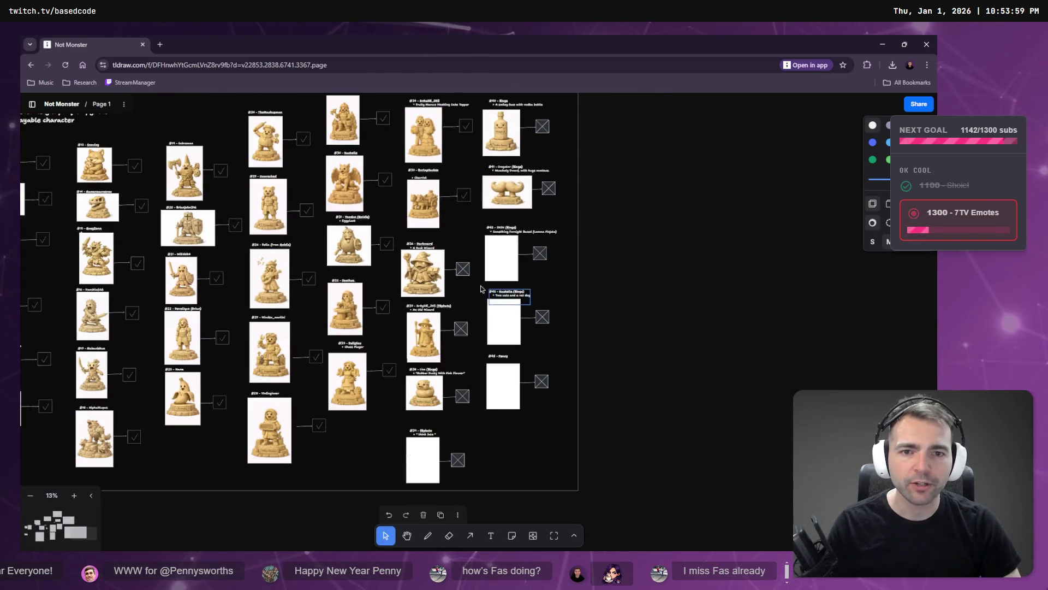
scroll(485, 289, down, 1)
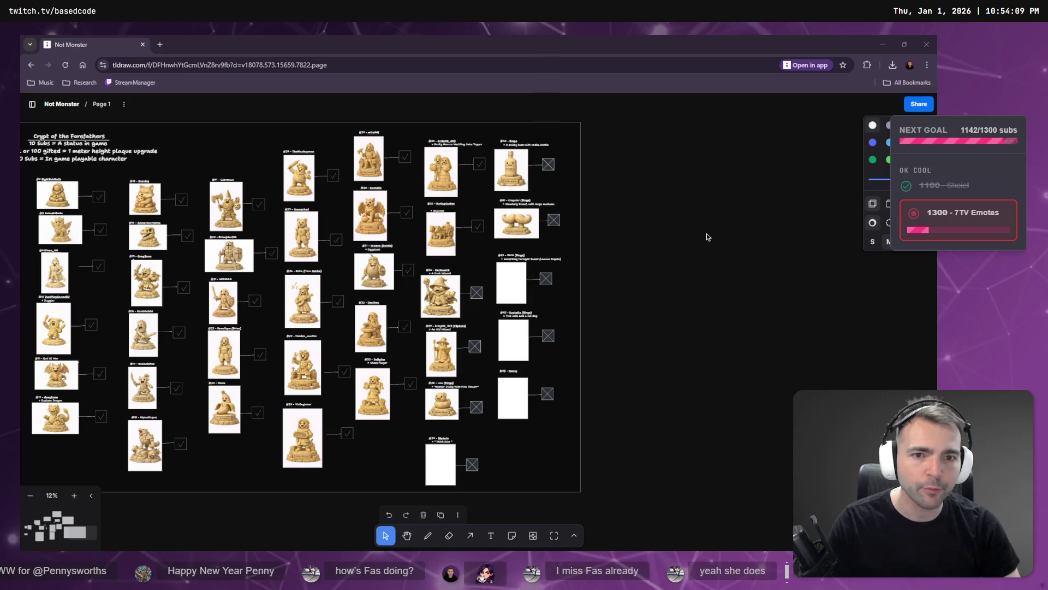
key(super+e)
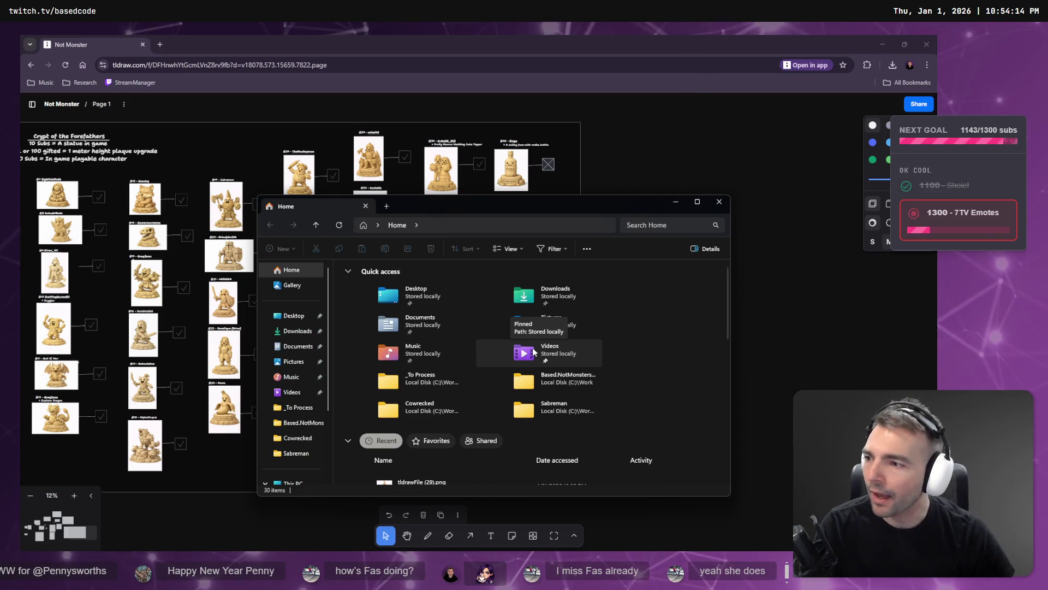
- Add the downloaded statue zip to _To Process and rename it Binge.zip
click(296, 407)
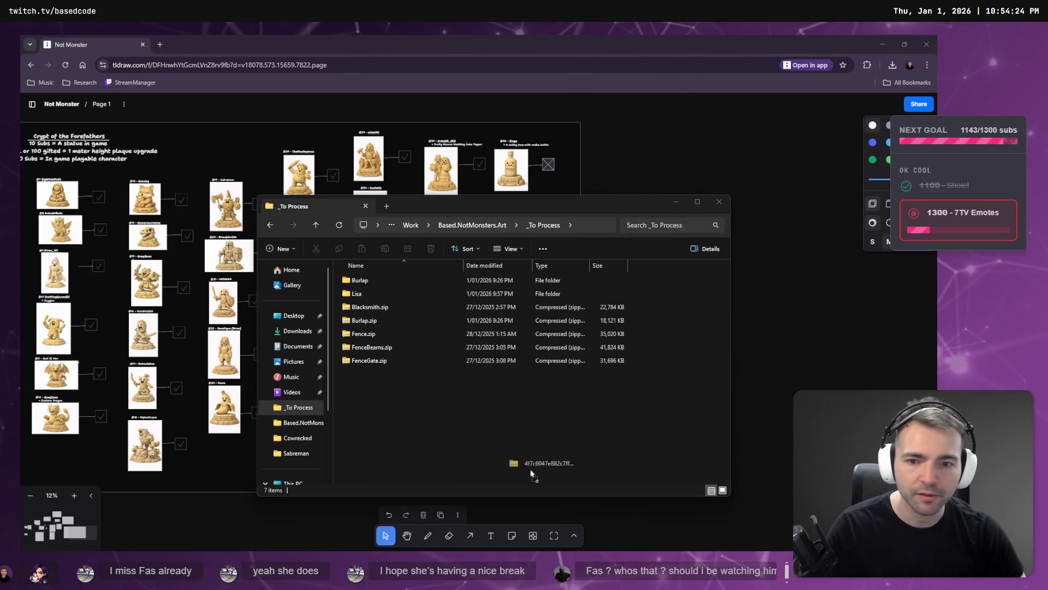
drag(409, 424, 434, 411)
key(F2)
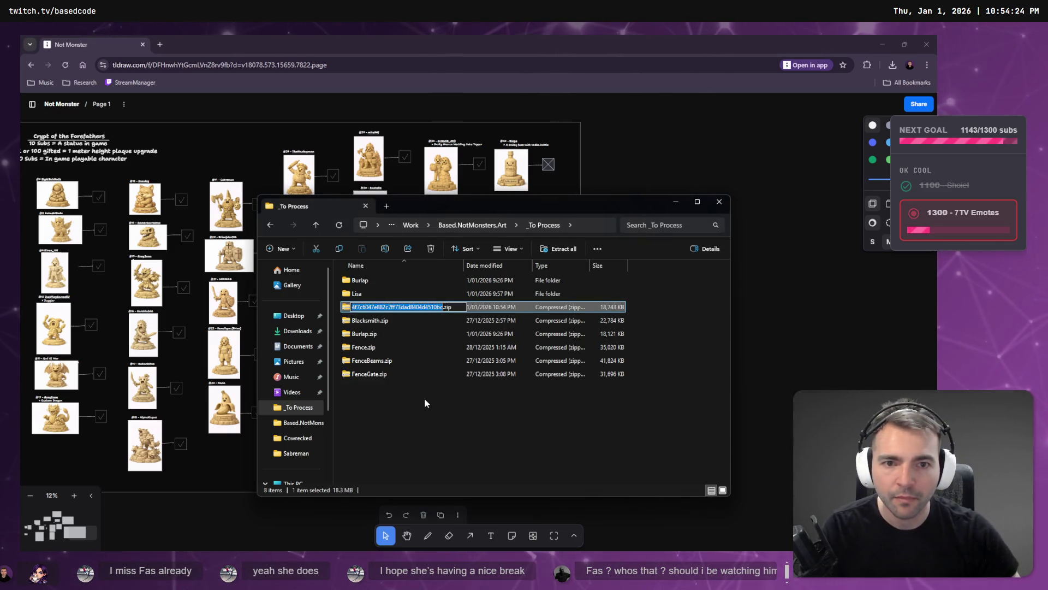
text(Binge)
key(Return)
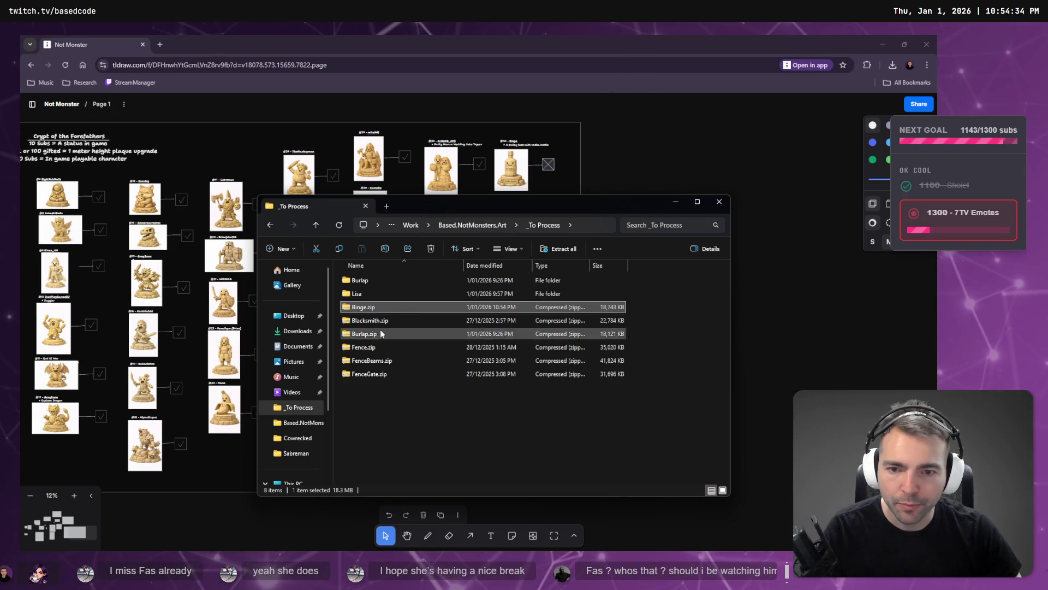
- Move the loose statue folders from _To Process into _ToSort
click(375, 281)
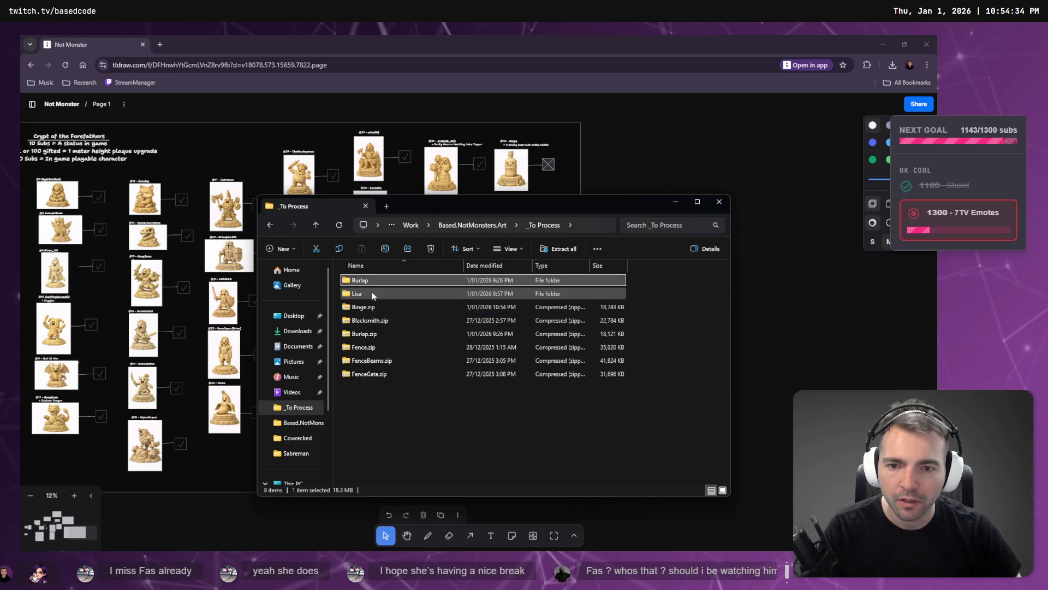
shift+click(372, 294)
click(494, 225)
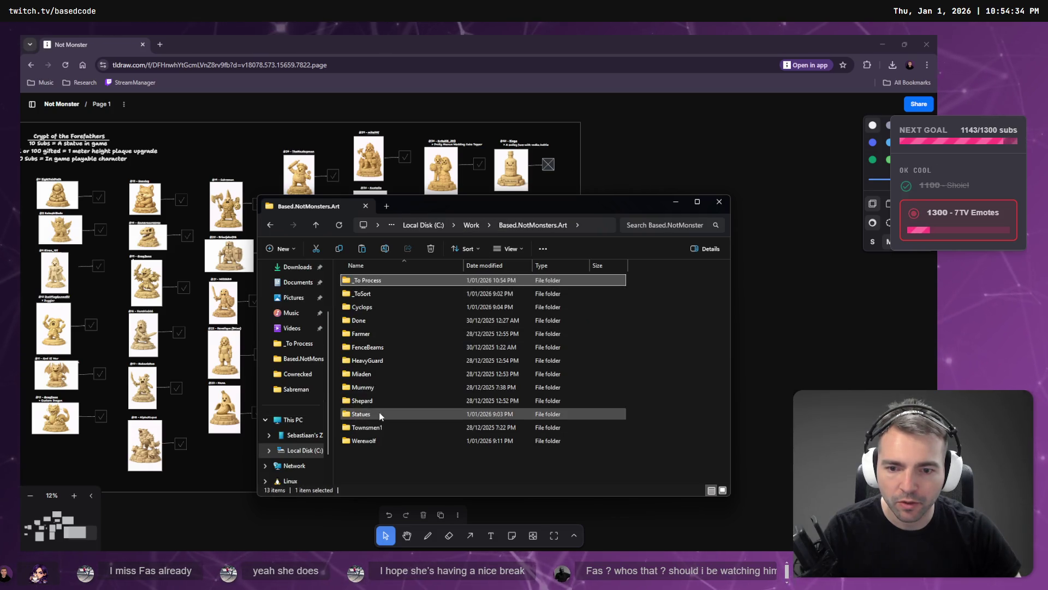
double_click(372, 294)
key(ctrl+v)
click(493, 225)
double_click(389, 281)
- File Burlap.zip into _ToSort, check the Statues folder, and return to _To Process
right_click(381, 282)
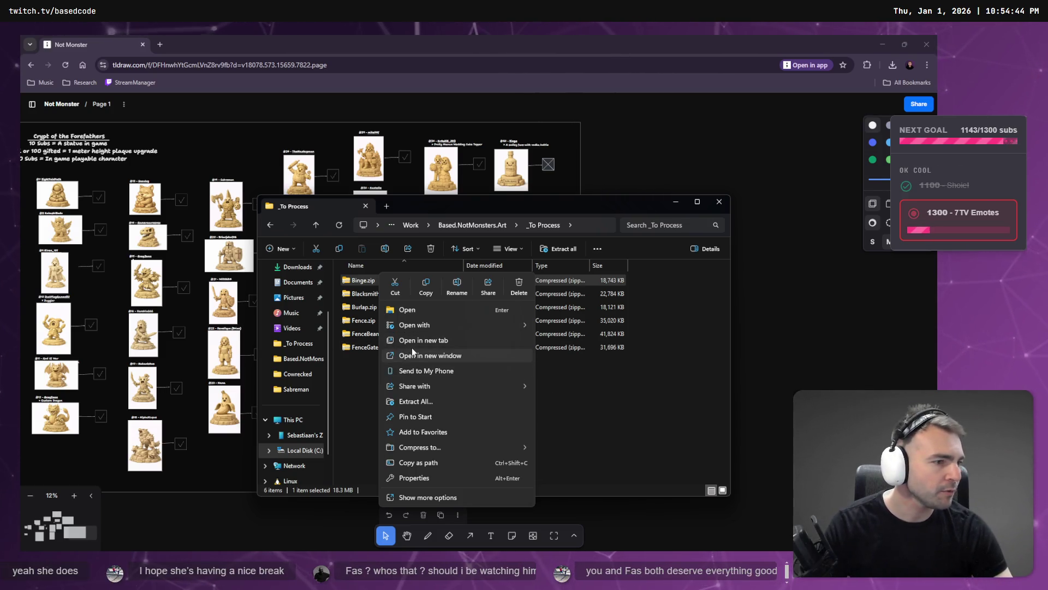
click(358, 307)
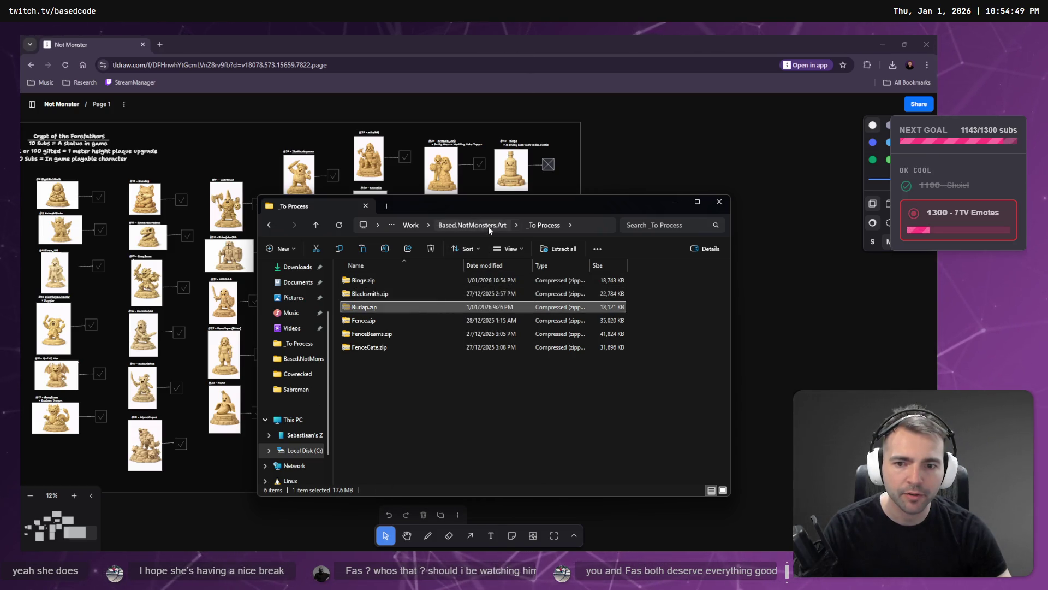
click(488, 226)
double_click(380, 295)
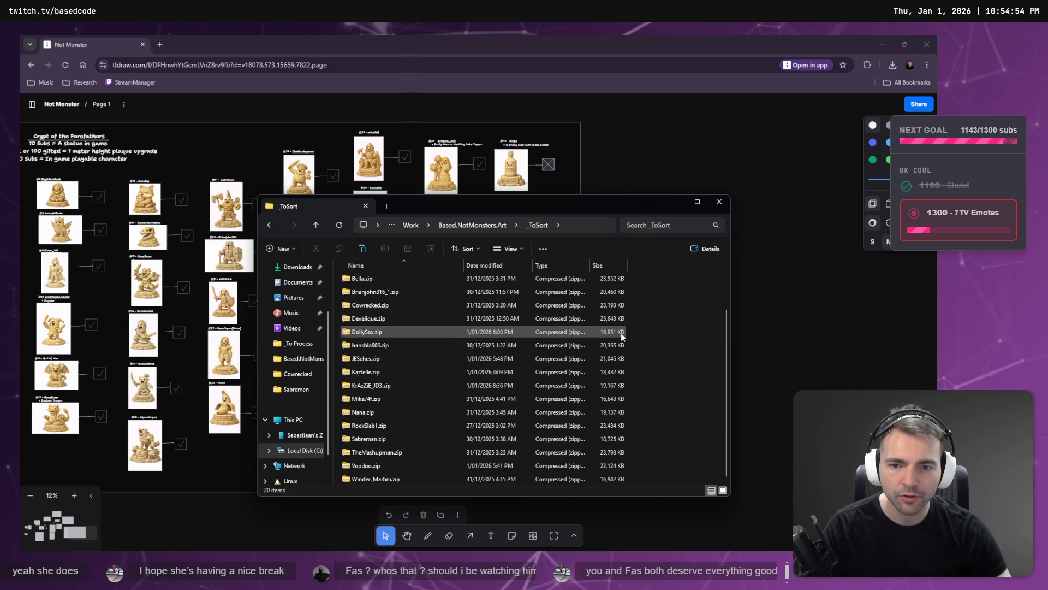
key(ctrl+v)
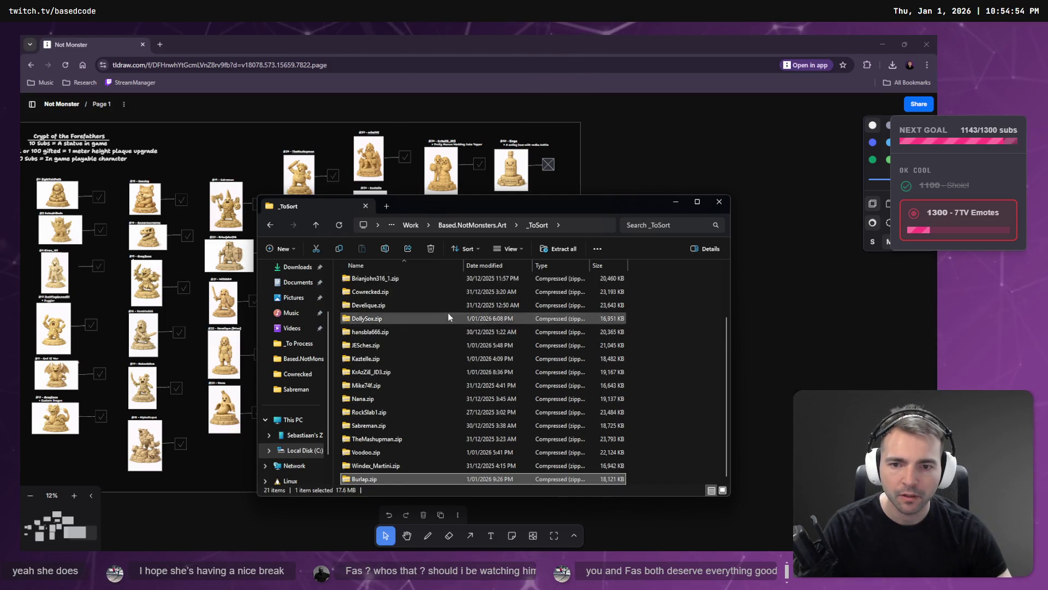
click(398, 280)
shift+click(392, 293)
click(473, 226)
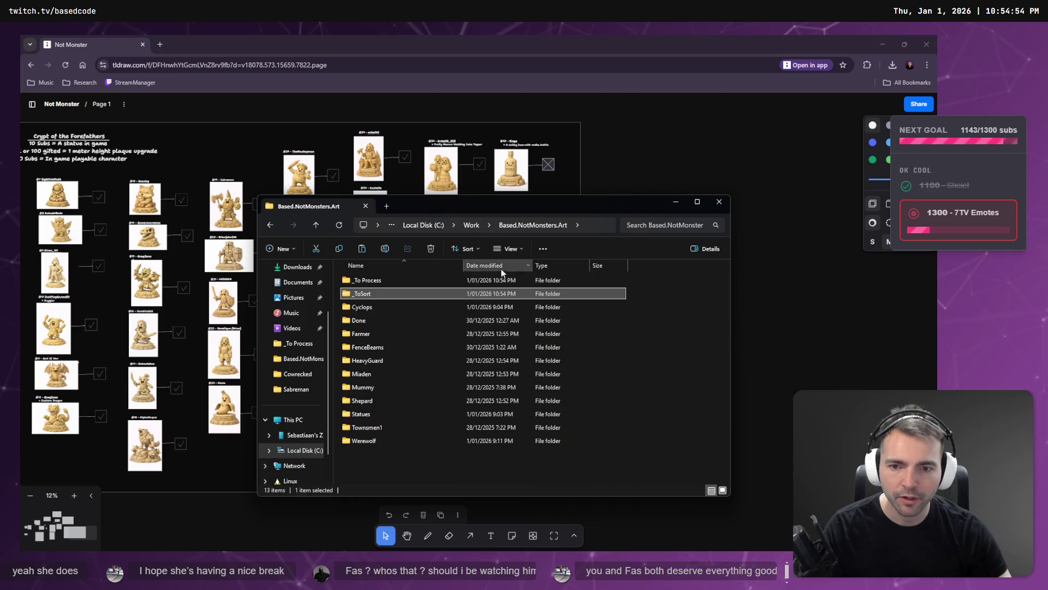
double_click(366, 414)
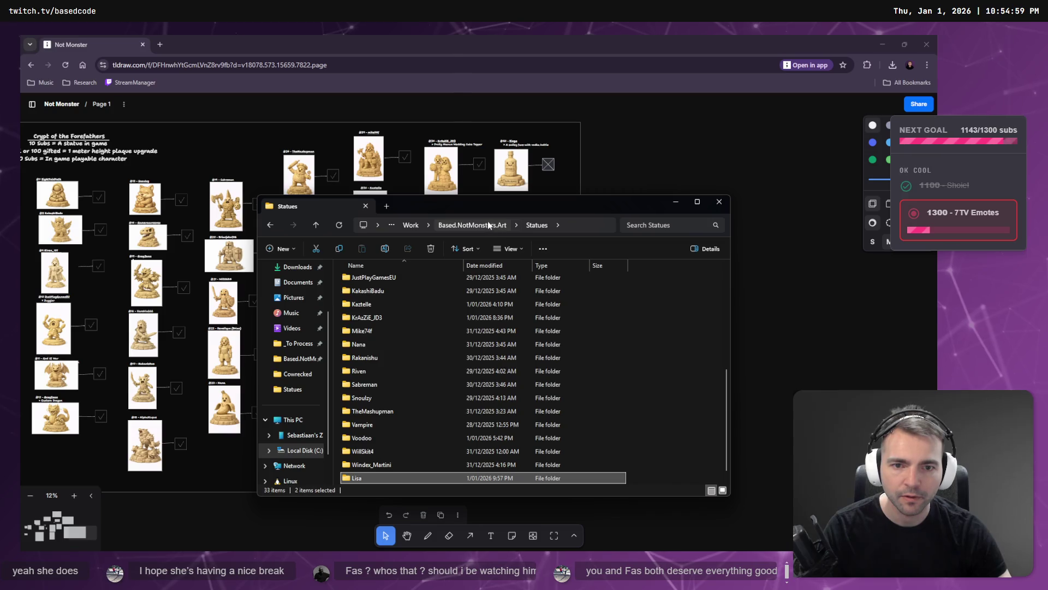
click(487, 221)
double_click(399, 281)
- Extract All on Binge.zip to create the Binge folder
click(382, 280)
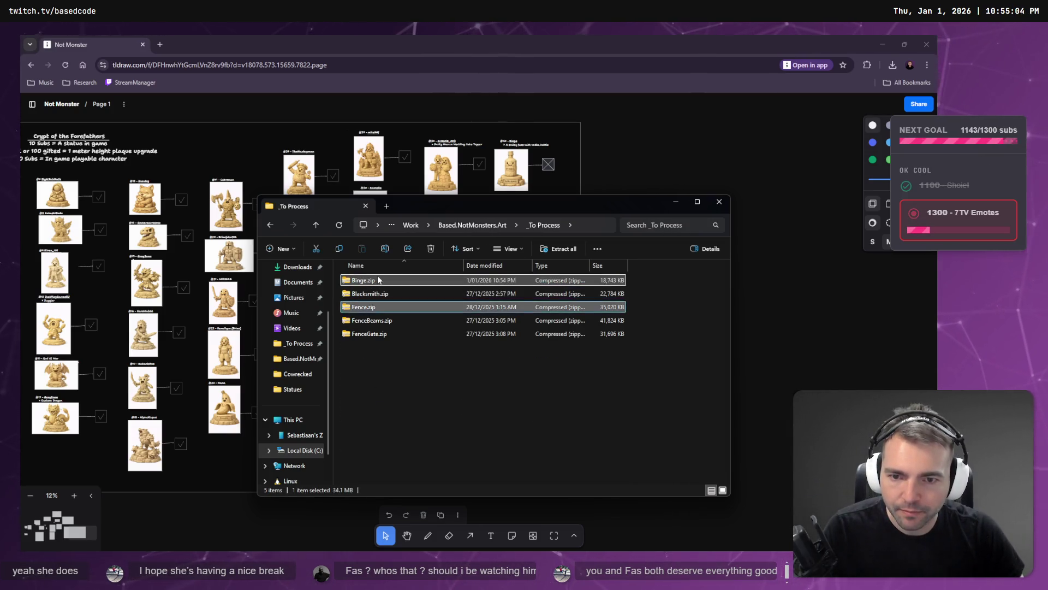
right_click(389, 279)
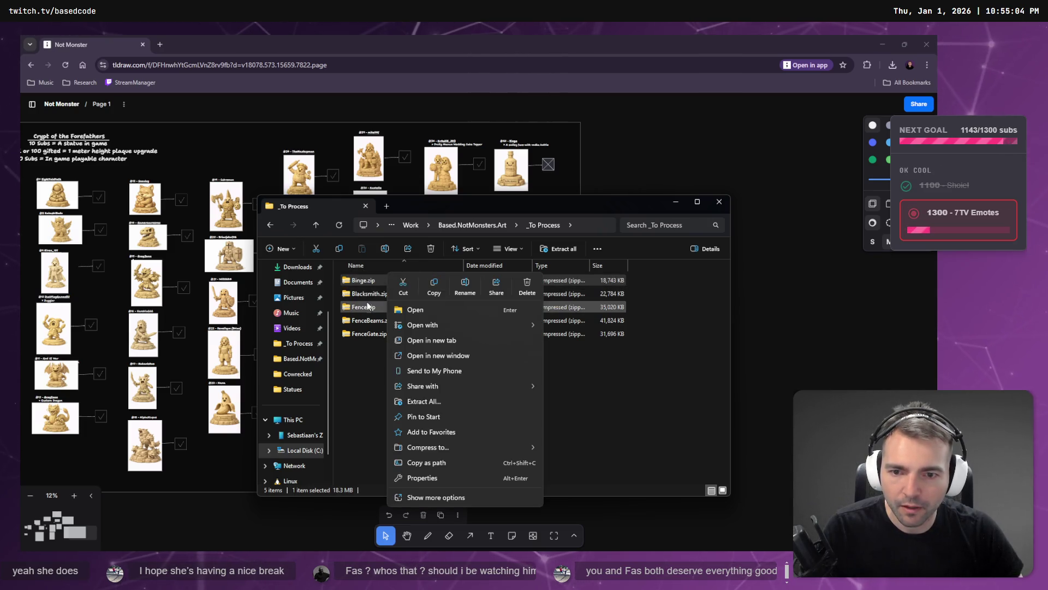
click(364, 306)
shift+click(371, 333)
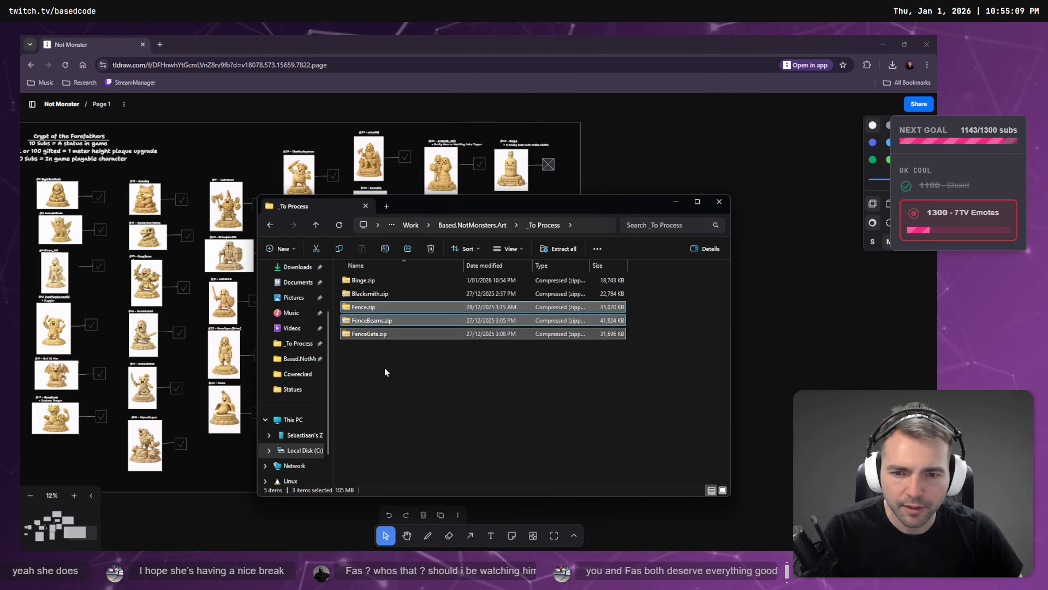
click(384, 370)
click(378, 307)
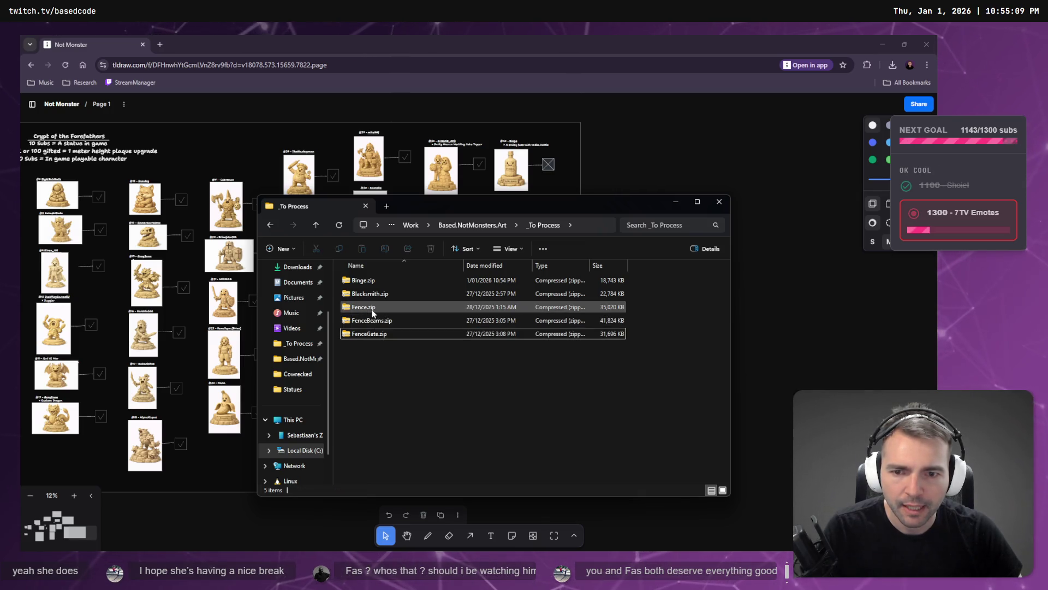
shift+click(379, 333)
click(377, 280)
right_click(374, 279)
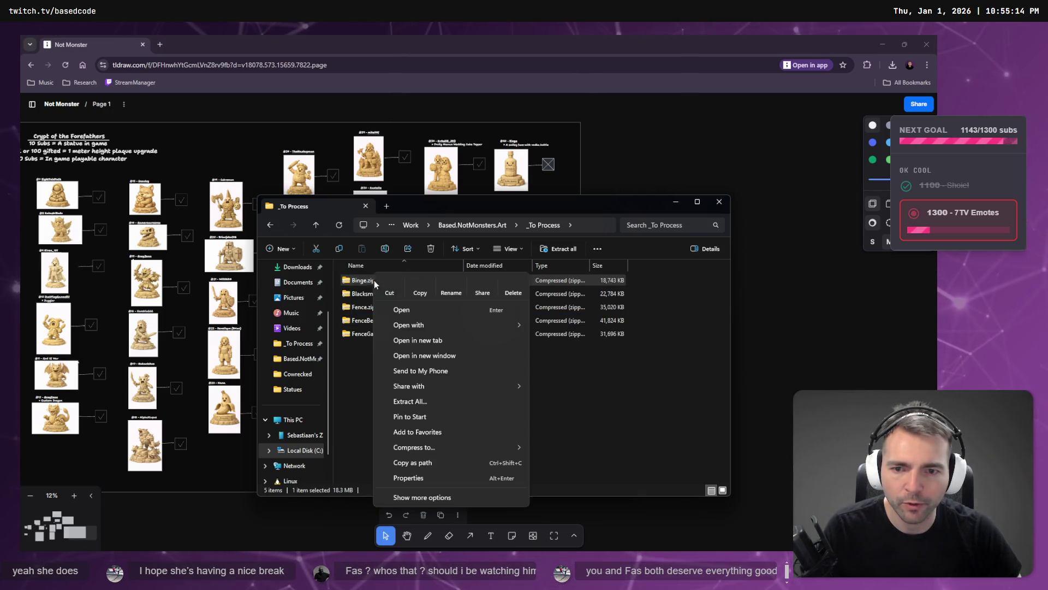
key(Escape)
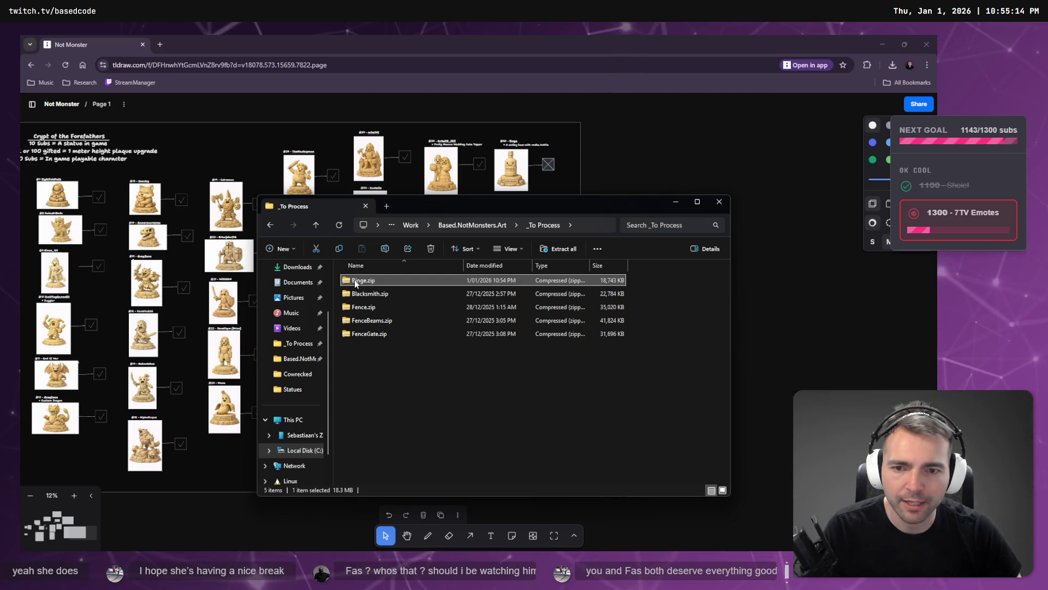
right_click(356, 280)
click(529, 440)
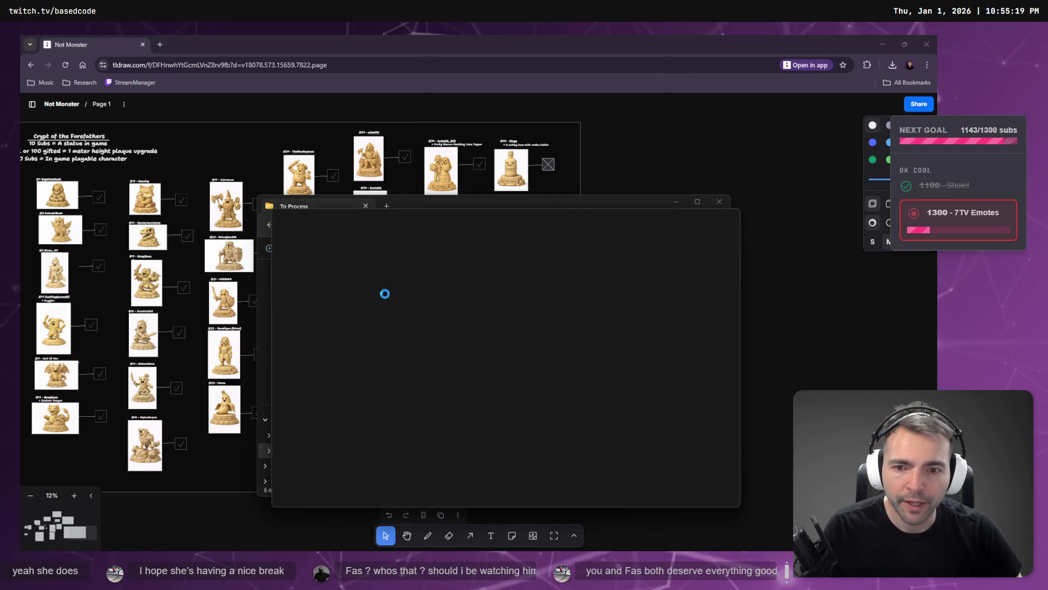
- Rename the long-named .obj model inside the Binge folder to Binge.obj
click(388, 304)
key(F2)
text(Binge)
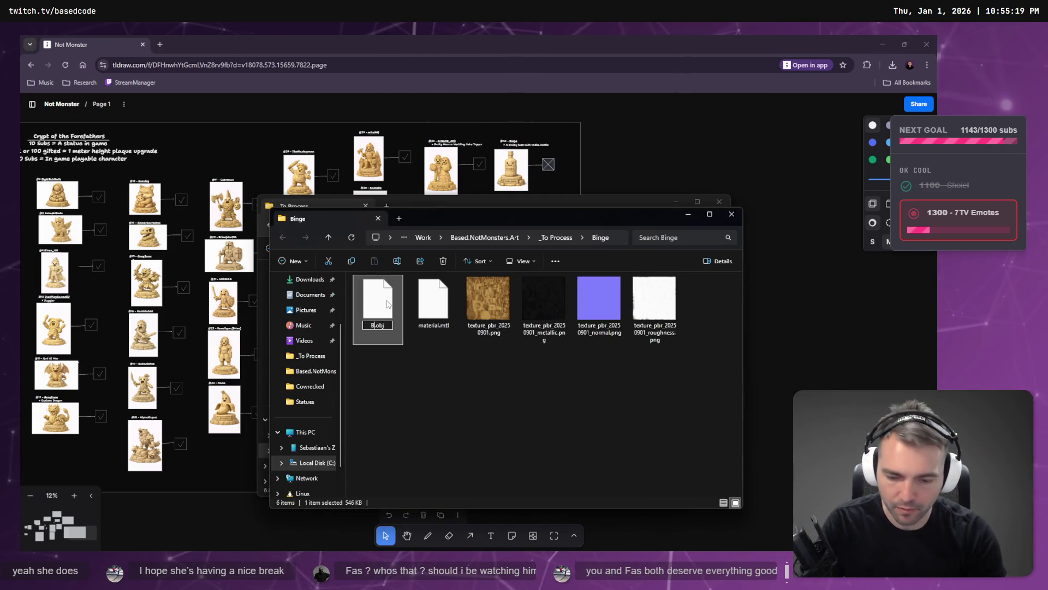
key(Return)
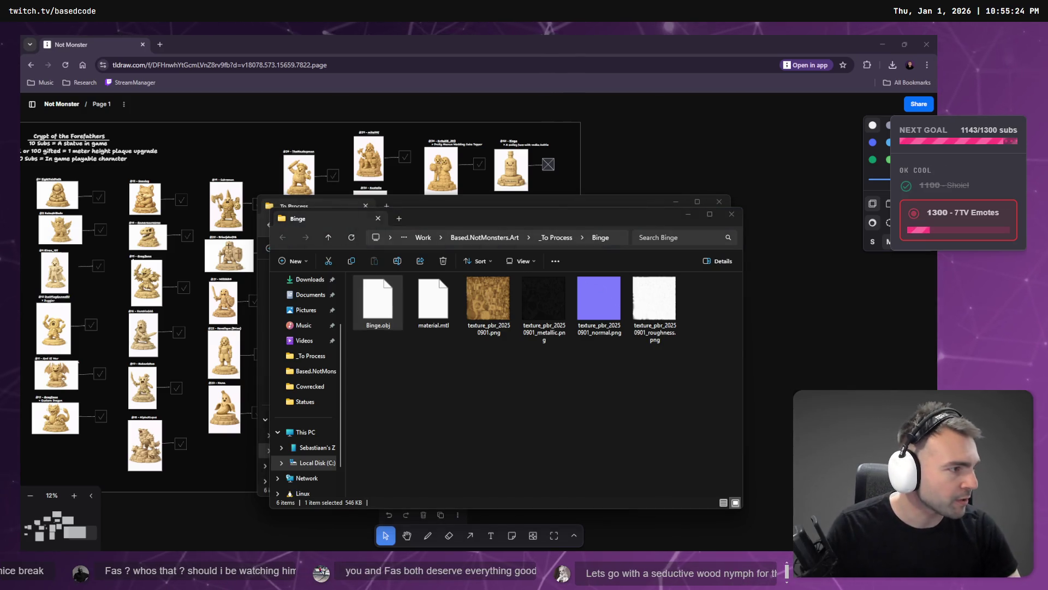
key(alt+Tab)
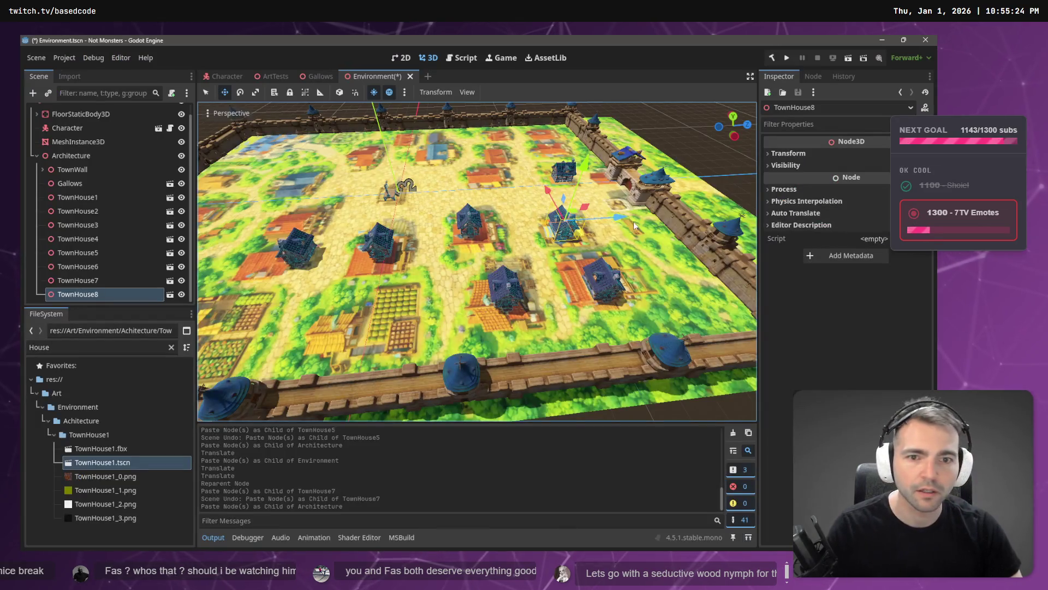
- Show the ArtTests scene, clear the House filter, collapse Gallows, TownHouse1 and WatchTower, and expand Statues
click(274, 76)
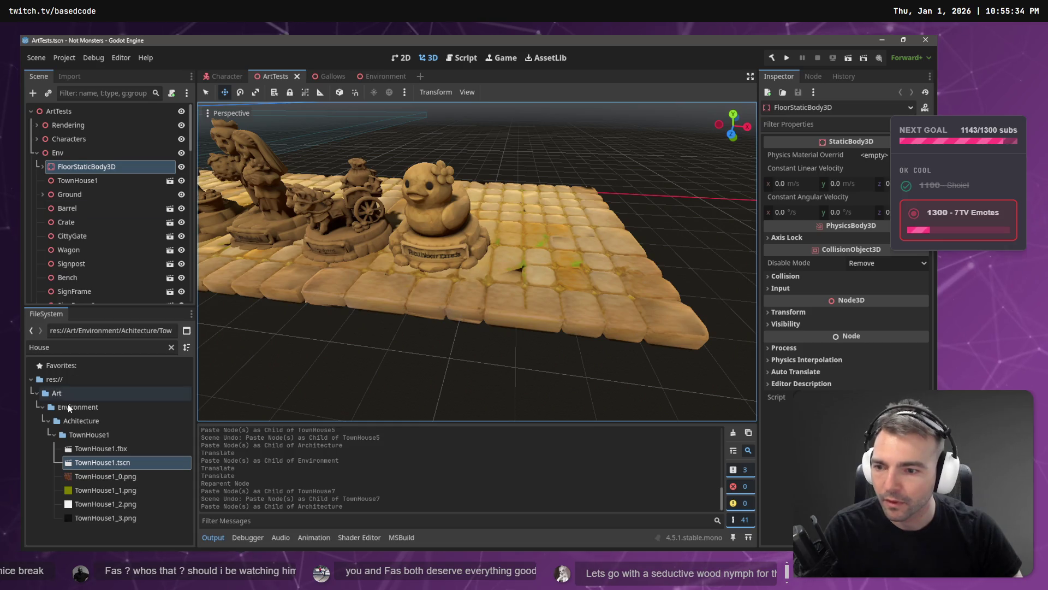
click(172, 348)
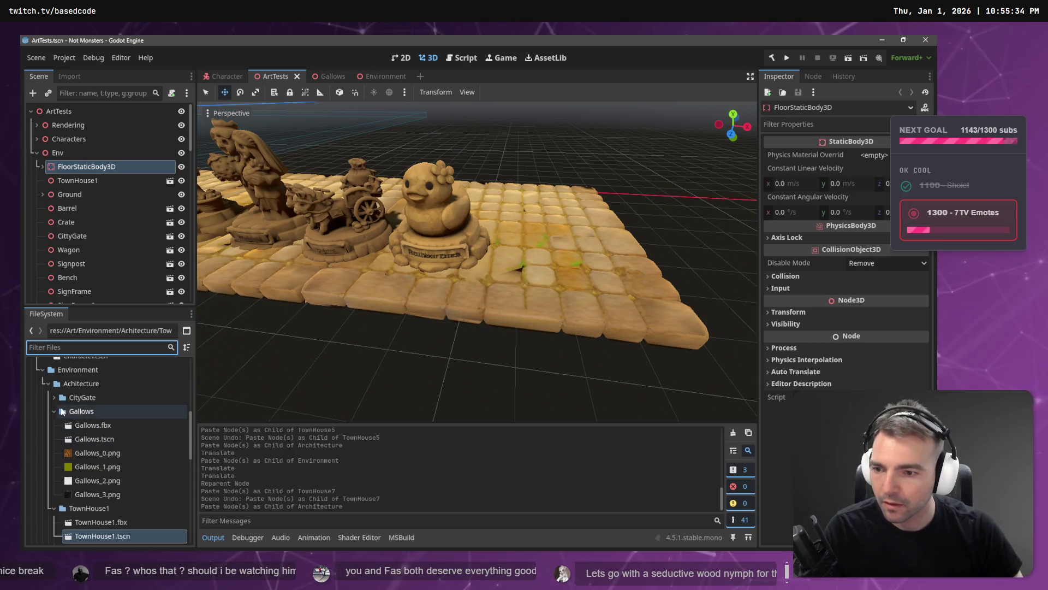
click(54, 412)
click(54, 425)
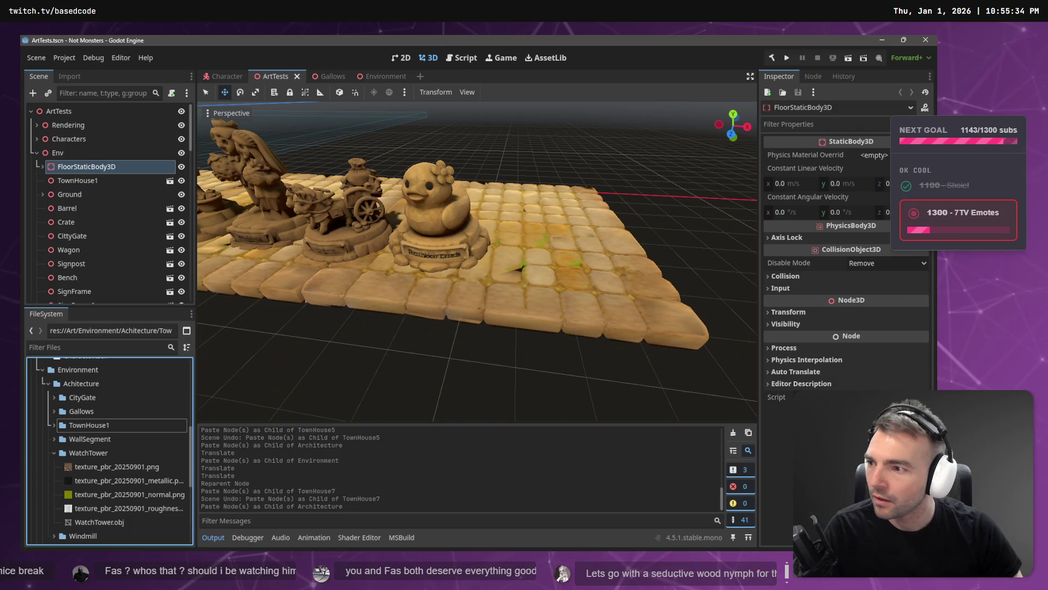
key(alt+Tab)
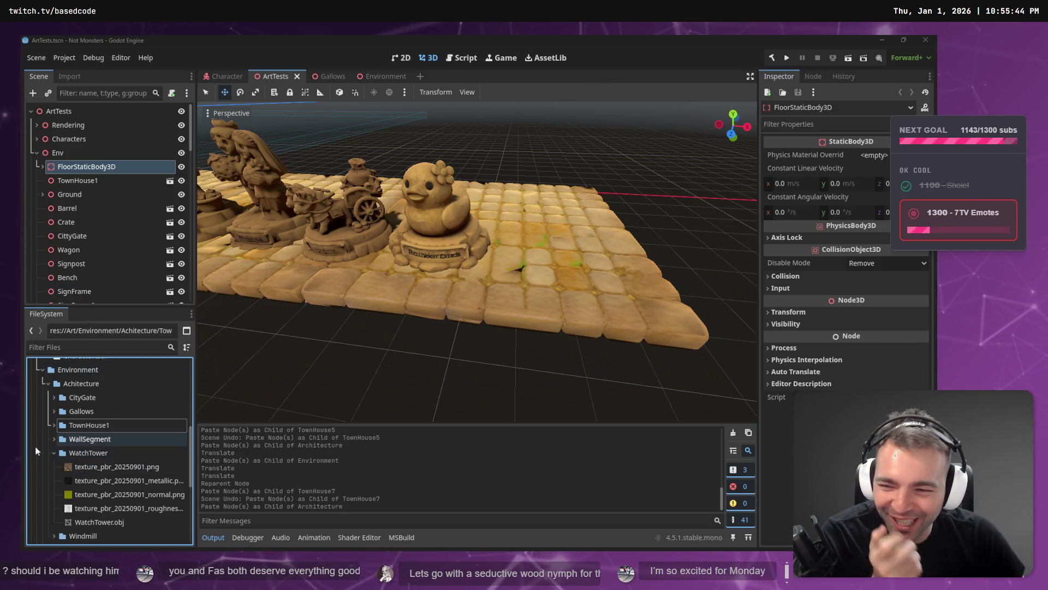
click(53, 452)
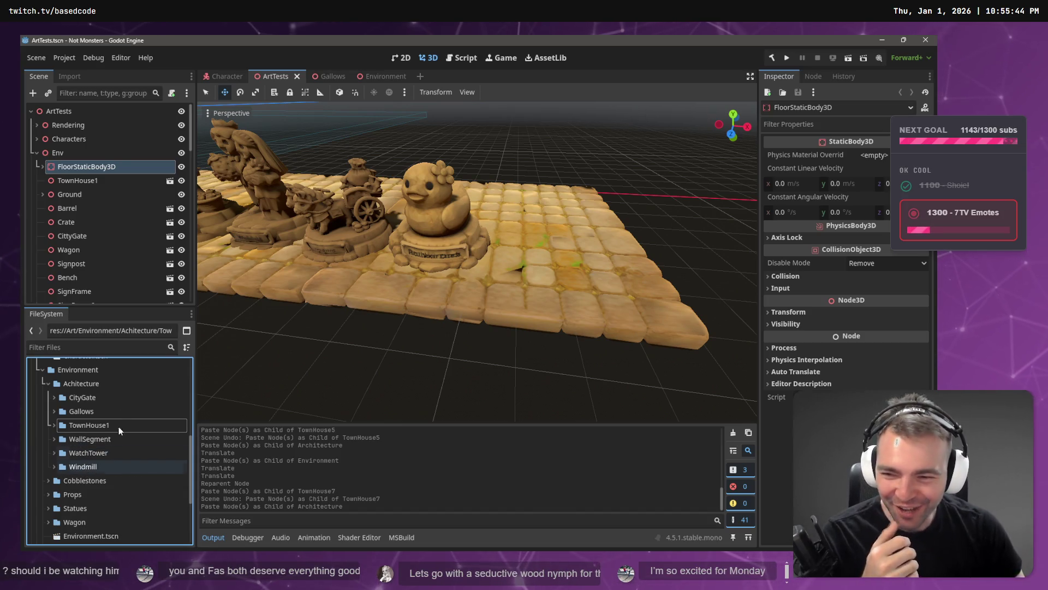
scroll(87, 457, down, 3)
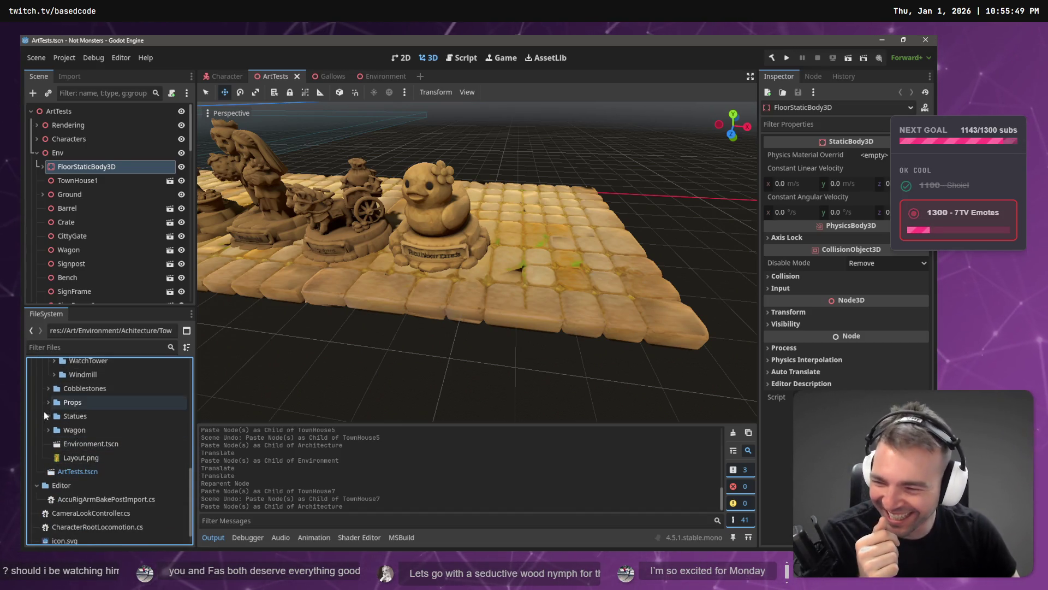
click(47, 416)
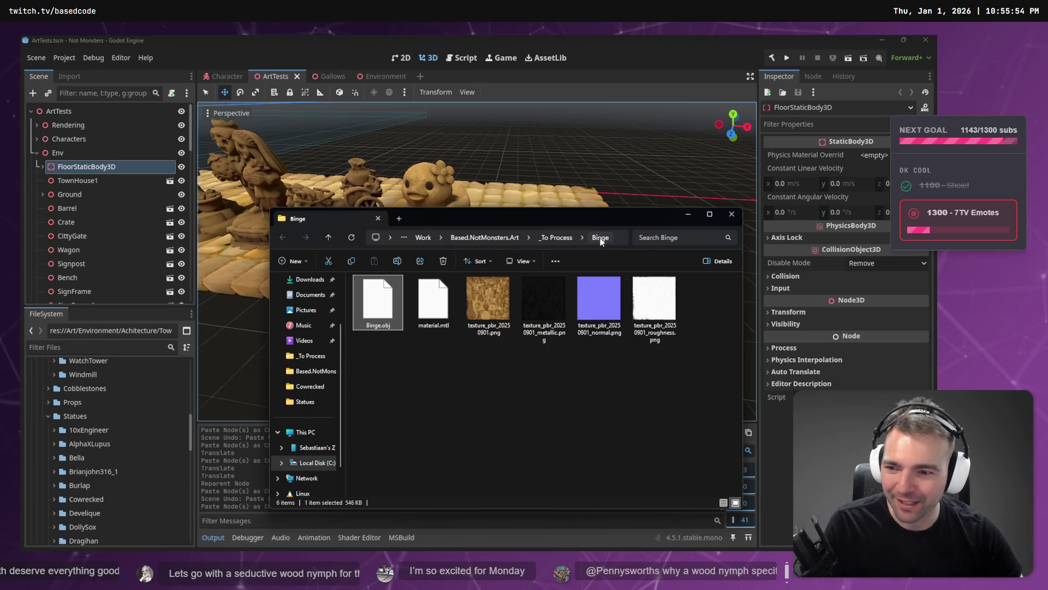
- Copy the Binge folder into res://Art/Environment/Statues and place Binge.obj on the cobblestones beside the duck
drag(148, 373, 78, 415)
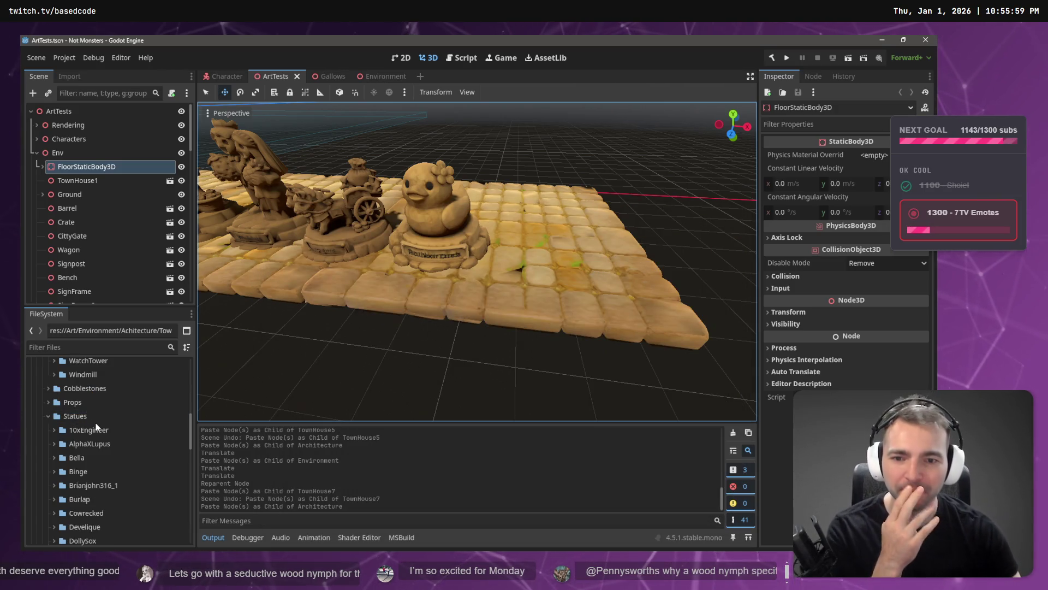
click(54, 471)
mouse_move(86, 484)
mouse_down()
mouse_move(581, 213)
mouse_move(538, 257)
mouse_up()
mouse_move(543, 199)
mouse_down()
mouse_move(553, 152)
mouse_move(550, 165)
mouse_up()
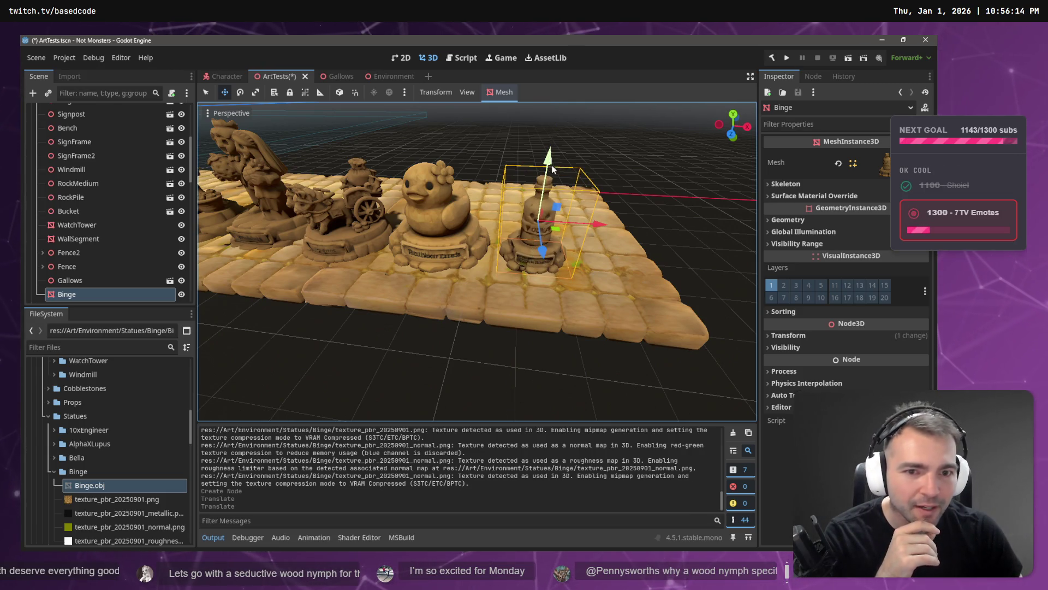
click(791, 335)
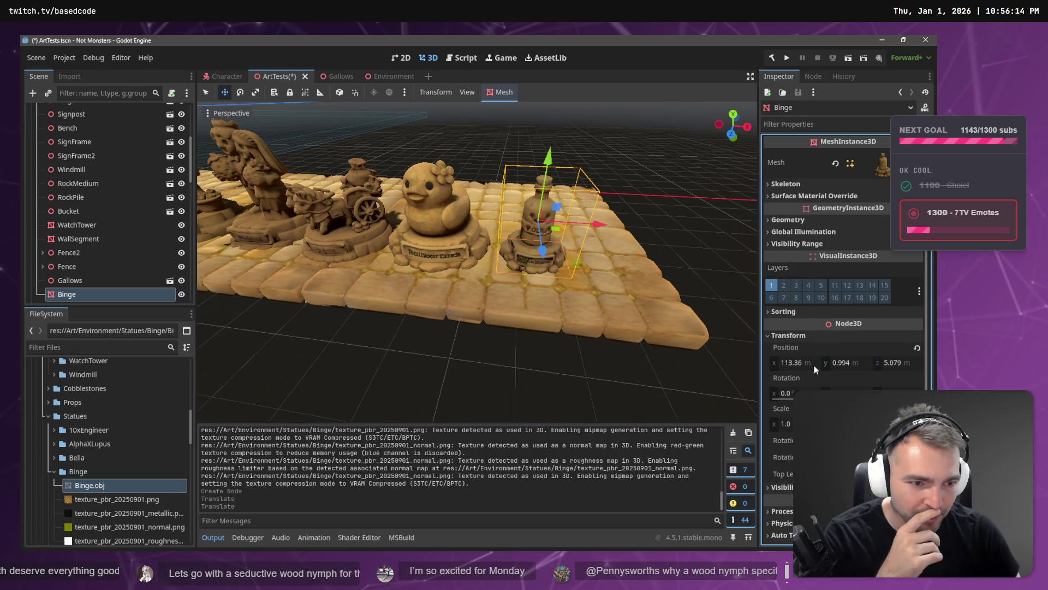
click(785, 424)
text(1.3)
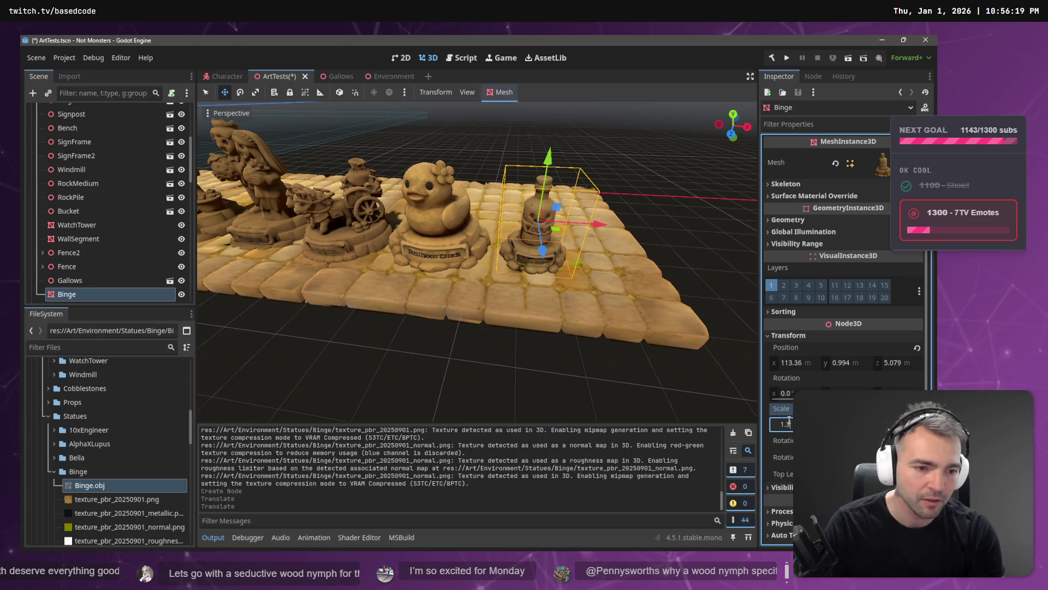
key(Return)
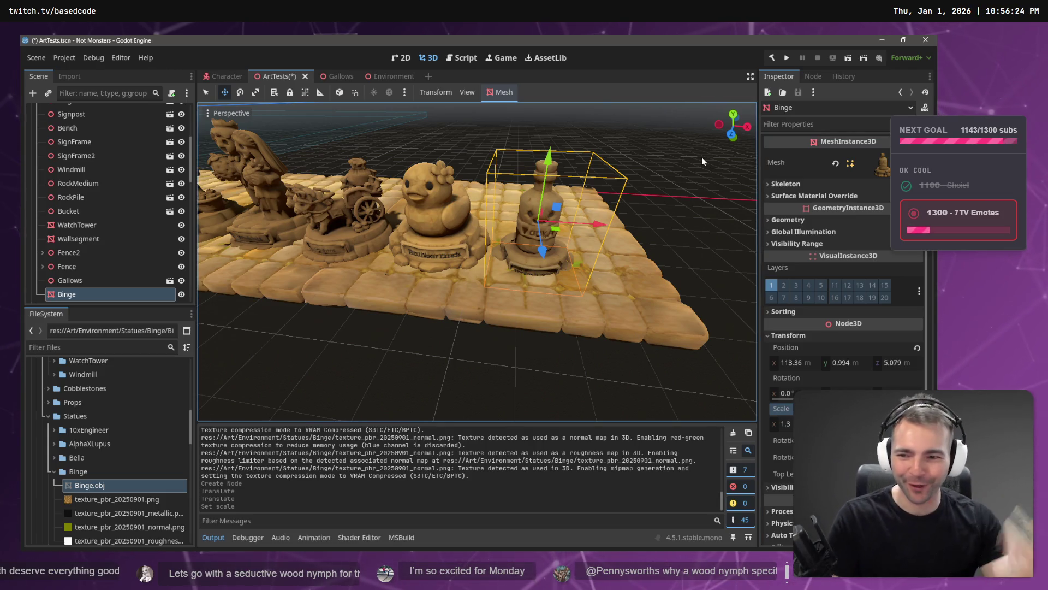
key(ctrl+z)
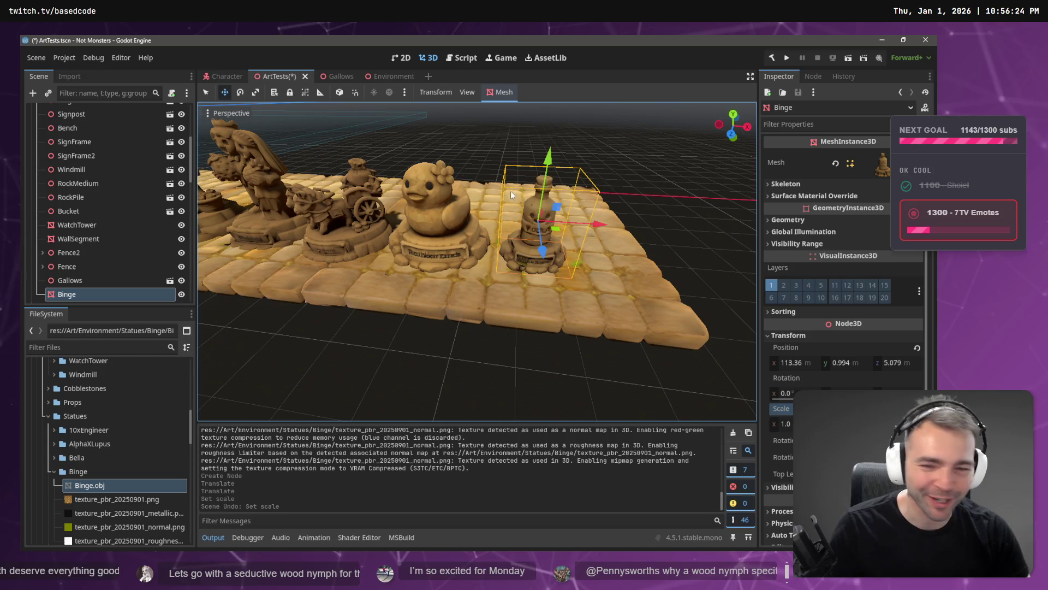
click(136, 294)
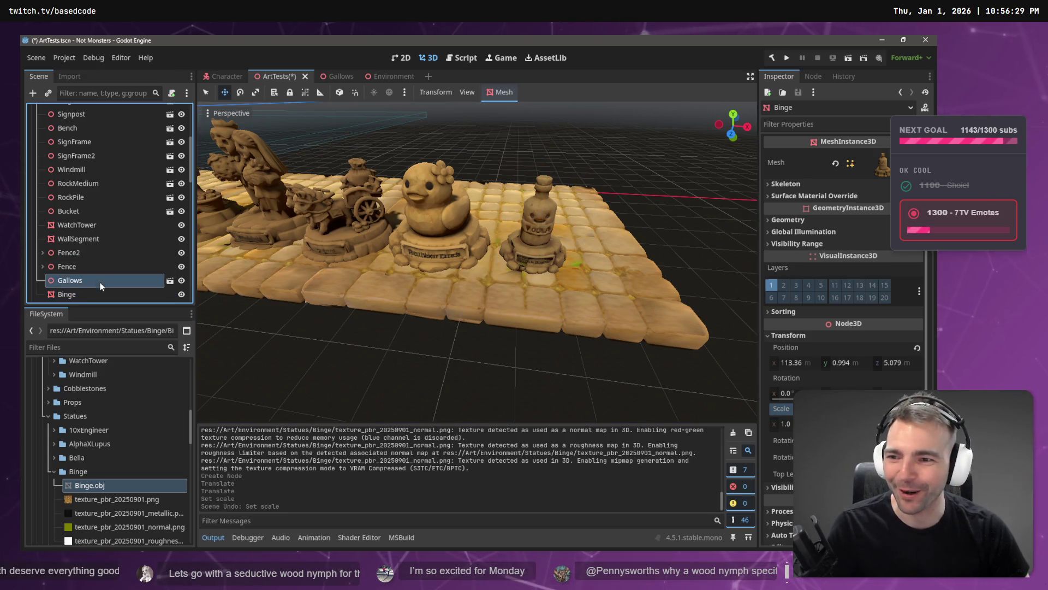
- Set Binge.obj's Scale Mesh to 1.3 on x, y and z and reimport it
click(69, 77)
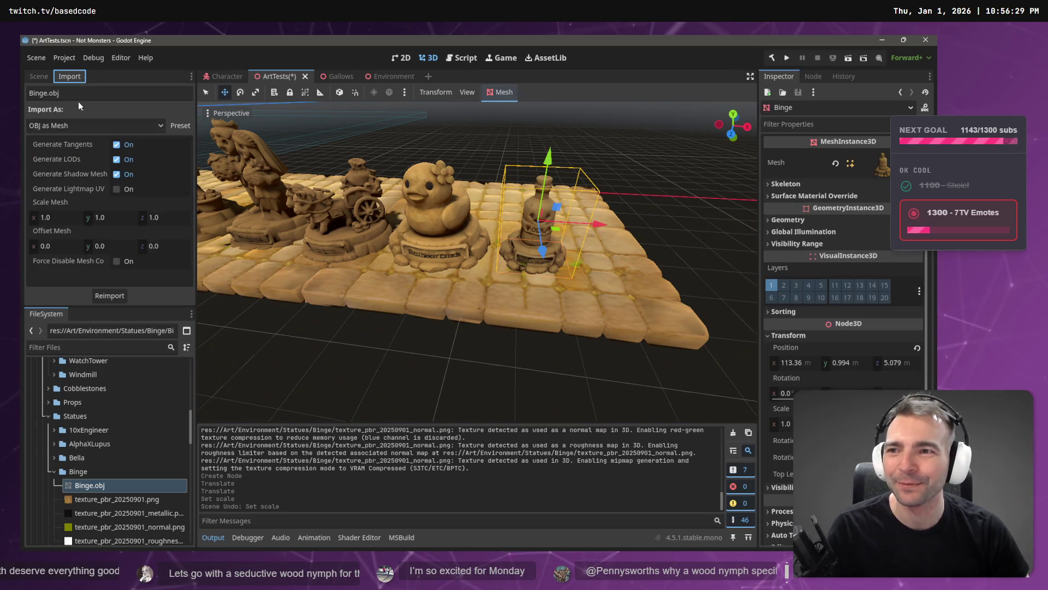
click(75, 217)
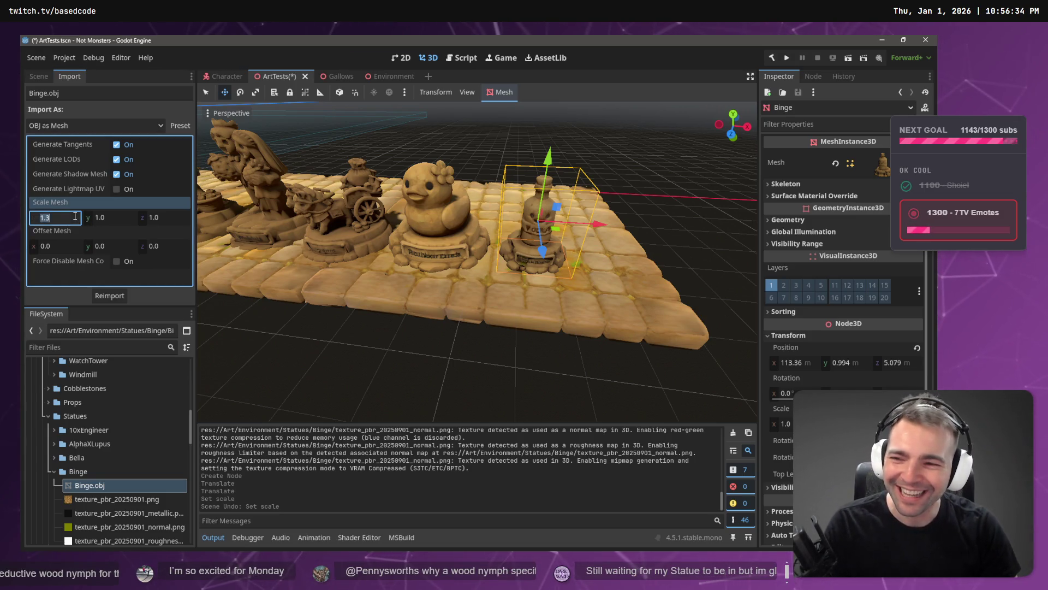
key(Tab)
key(Tab)
text(1.3)
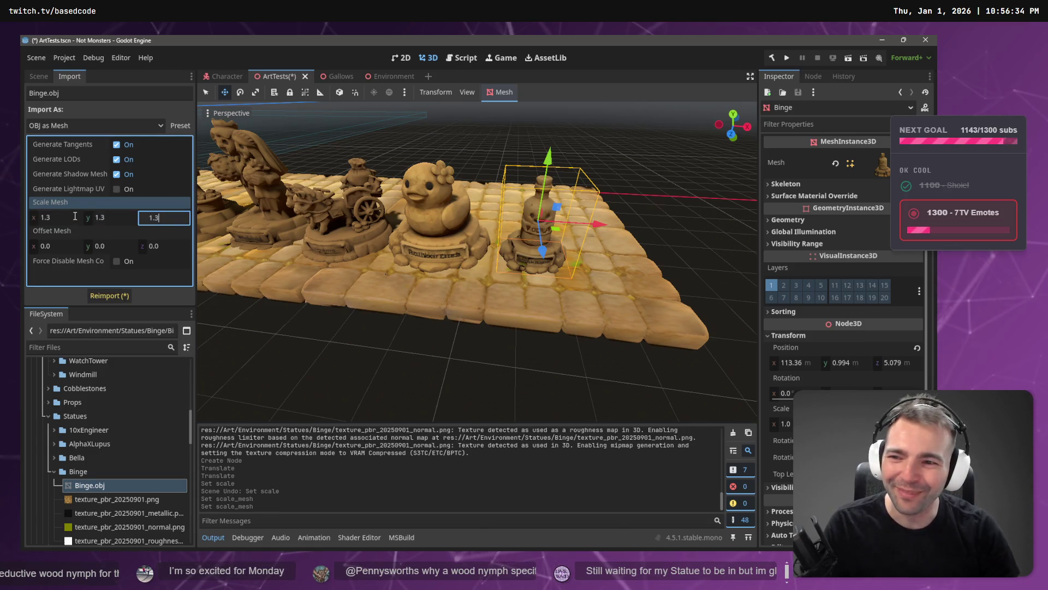
click(117, 297)
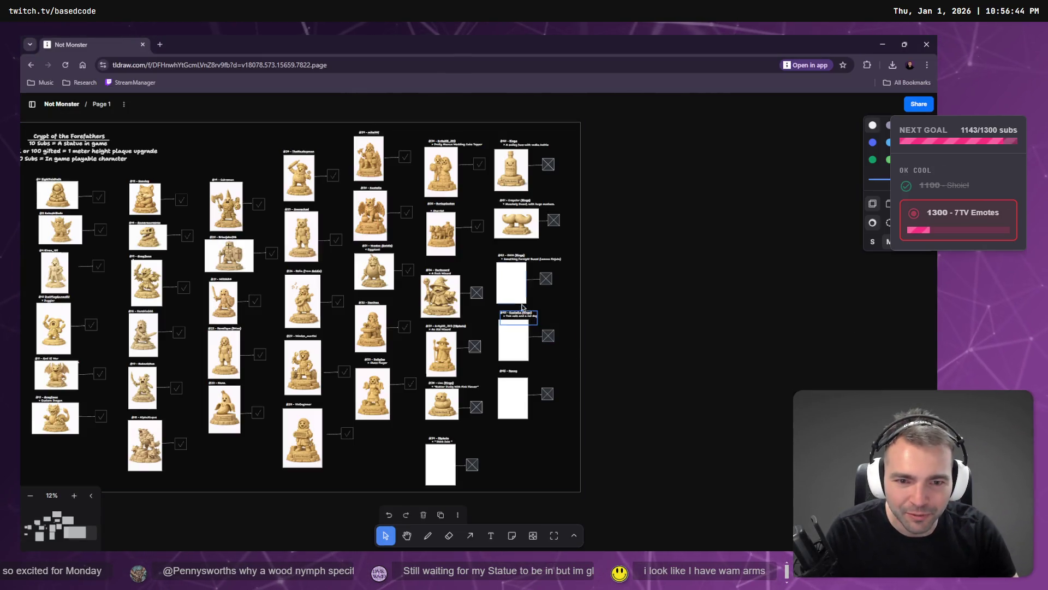
- Check the Duck Wizard entry on the tracker board, then return to the ArtTests scene
click(441, 295)
scroll(444, 294, up, 5)
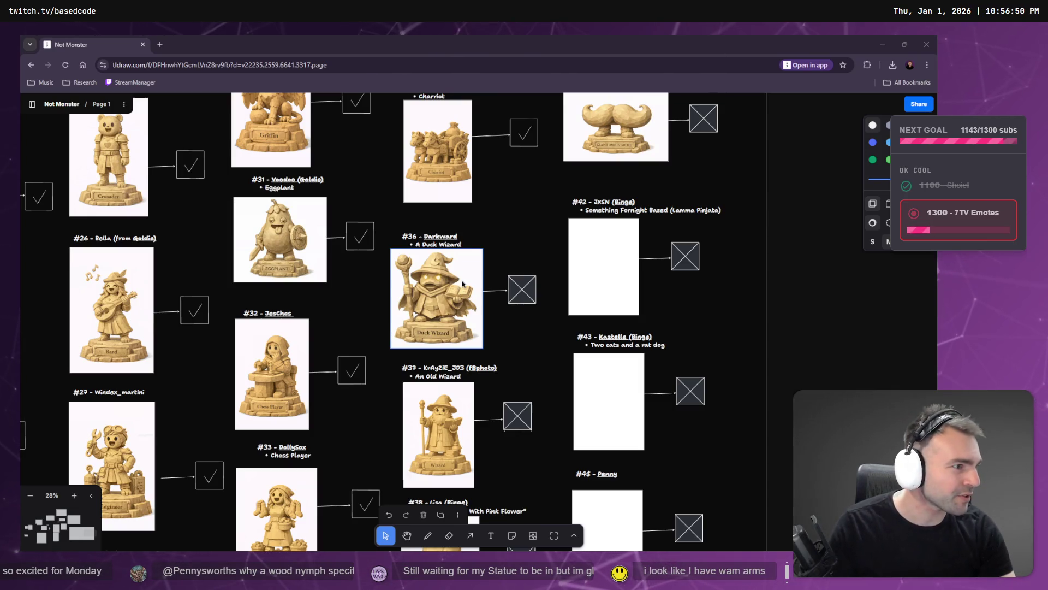
key(alt+Tab)
scroll(472, 248, down, 3)
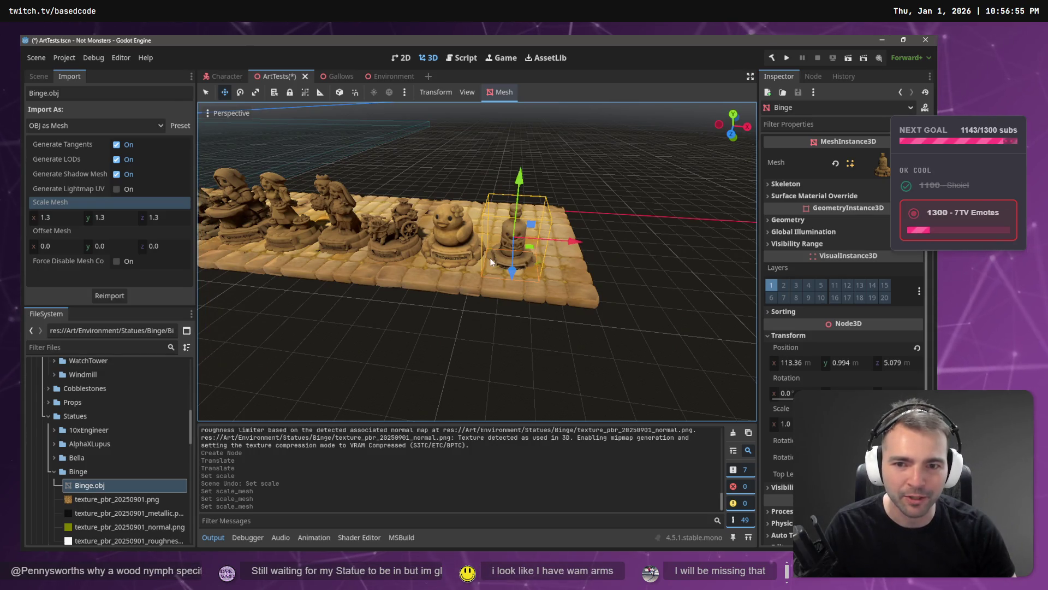
key(alt+Tab)
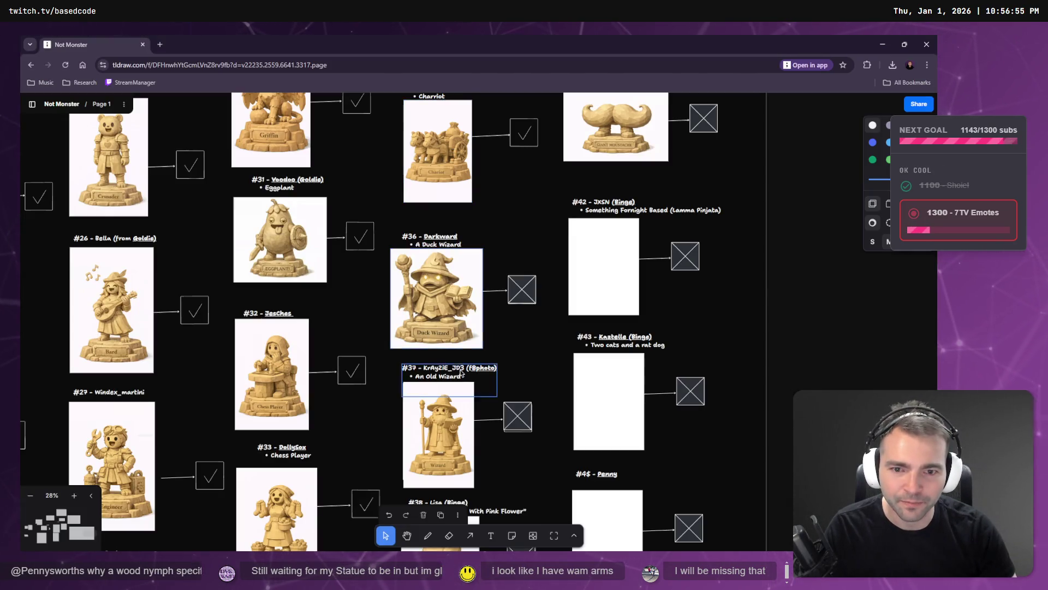
key(alt+Tab)
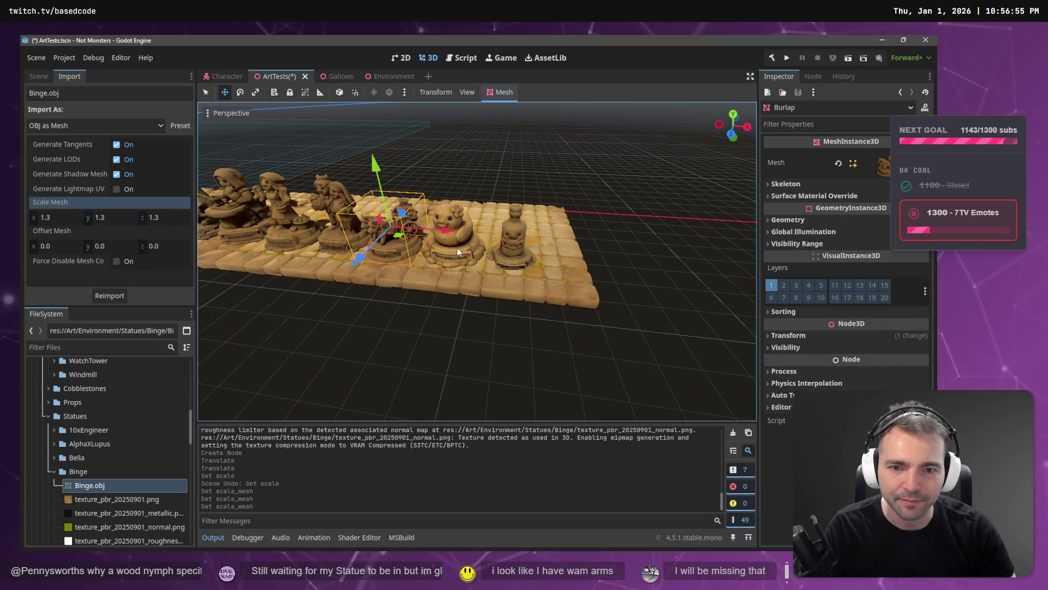
- Move the duck and Binge statues together further right along the X axis
click(459, 250)
shift+click(519, 254)
key(g)
key(x)
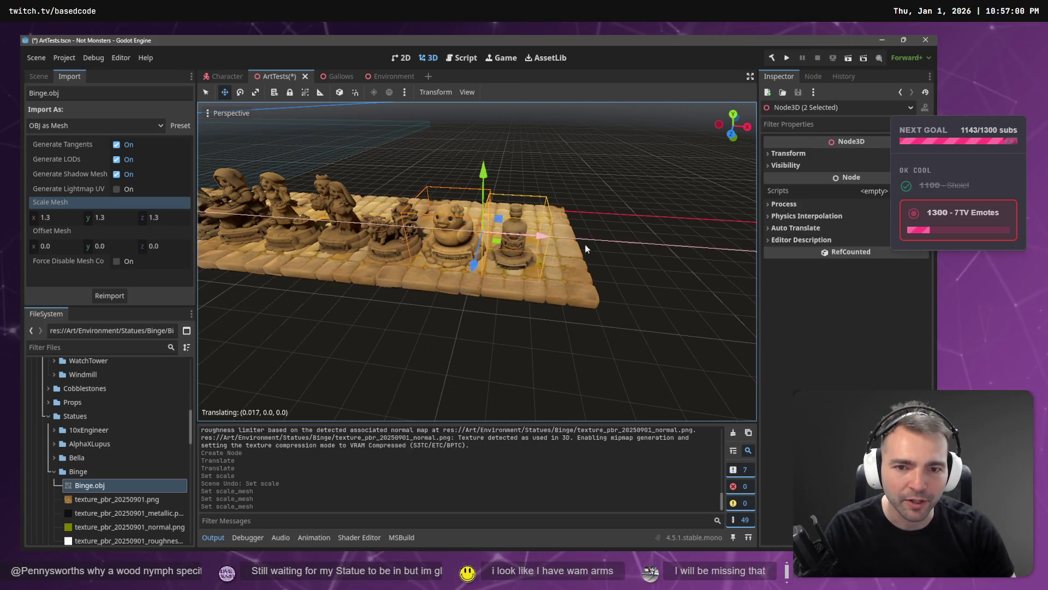
click(620, 250)
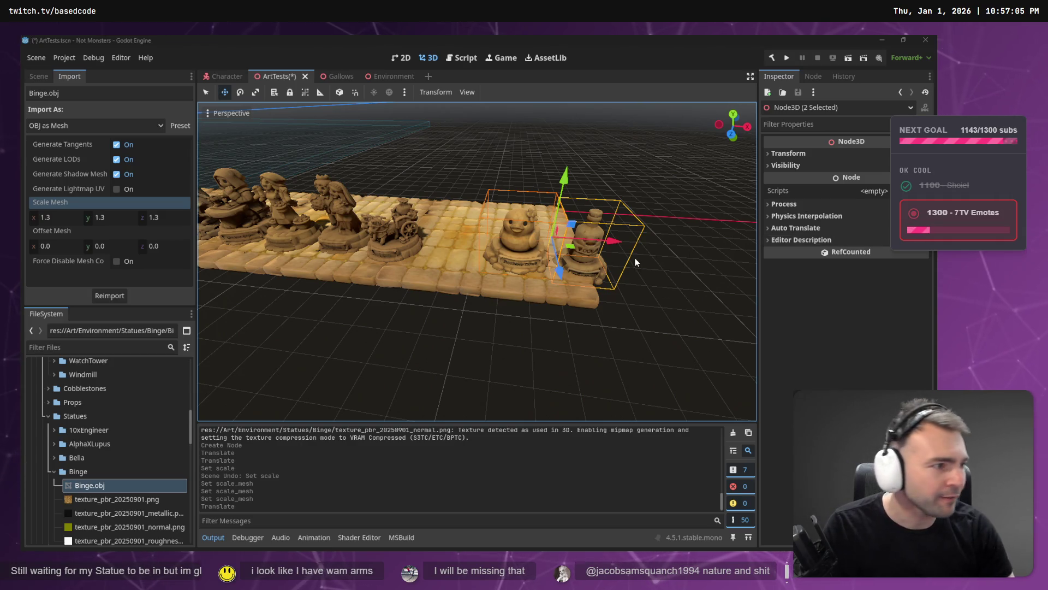
key(alt+Tab)
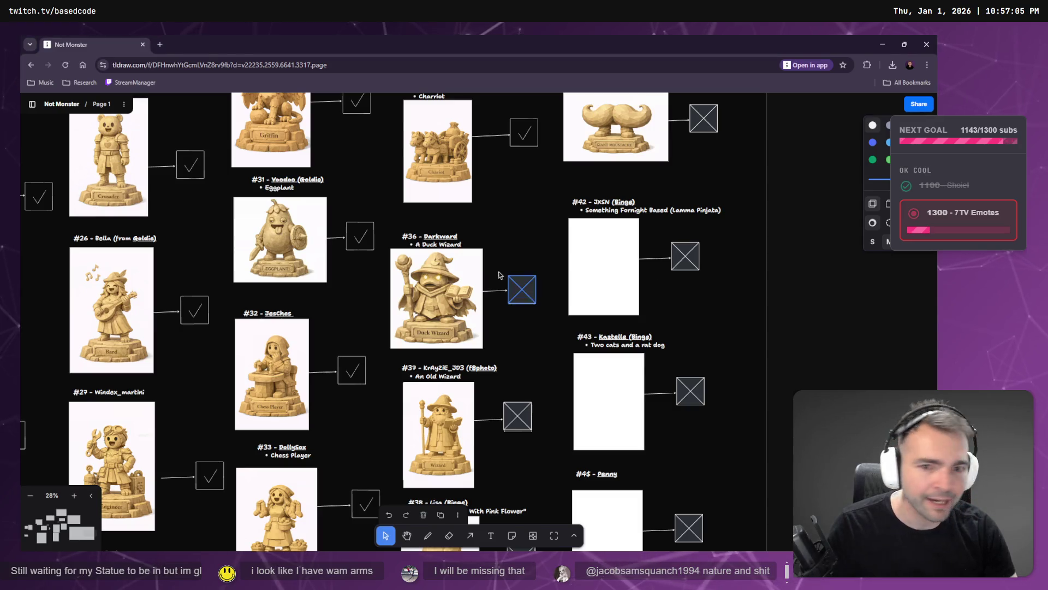
- Download the original Duck Wizard image file from the tracker board
right_click(449, 295)
click(428, 292)
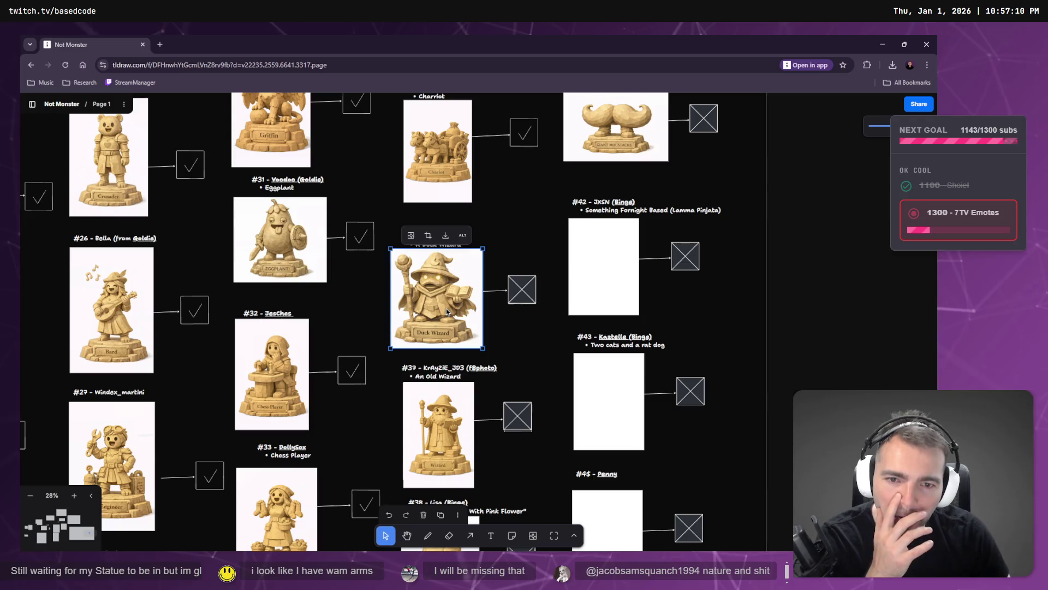
right_click(446, 303)
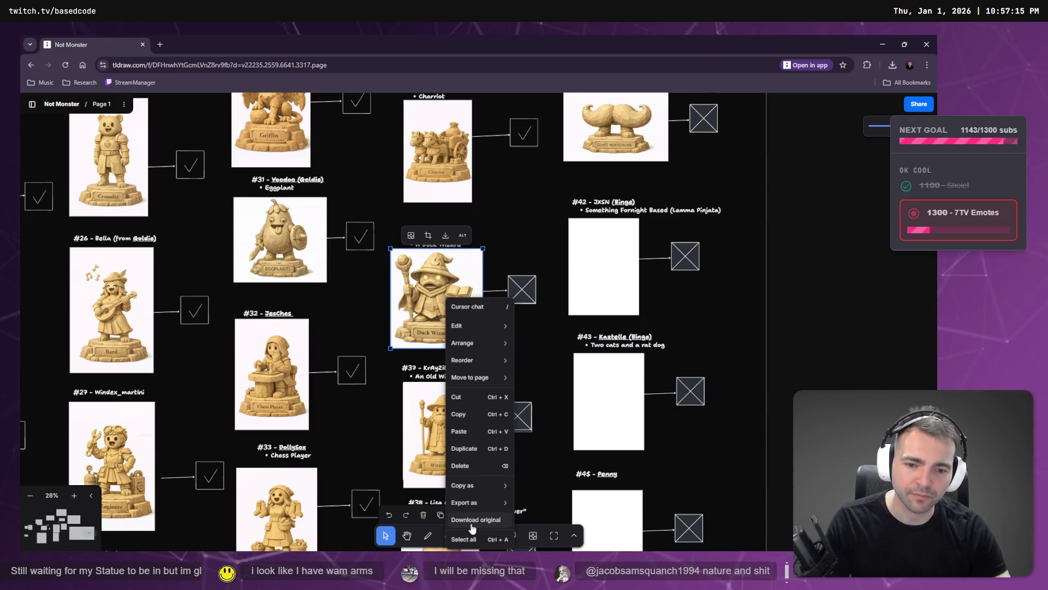
click(476, 520)
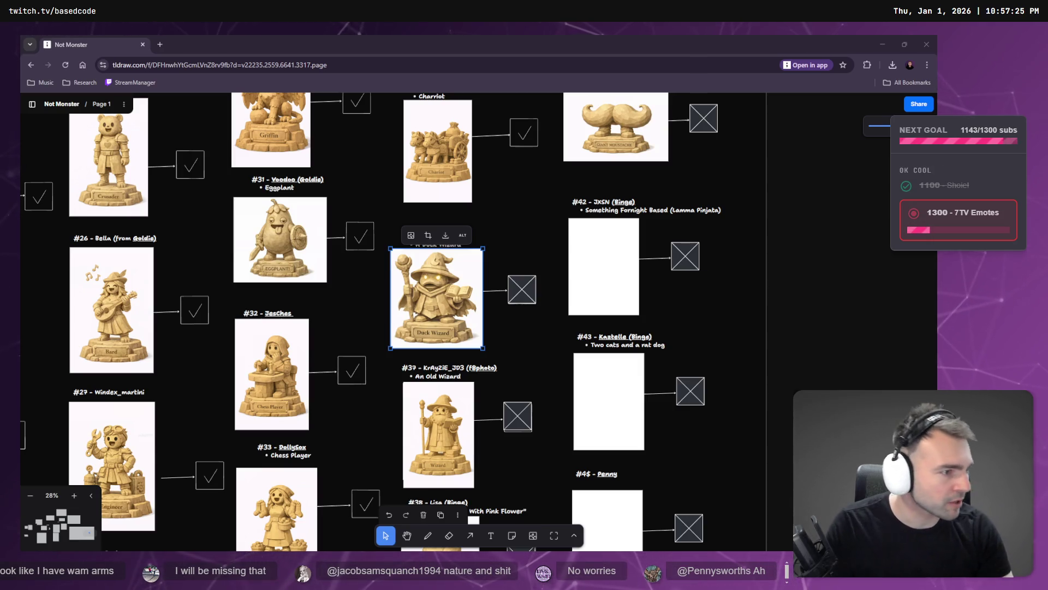
key(alt+Tab)
- Go to the Not Monsters Art (Statues) chat and find the duck wizard prompt version
click(641, 43)
scroll(569, 277, up, 5)
scroll(565, 279, down, 5)
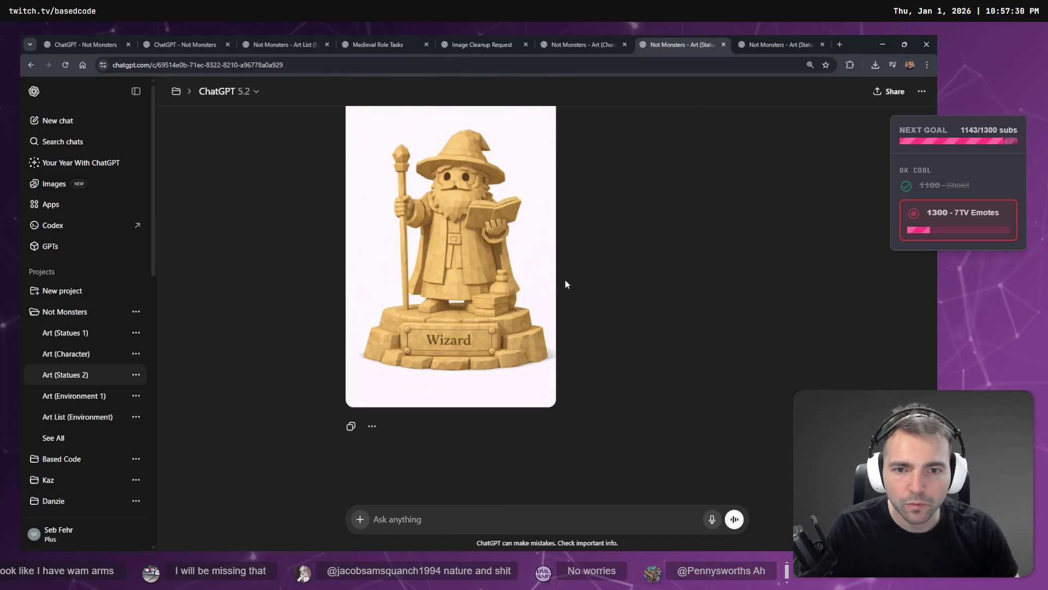
click(780, 44)
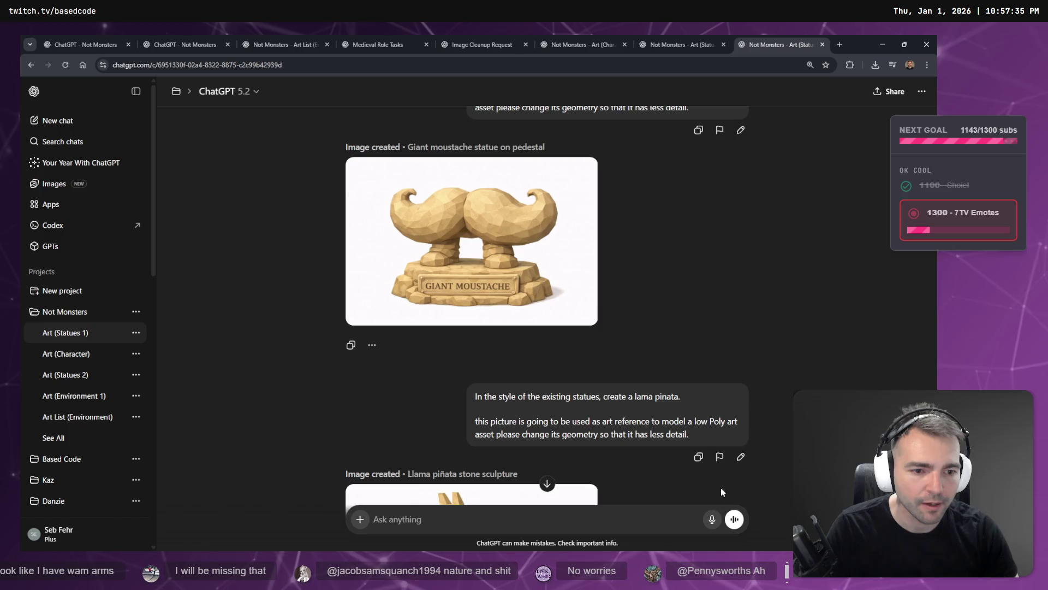
scroll(721, 382, down, 4)
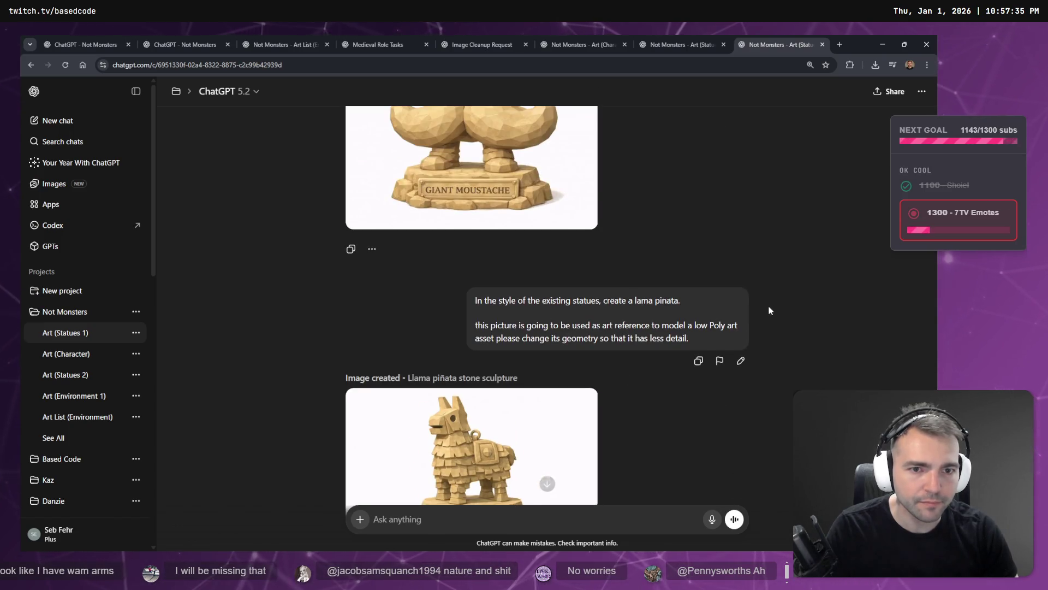
scroll(693, 218, up, 8)
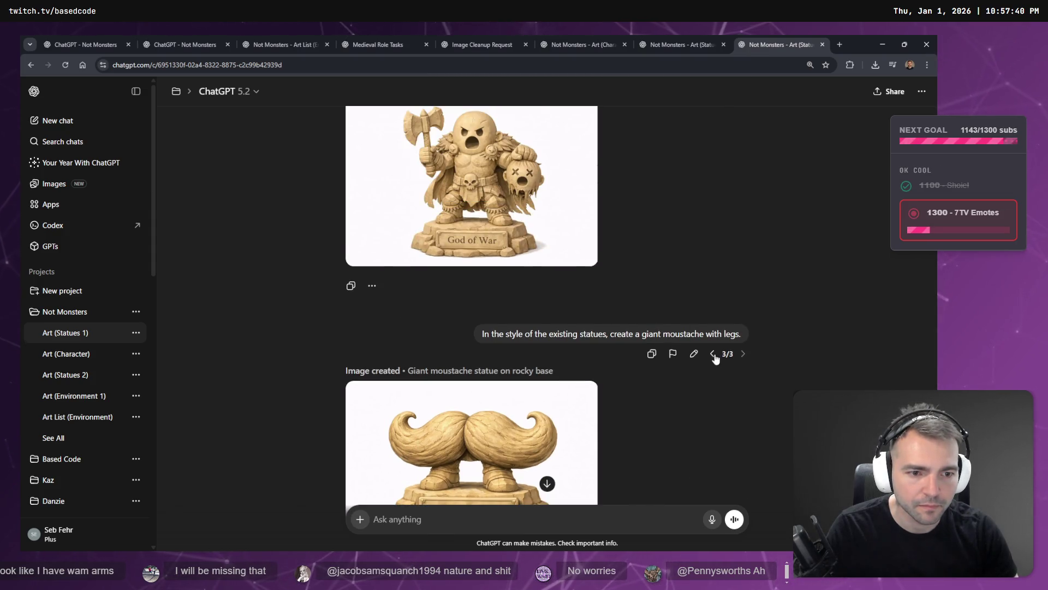
click(713, 354)
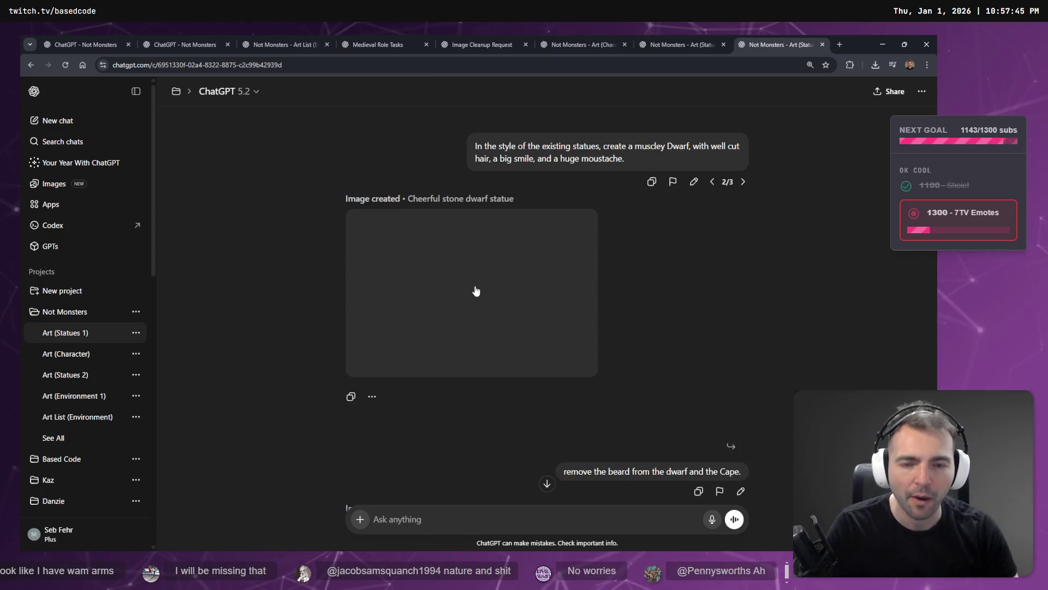
click(711, 182)
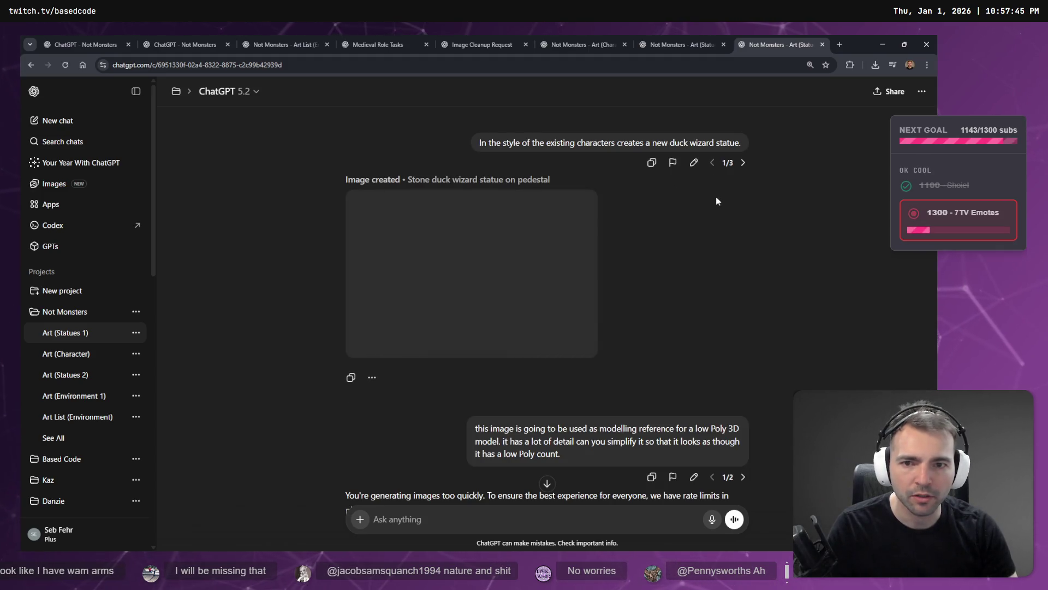
scroll(720, 210, down, 2)
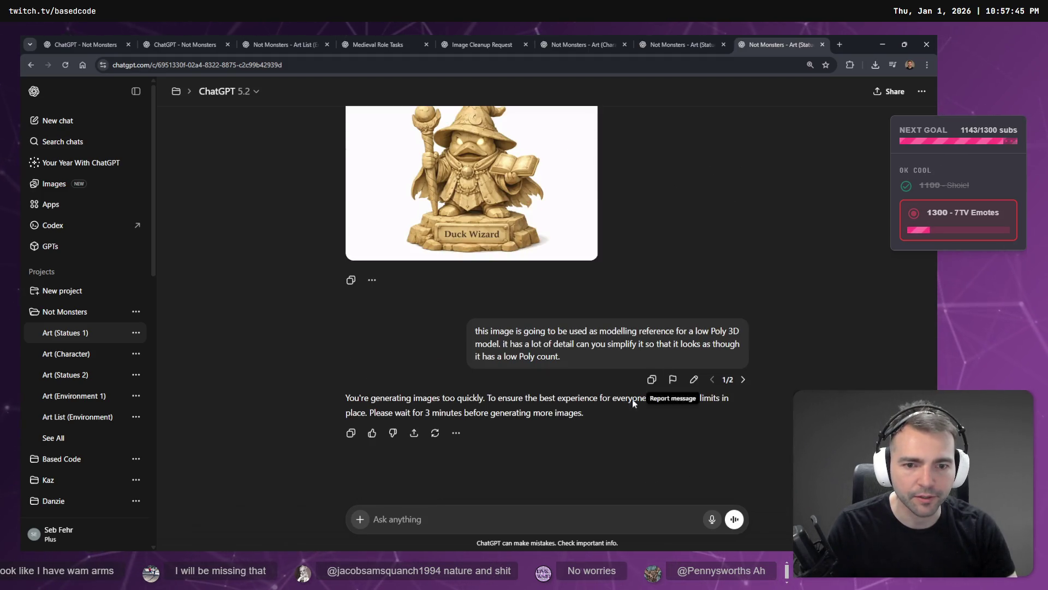
drag(345, 398, 638, 397)
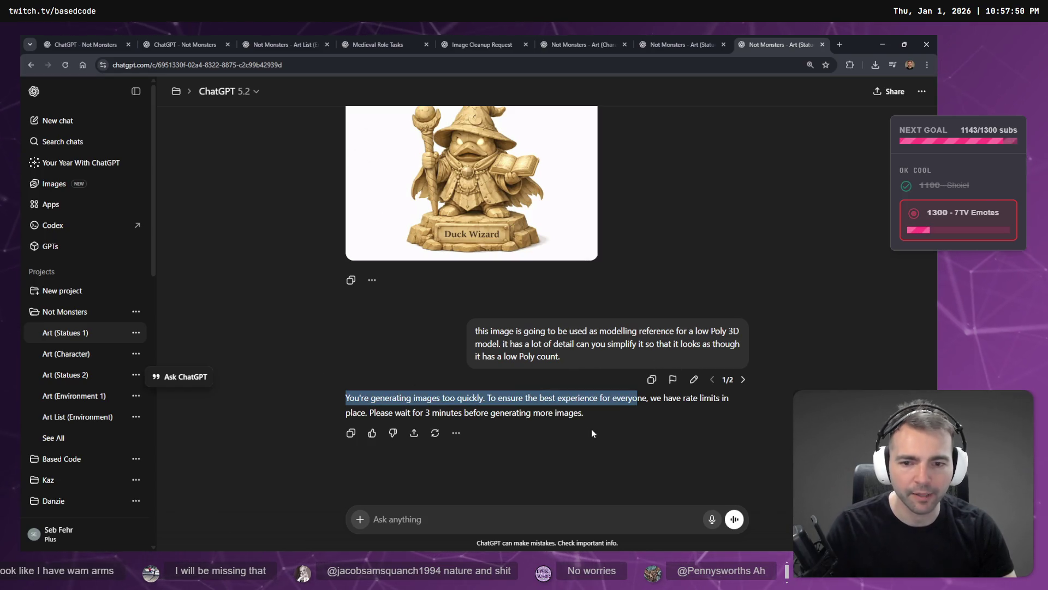
click(595, 405)
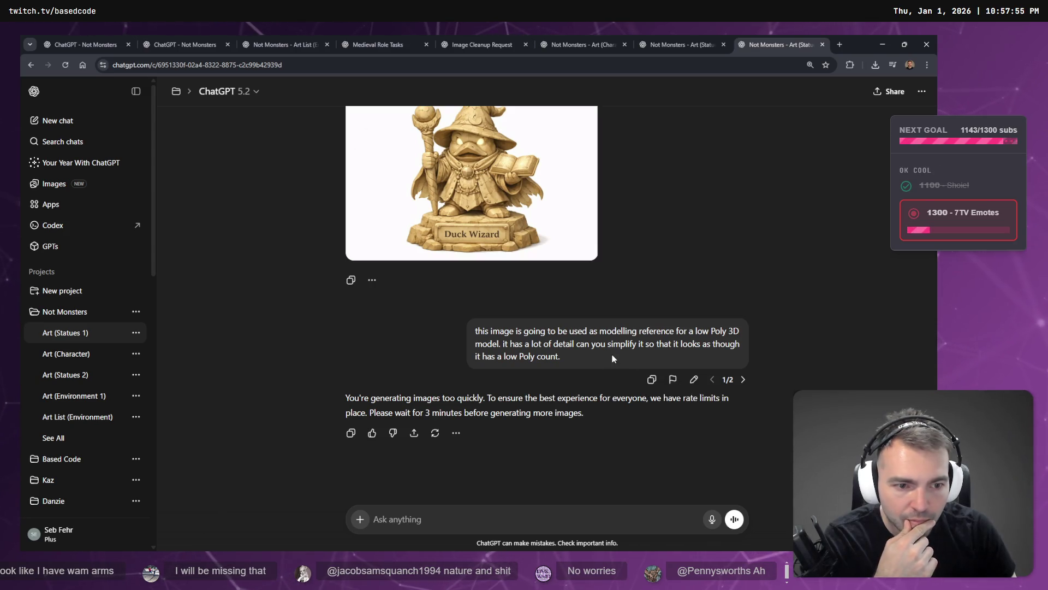
- Switch to reply 2/2 and open its simplified Duck Wizard statue image full size
click(744, 380)
scroll(569, 343, down, 3)
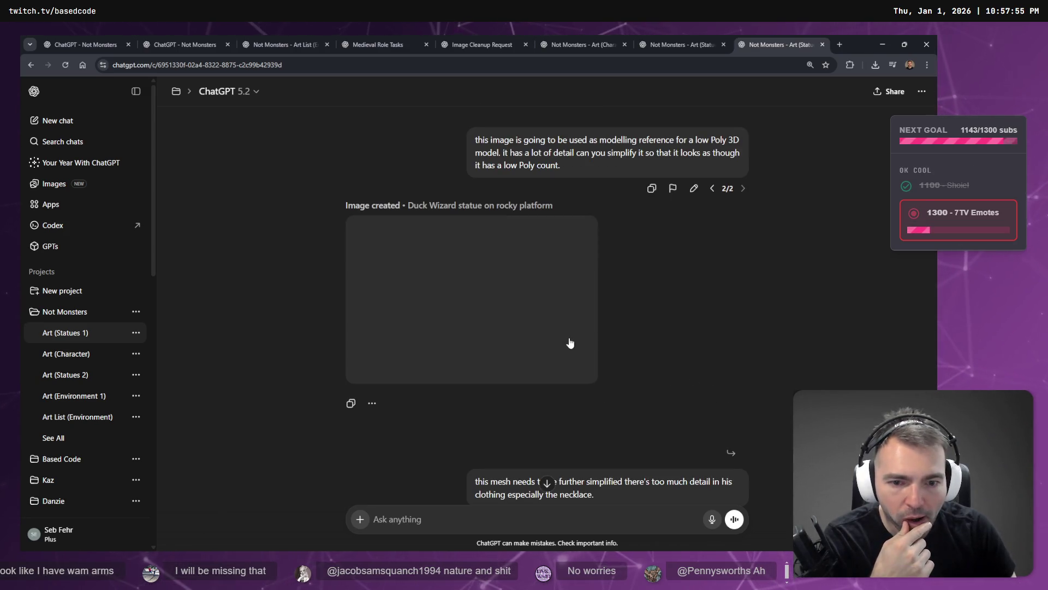
scroll(593, 333, down, 5)
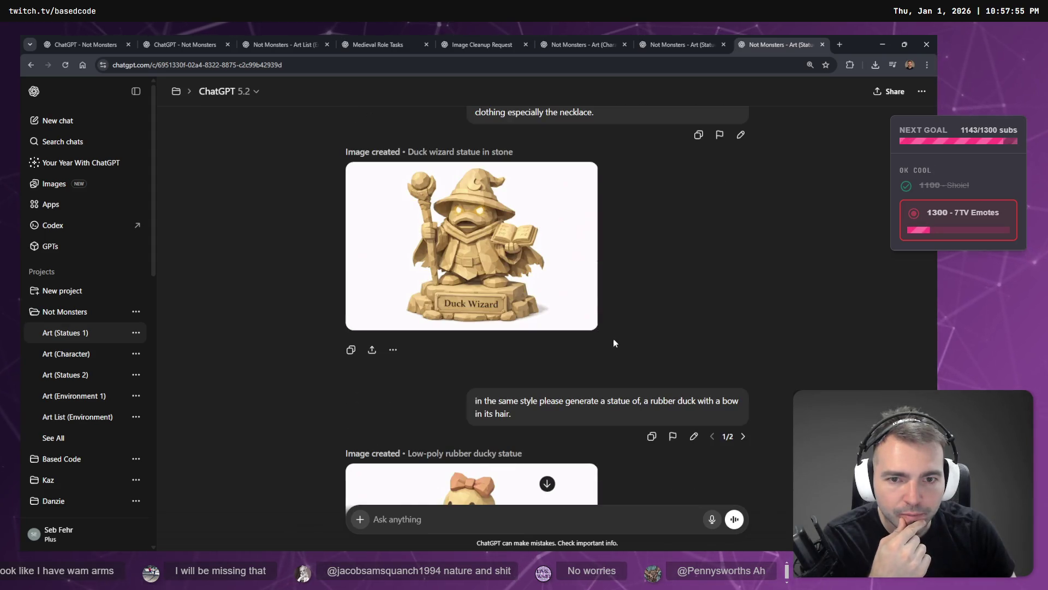
scroll(606, 334, down, 4)
scroll(612, 333, up, 3)
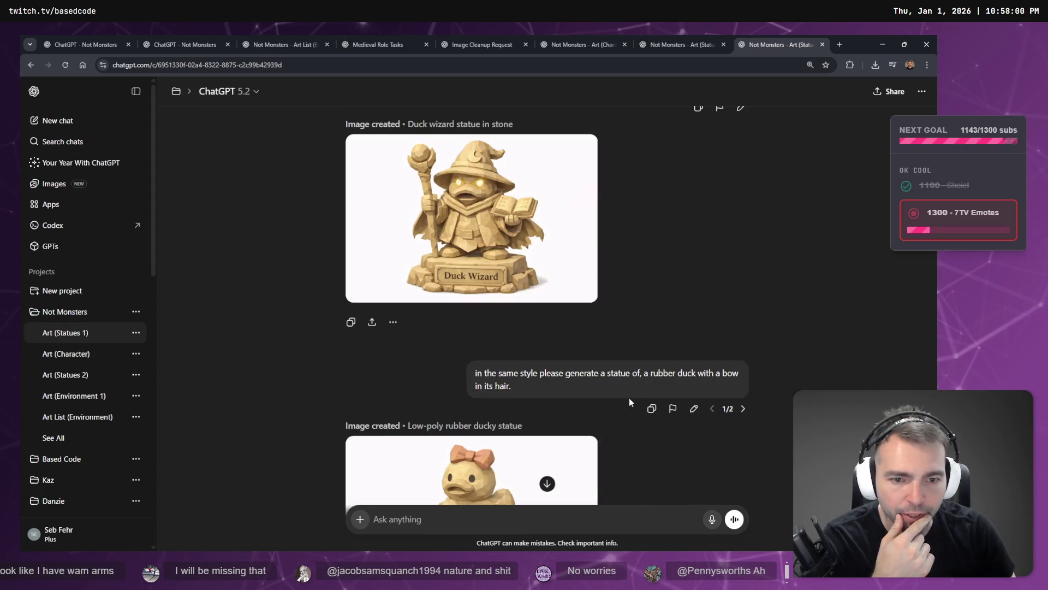
scroll(600, 376, up, 2)
scroll(650, 382, down, 2)
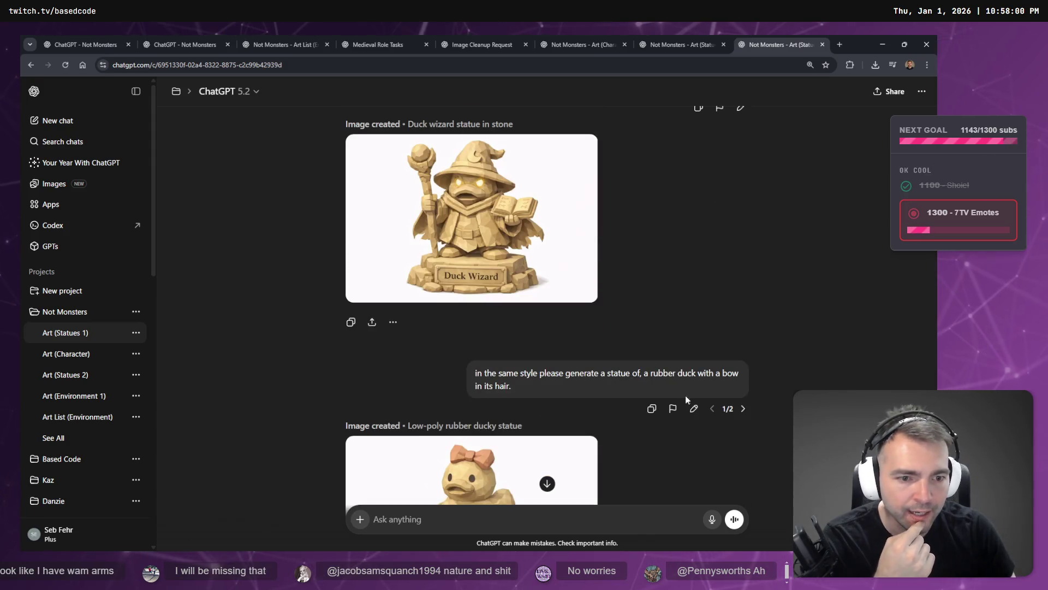
mouse_move(491, 227)
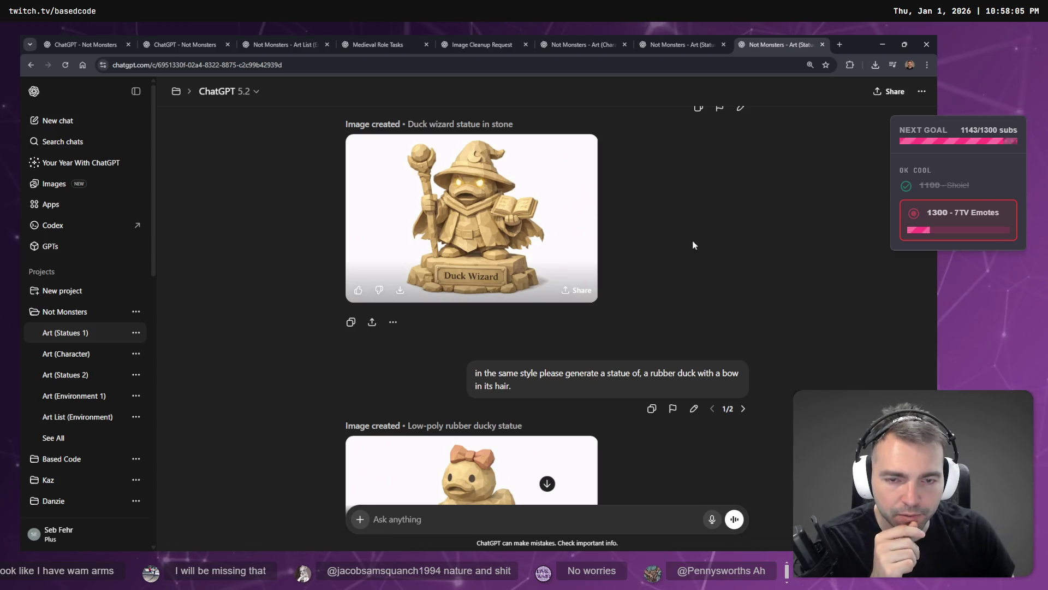
click(446, 217)
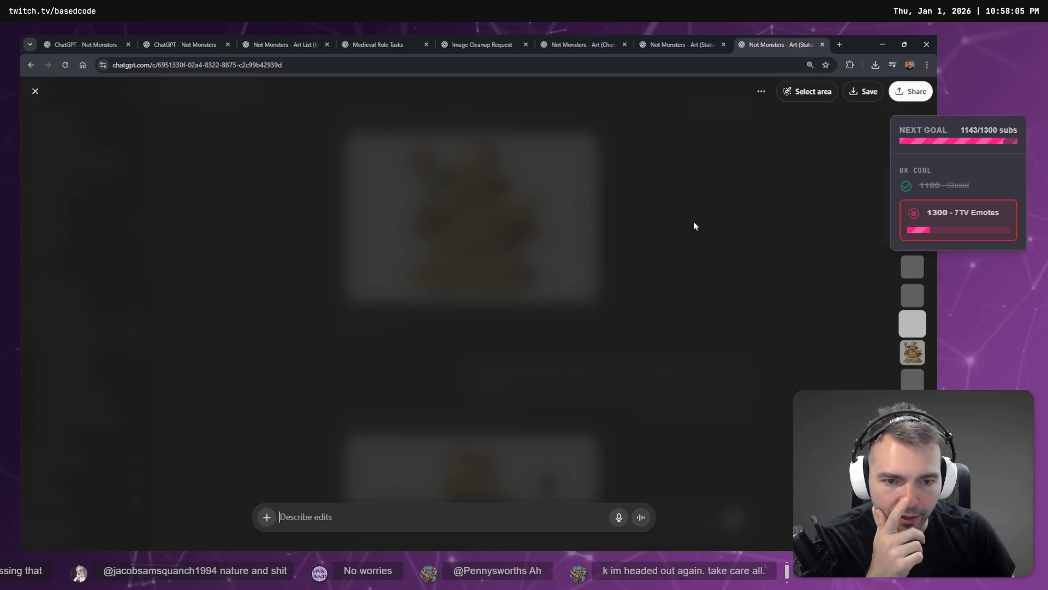
- On the low-poly Duck Wizard image, mark the eyes and request plain stone eyes by dictation
key(Up)
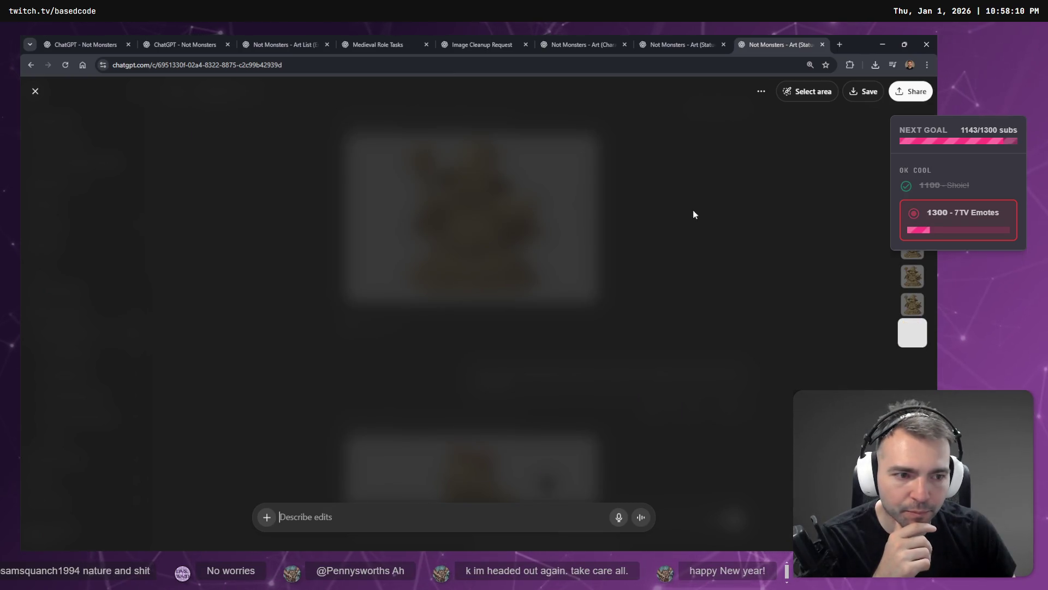
key(Up)
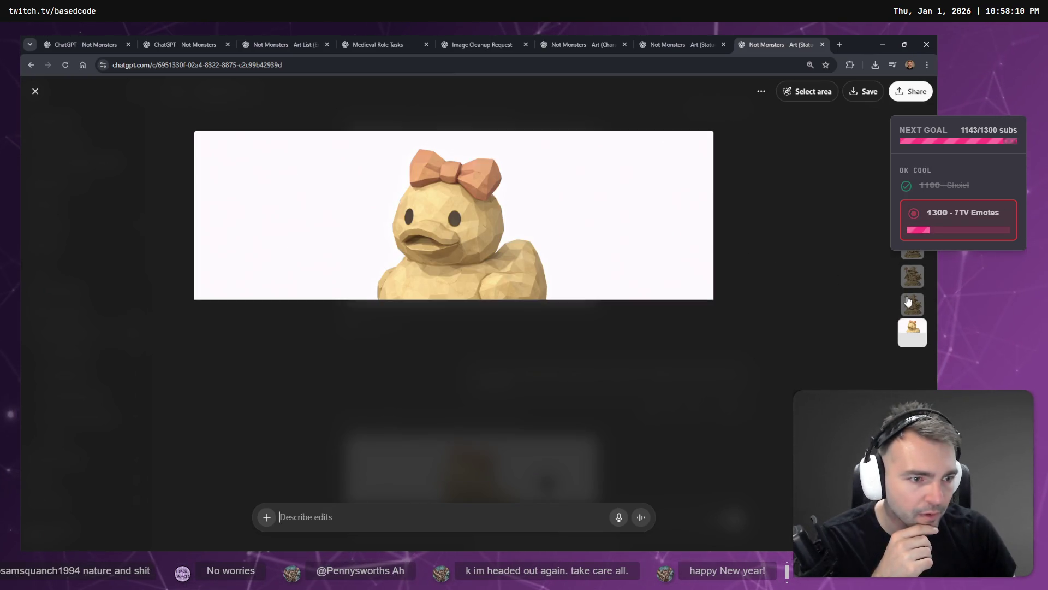
key(Up)
click(813, 91)
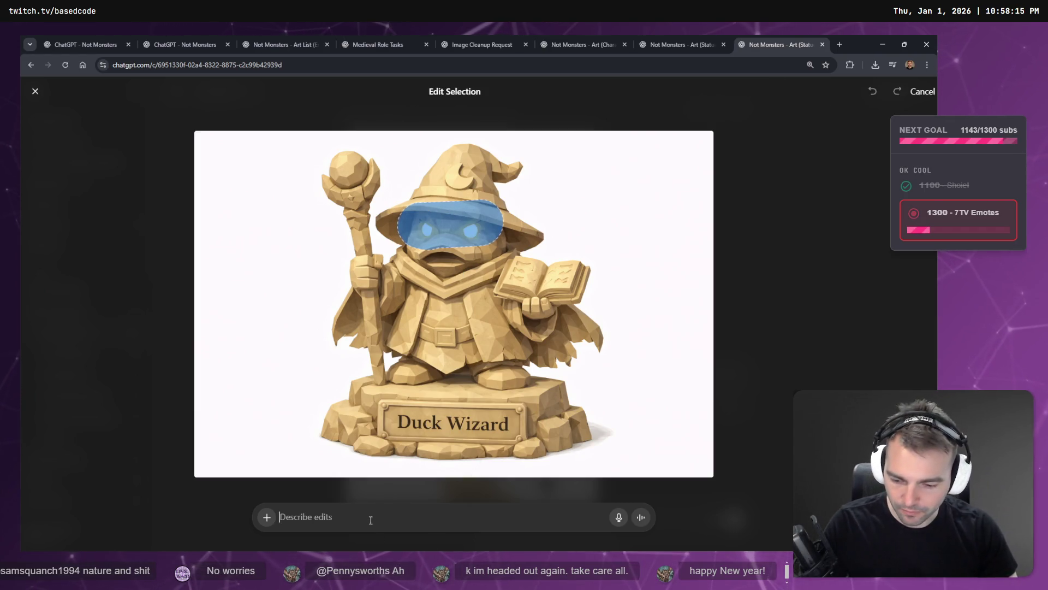
key(super+h)
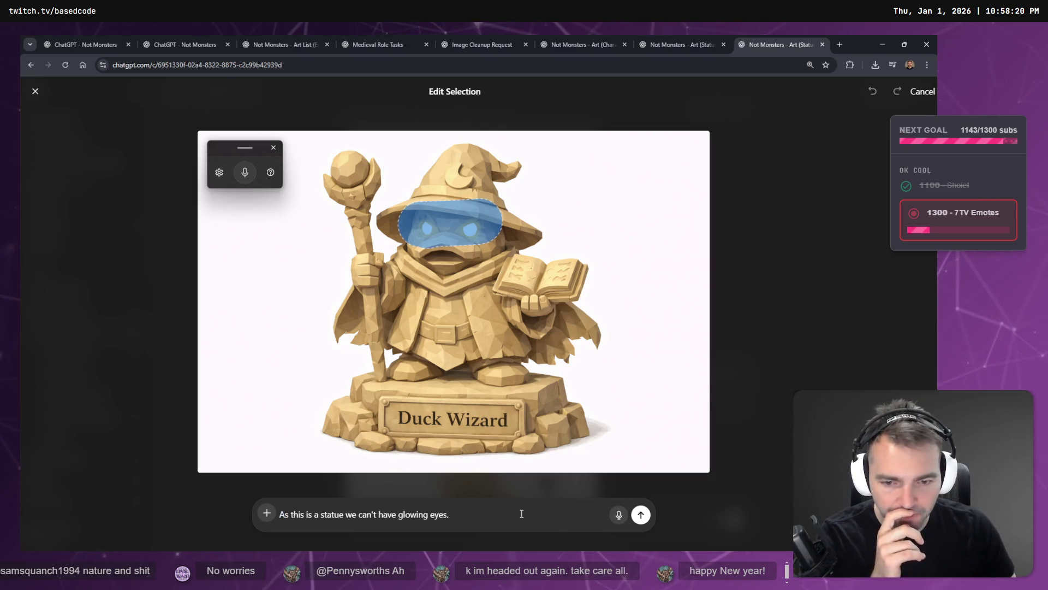
key(super+h)
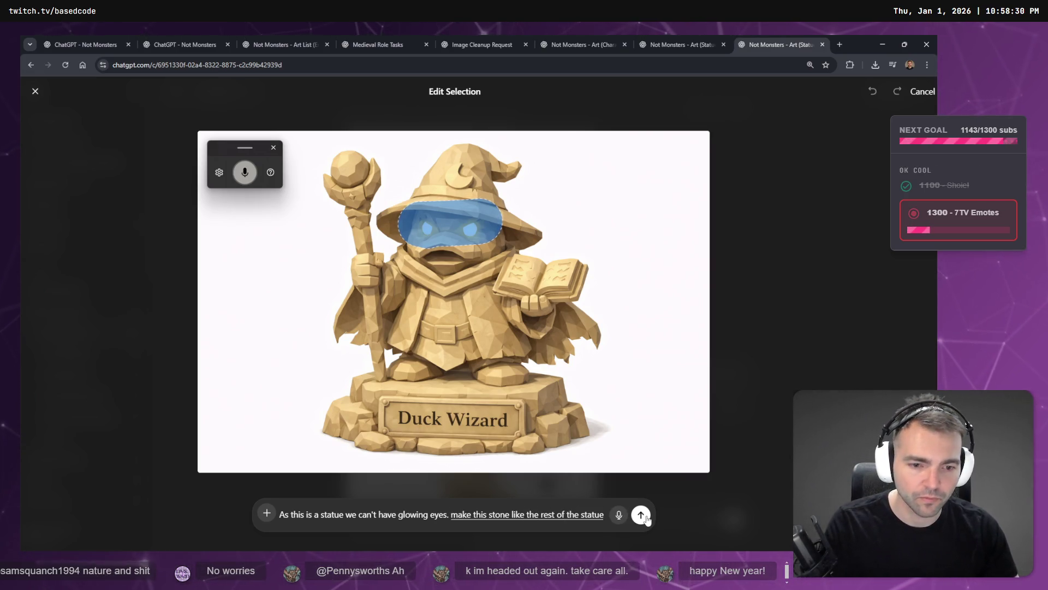
click(642, 514)
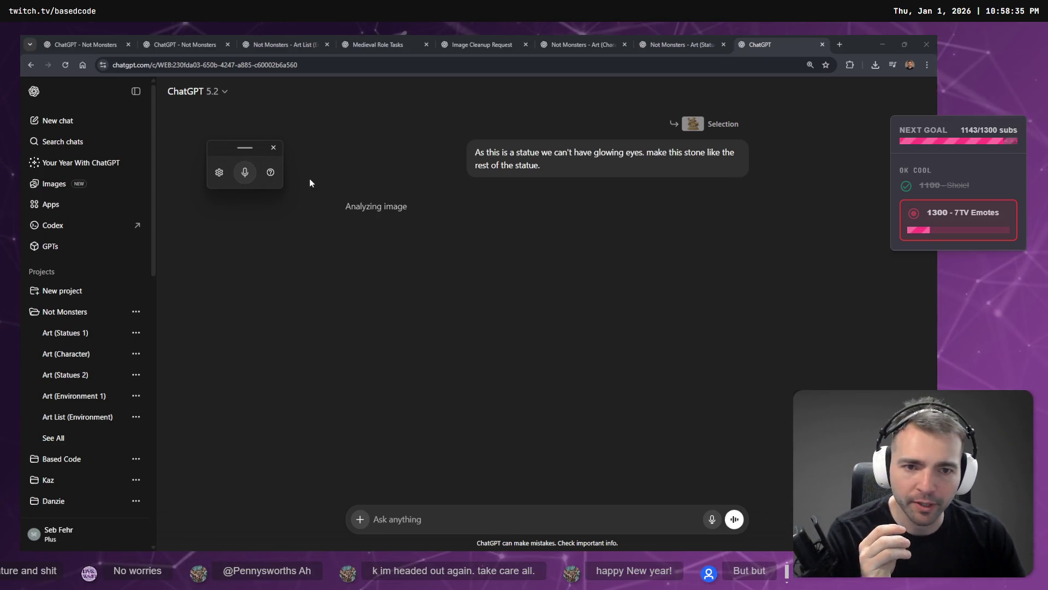
- Check the new chat processing the eye edit, then return to the tldraw tracker
click(693, 42)
click(781, 41)
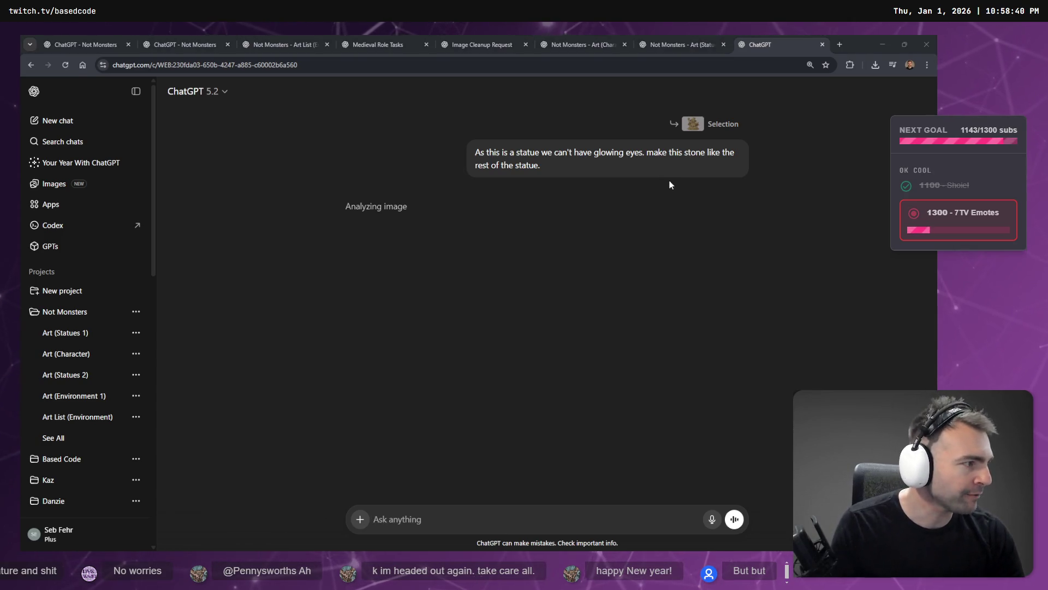
key(alt+Tab)
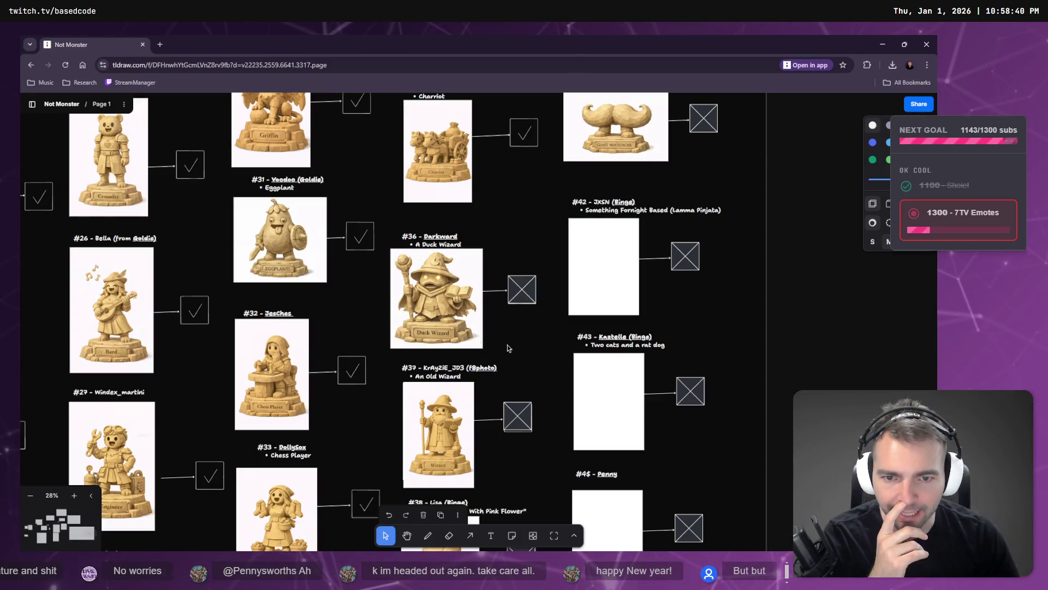
- Review the #39 and #41 tracker entries, then go back to Godot by way of the Binge folder window
scroll(509, 345, down, 5)
scroll(452, 355, down, 4)
click(454, 376)
scroll(505, 341, up, 10)
scroll(504, 341, up, 8)
click(616, 365)
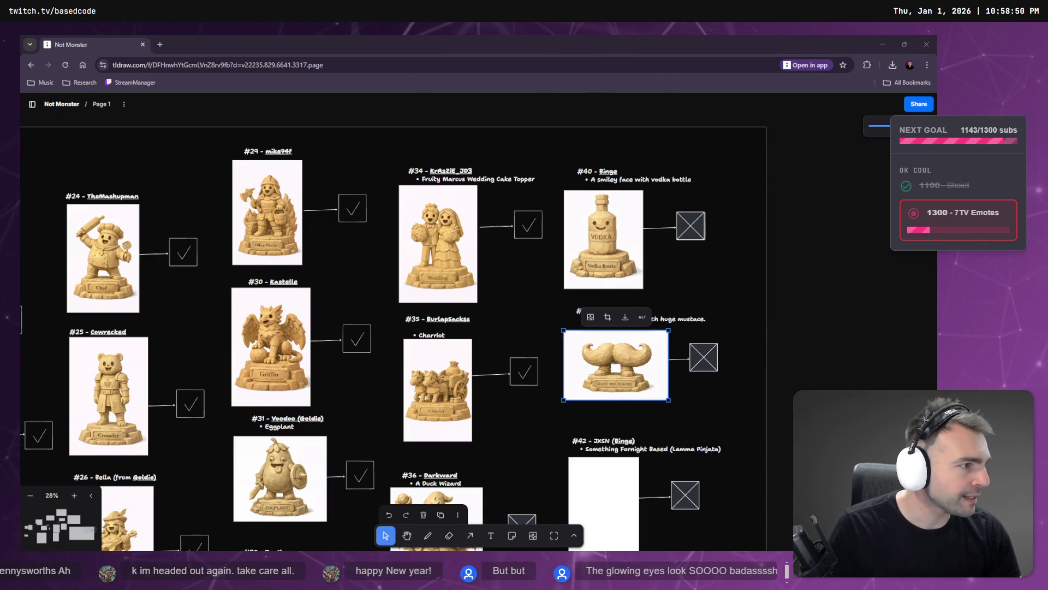
key(alt+Tab)
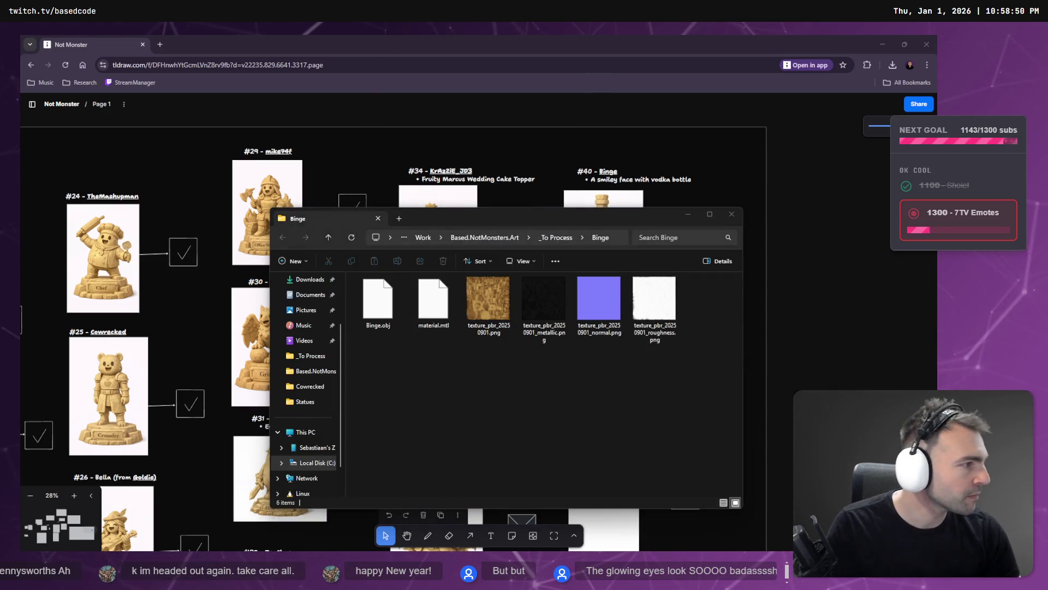
key(alt+Tab)
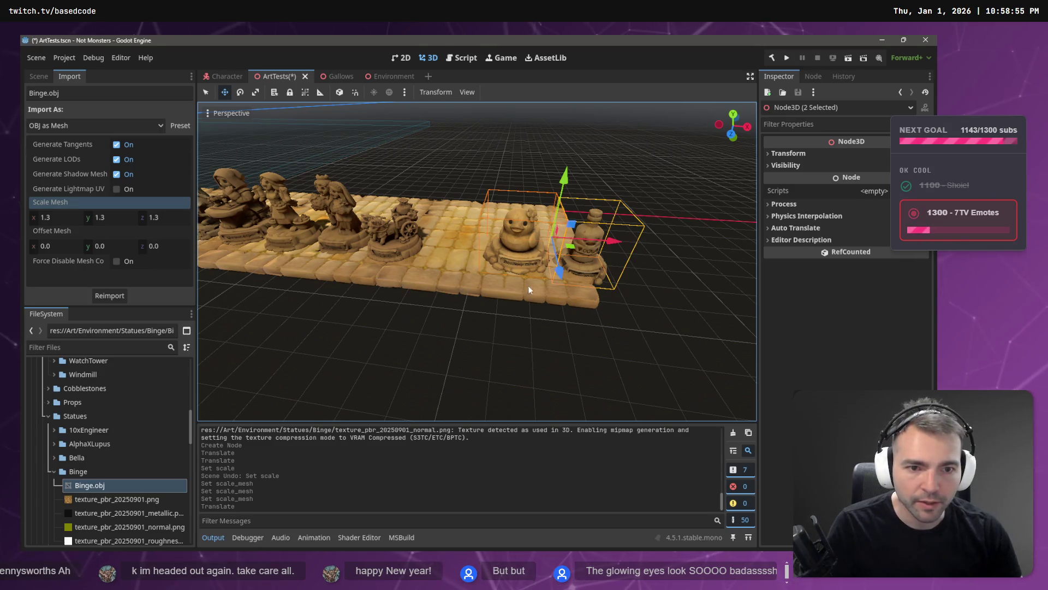
- Extend the path by pasting another cobblestone section onto Cobblestones16
click(528, 289)
key(ctrl+v)
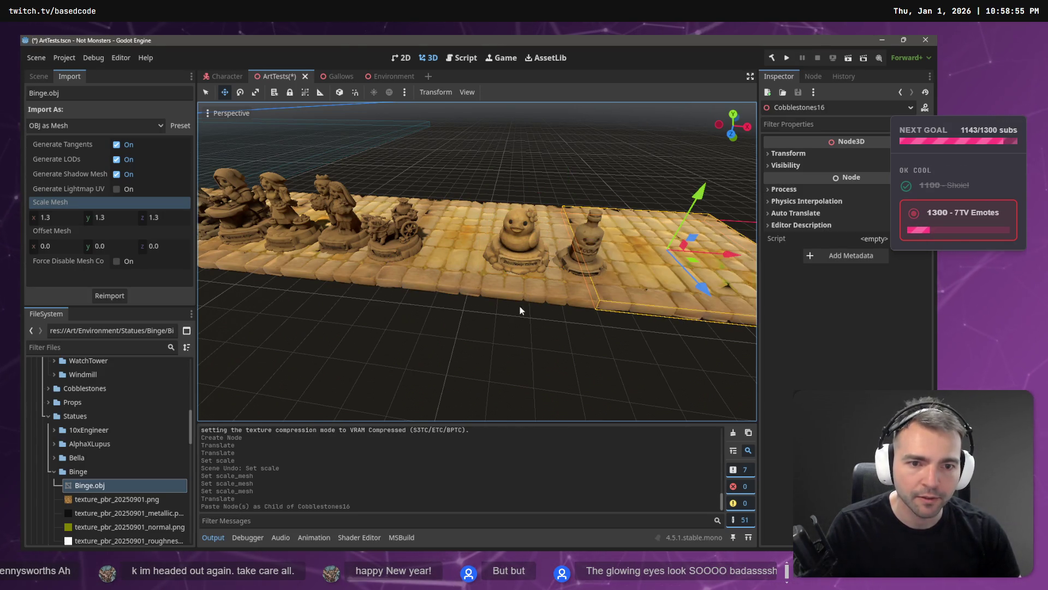
key(alt+Tab)
- Paste the cut Binge folder into Based.NotMonsters.Art's _ToSort folder
click(557, 238)
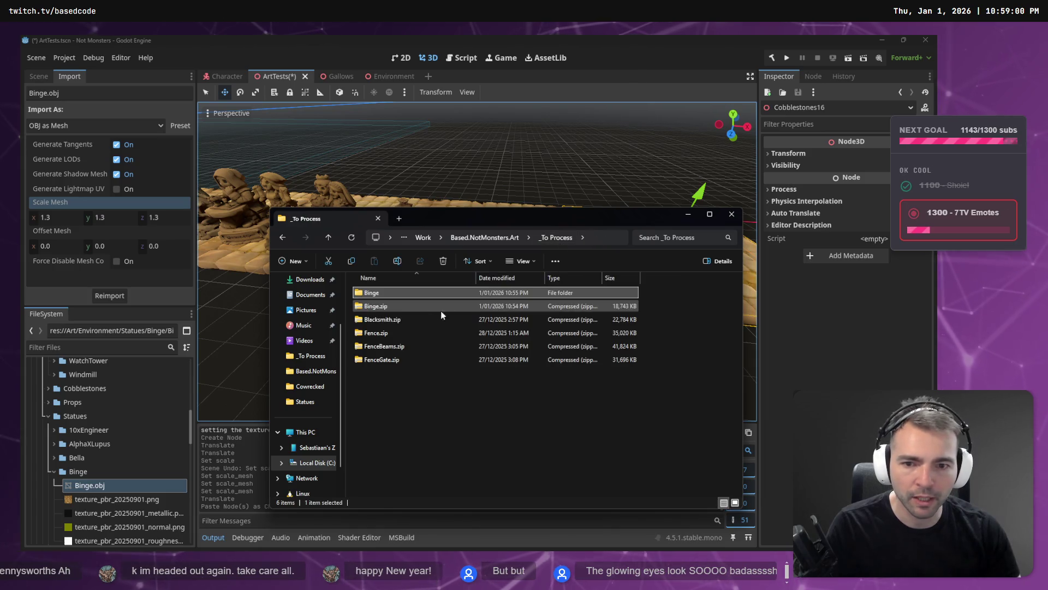
click(500, 237)
double_click(400, 302)
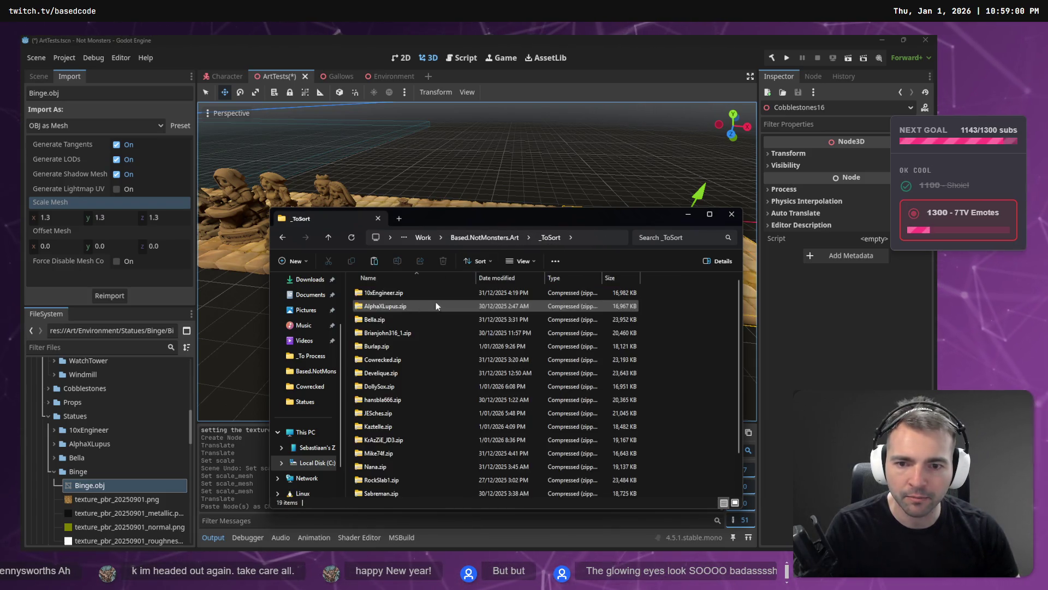
key(ctrl+v)
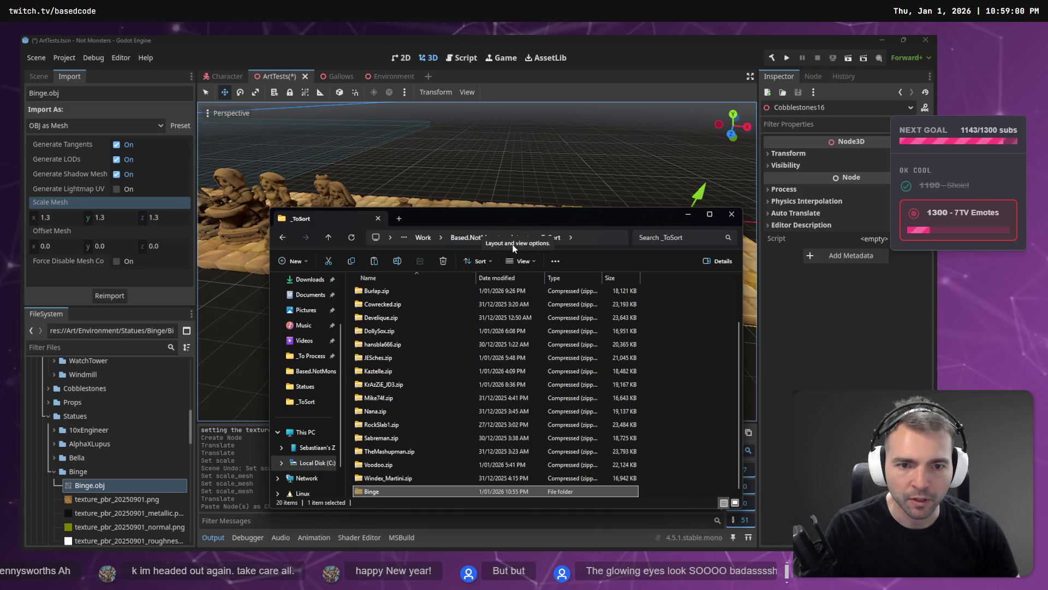
- Look inside the Statues folder, then go back and open the _To Process folder
click(507, 234)
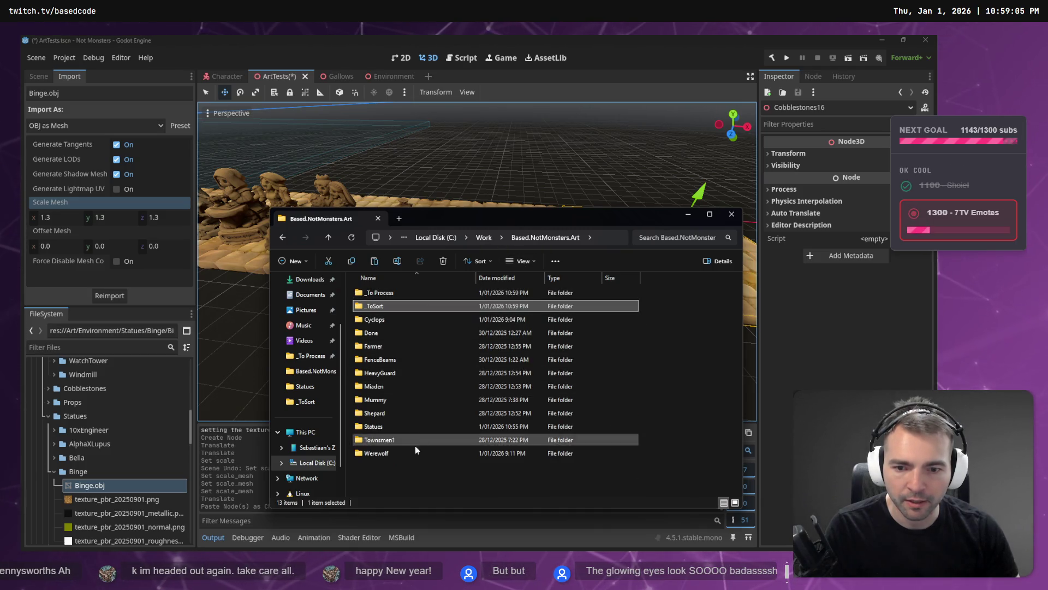
double_click(391, 427)
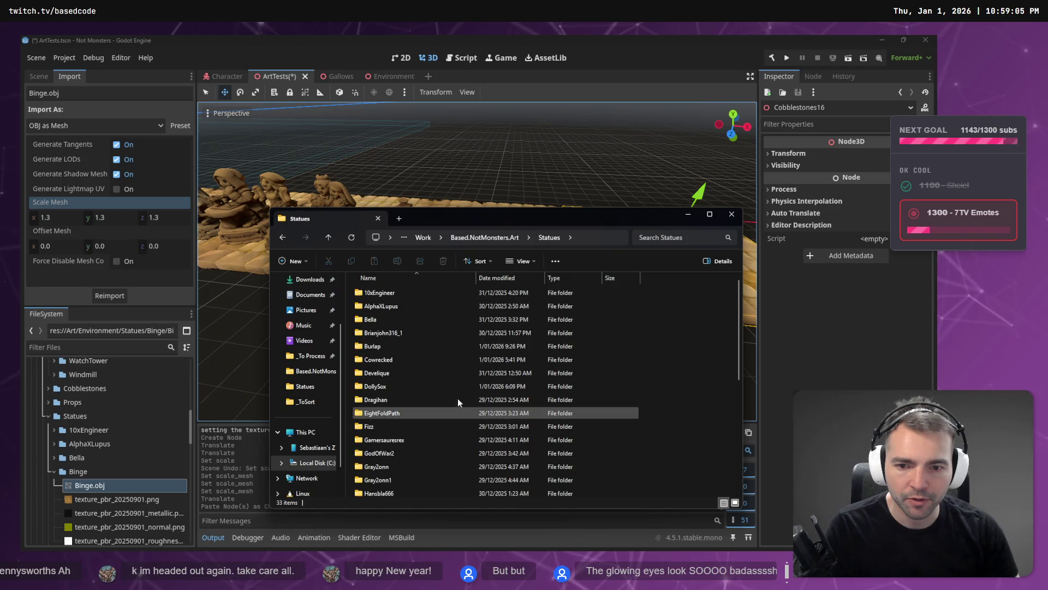
click(485, 237)
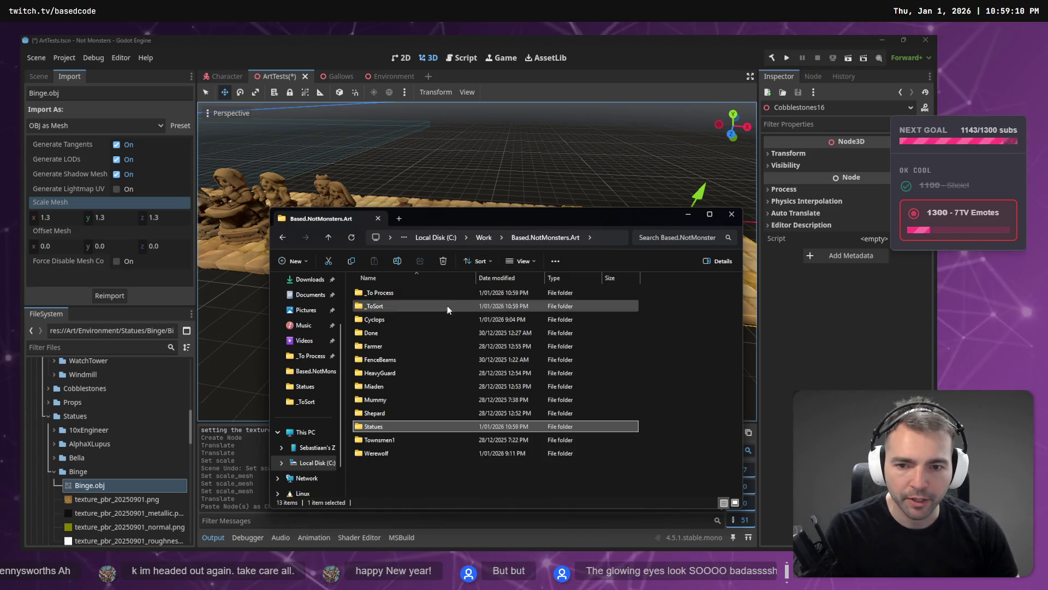
double_click(418, 295)
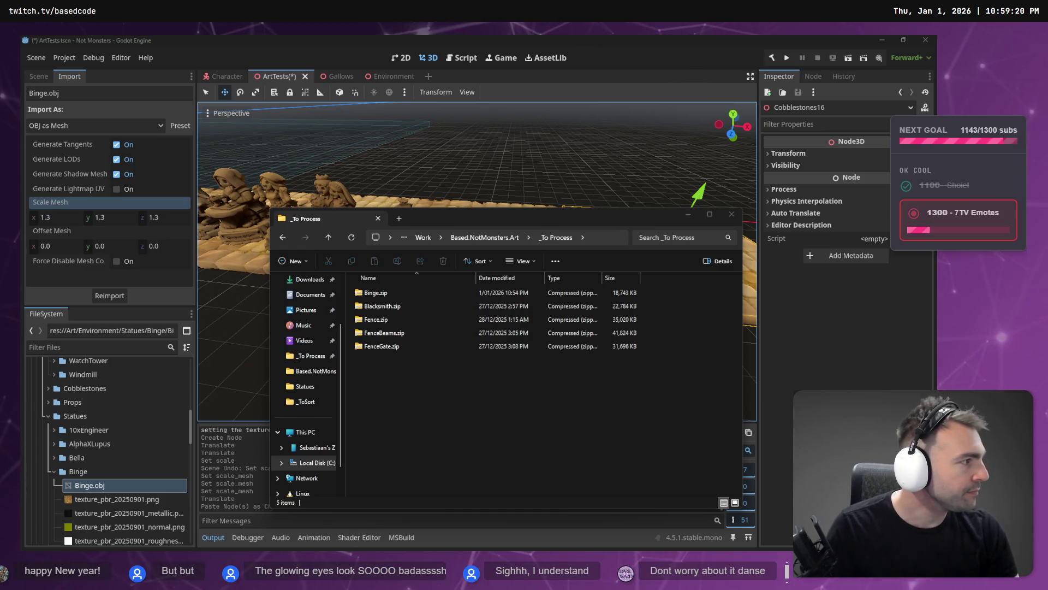
- Rename the new download to Crayator.zip and extract it with Extract All
key(F2)
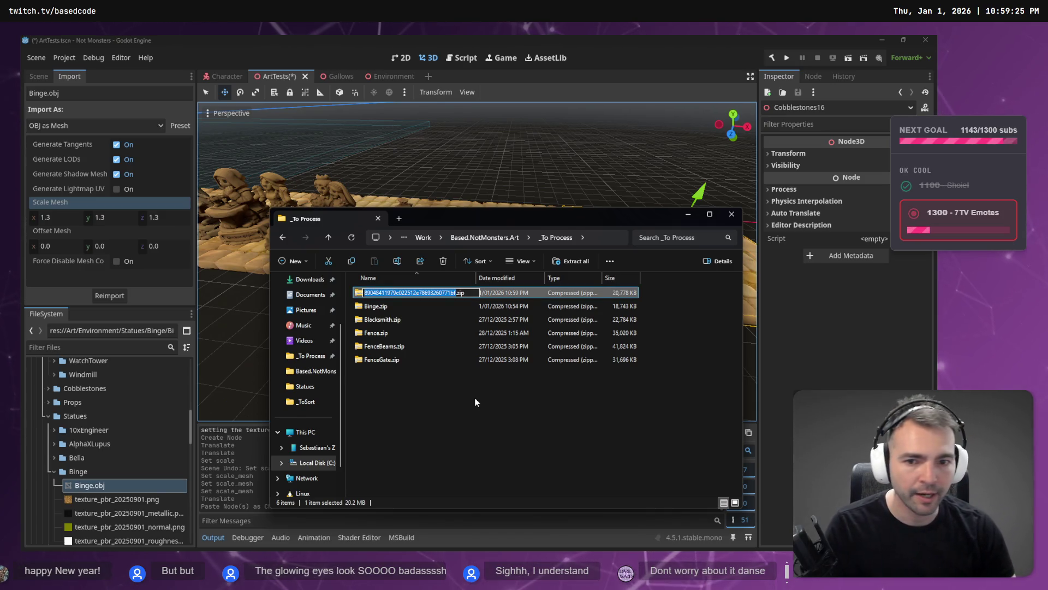
text(ator)
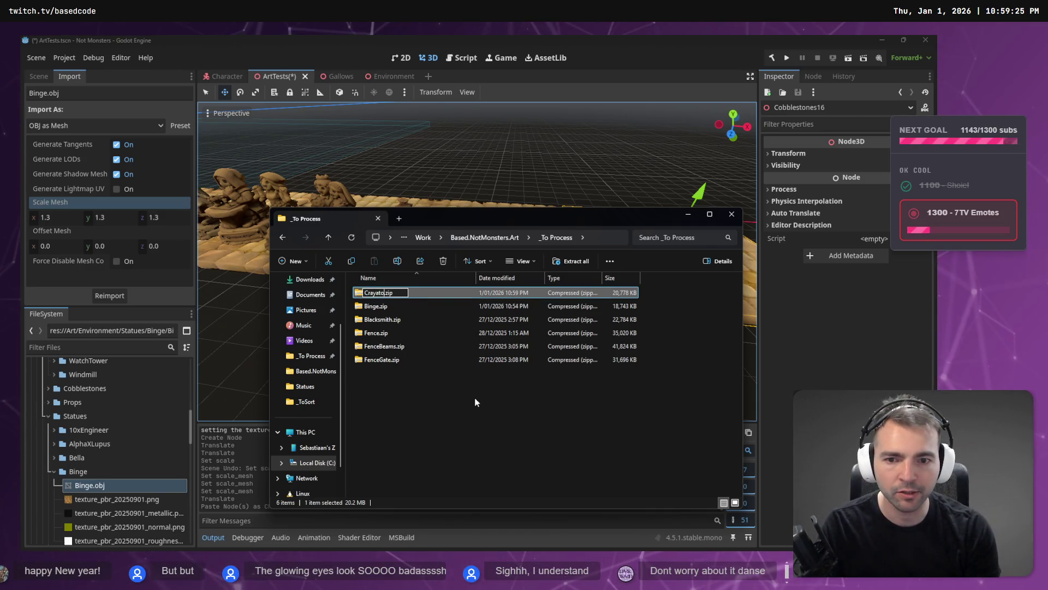
key(Return)
right_click(385, 320)
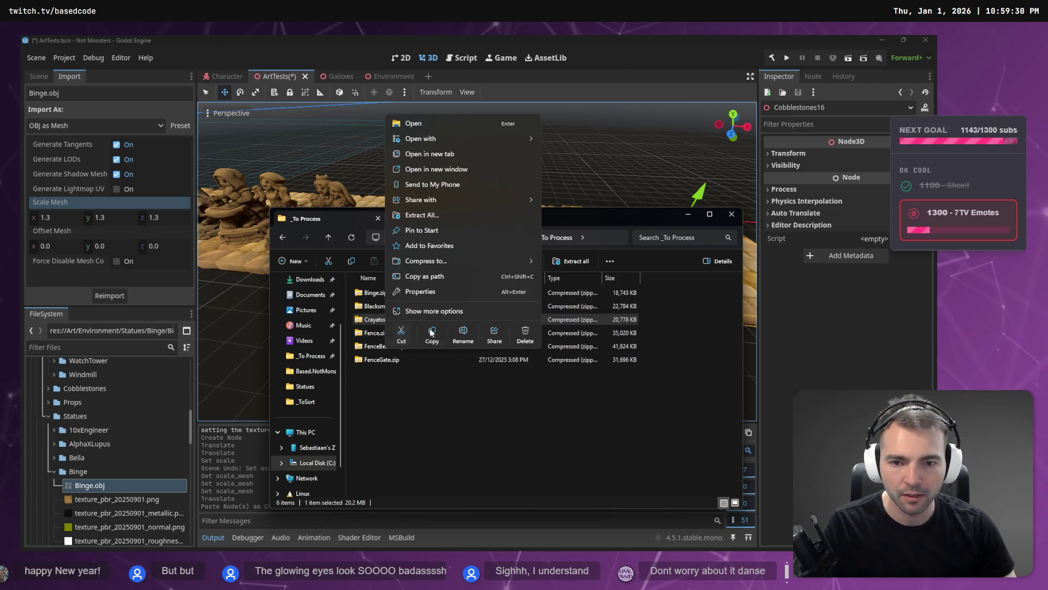
click(428, 215)
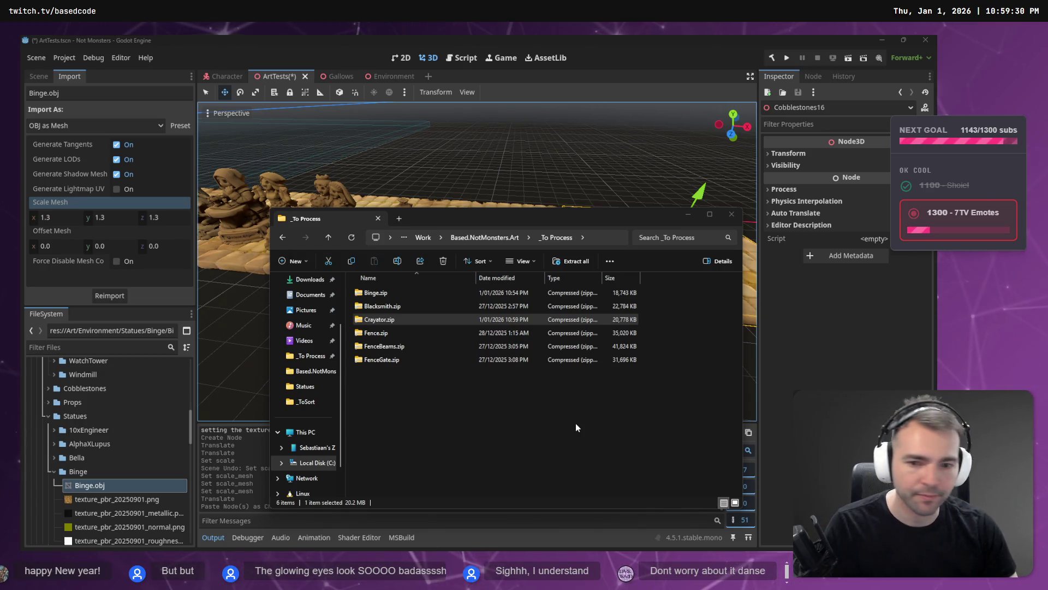
- Rename the extracted model to Crayator.obj and copy the Crayator folder into Godot's Statues folder
click(403, 319)
key(F2)
text(Crayator.obj)
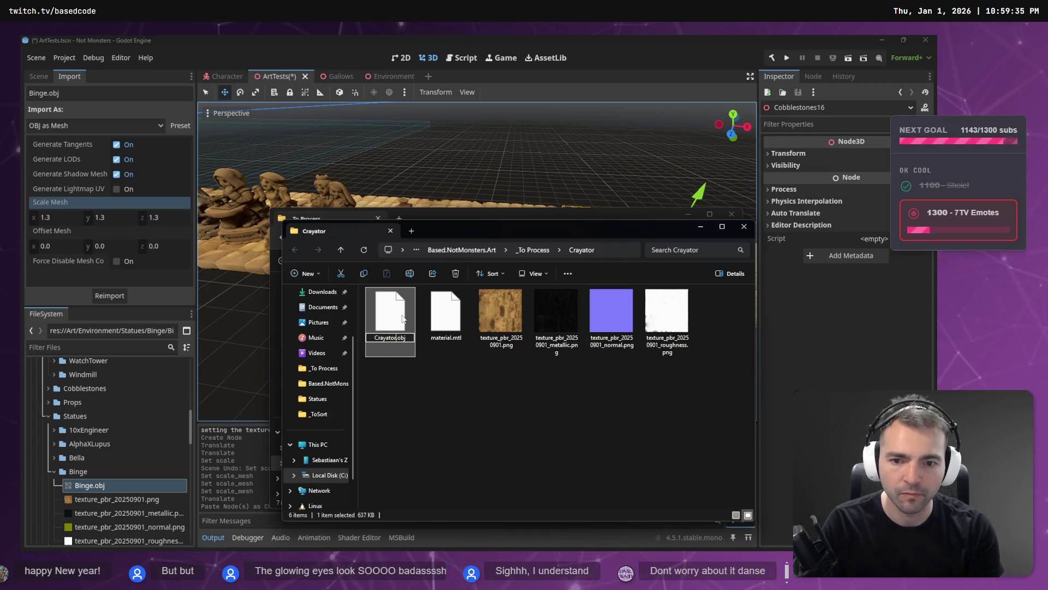
mouse_move(526, 235)
mouse_down()
mouse_move(561, 251)
mouse_move(508, 292)
mouse_up()
key(alt+Up)
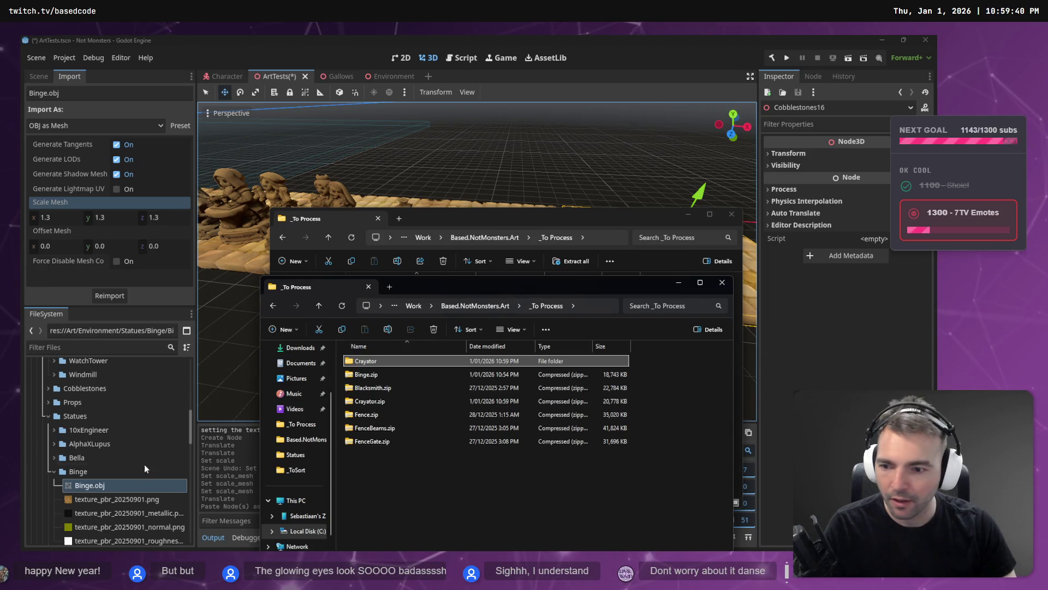
click(53, 471)
key(alt+Tab)
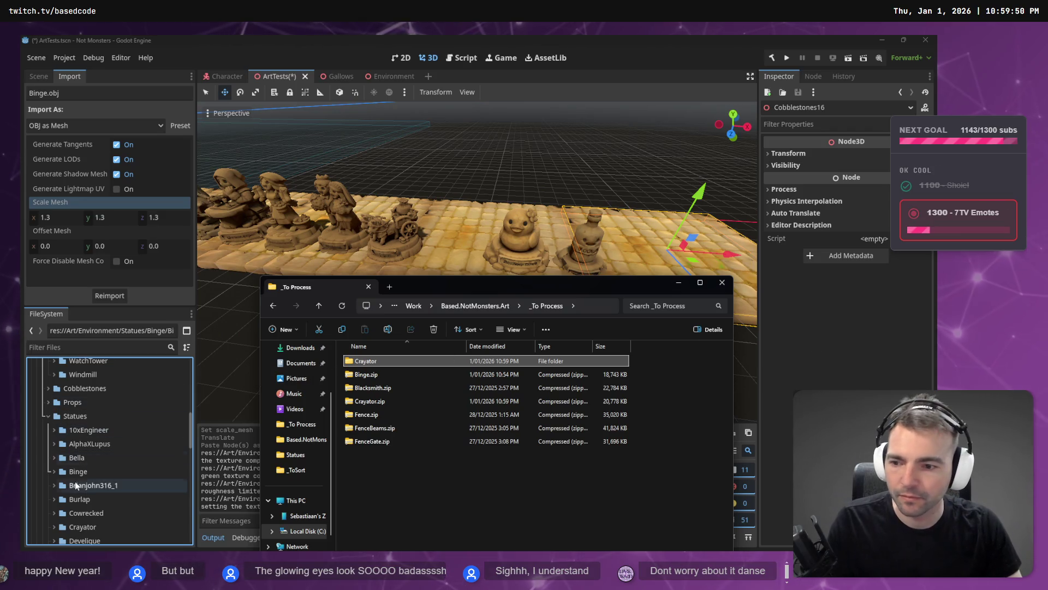
- Import Crayator.obj at 1.5 mesh scale and drop it onto the cobblestones
click(91, 470)
scroll(90, 470, down, 3)
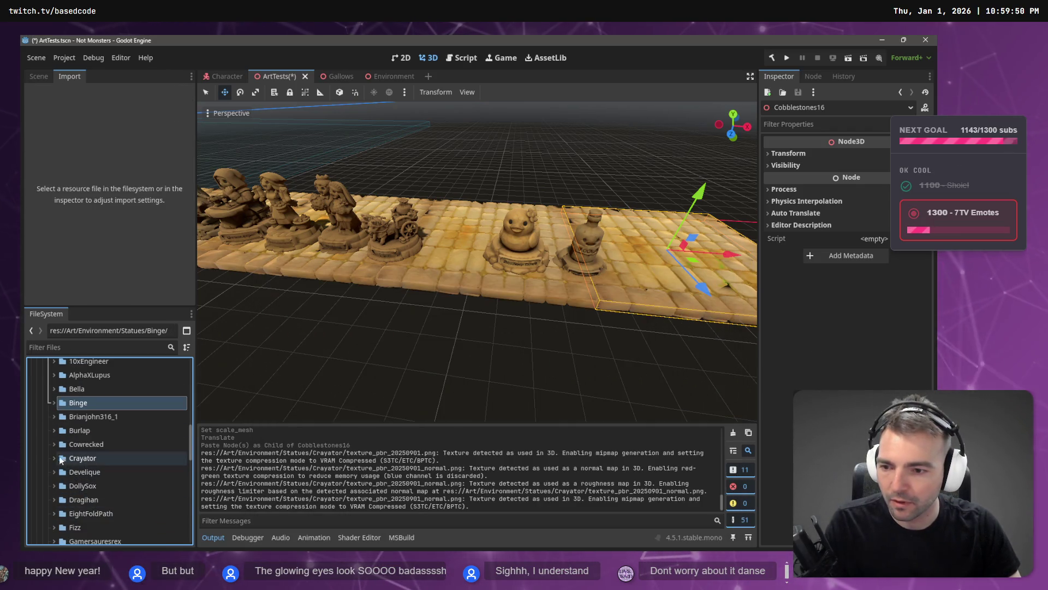
click(54, 457)
click(79, 473)
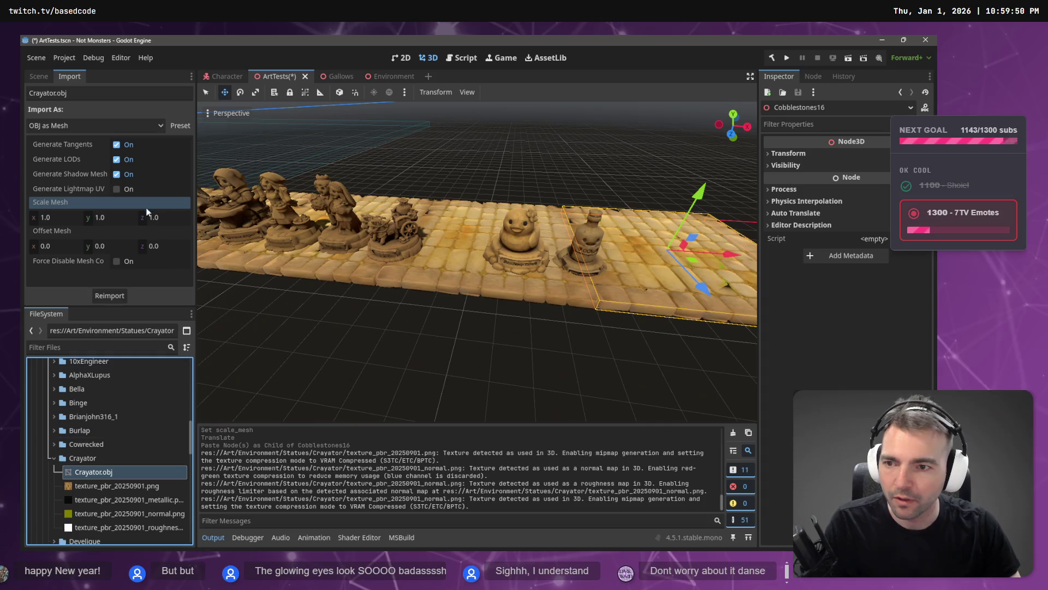
click(62, 221)
text(5)
key(Return)
drag(125, 472, 666, 297)
mouse_move(672, 258)
mouse_down()
mouse_move(668, 212)
mouse_move(708, 264)
mouse_up()
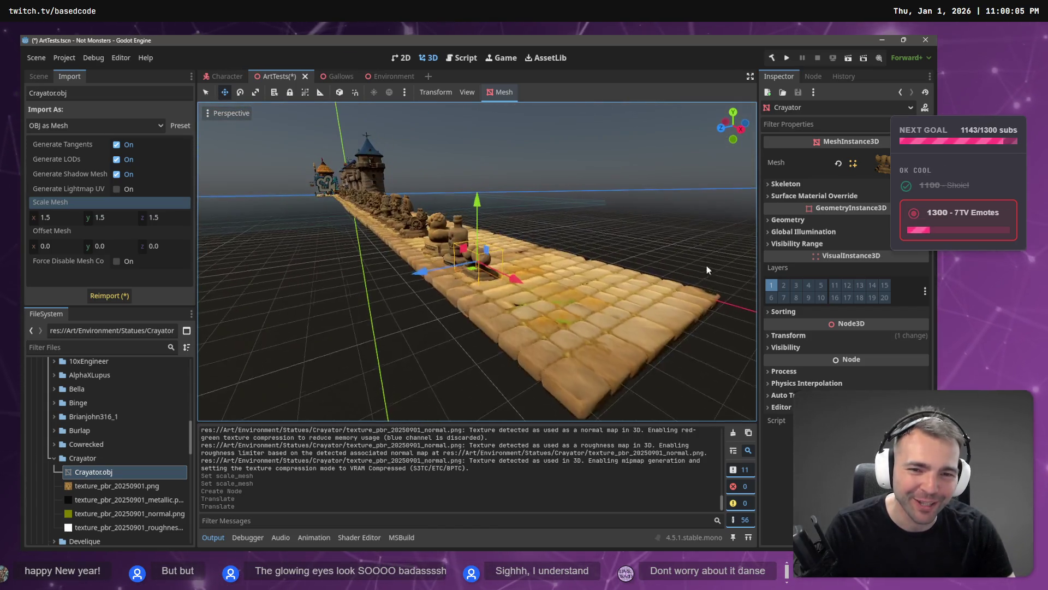
- Move the Crayator mustache statue into line with the rest of the statue row
scroll(633, 240, up, 3)
scroll(633, 244, up, 4)
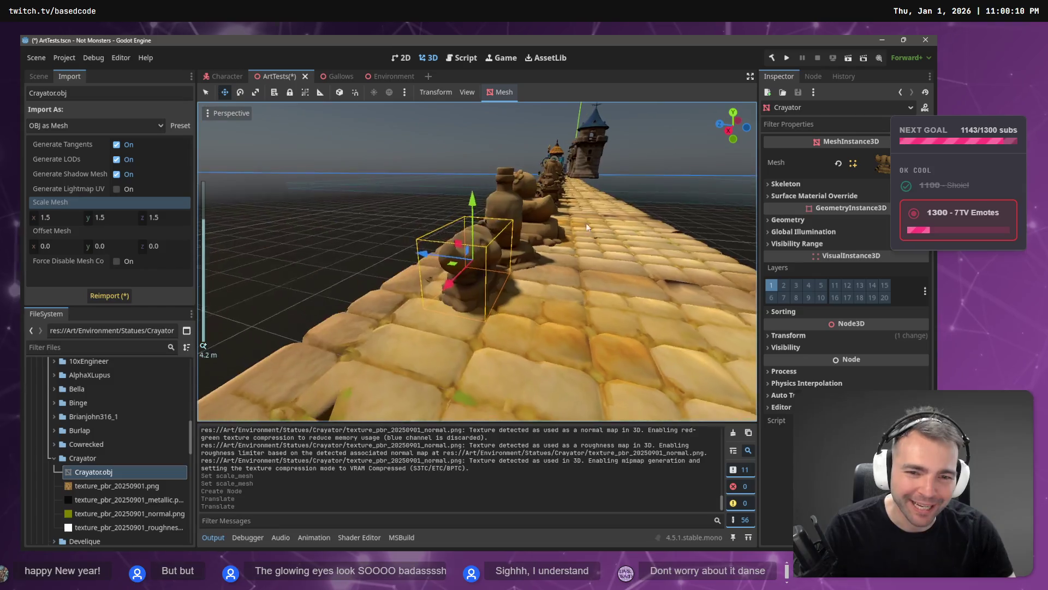
scroll(580, 225, down, 5)
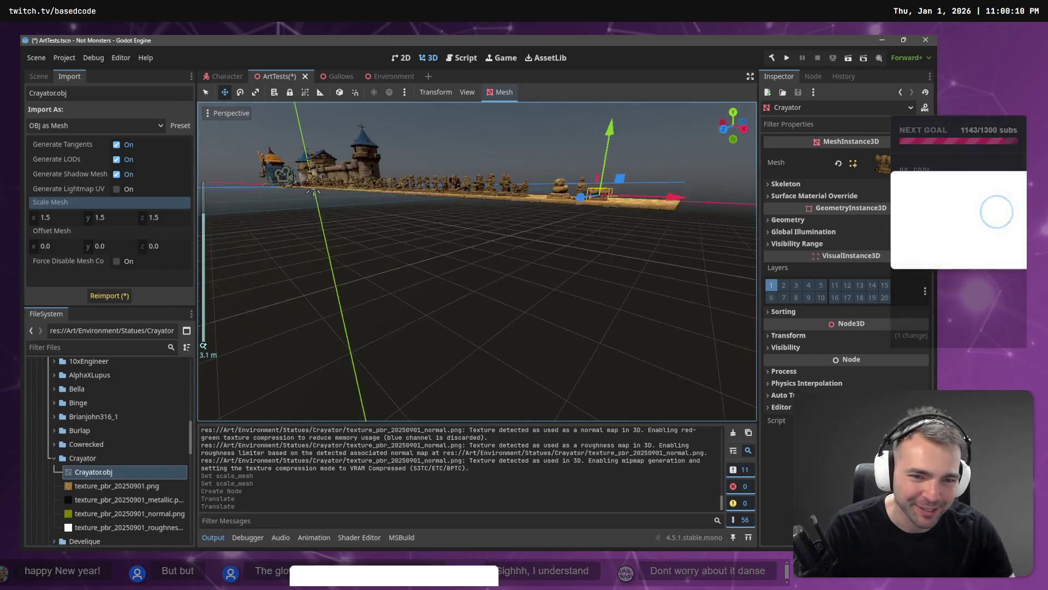
scroll(477, 262, up, 3)
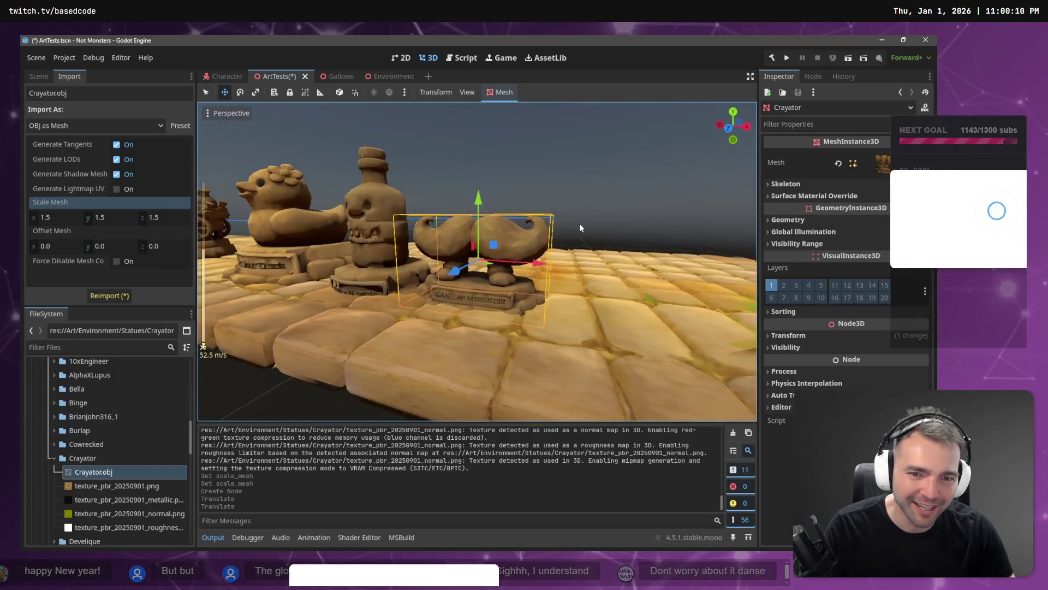
scroll(478, 262, down, 8)
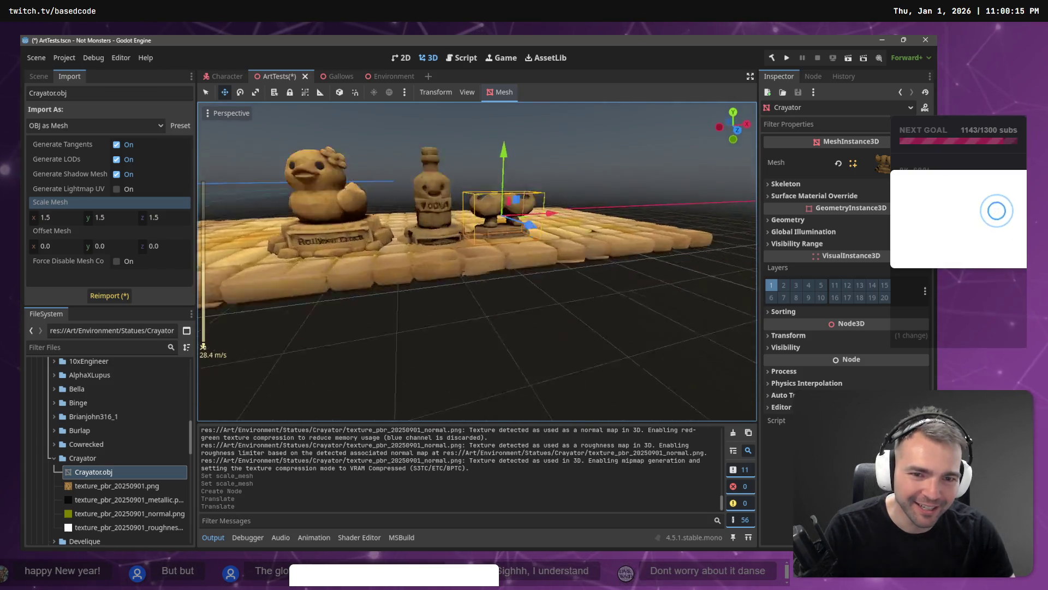
scroll(477, 262, down, 20)
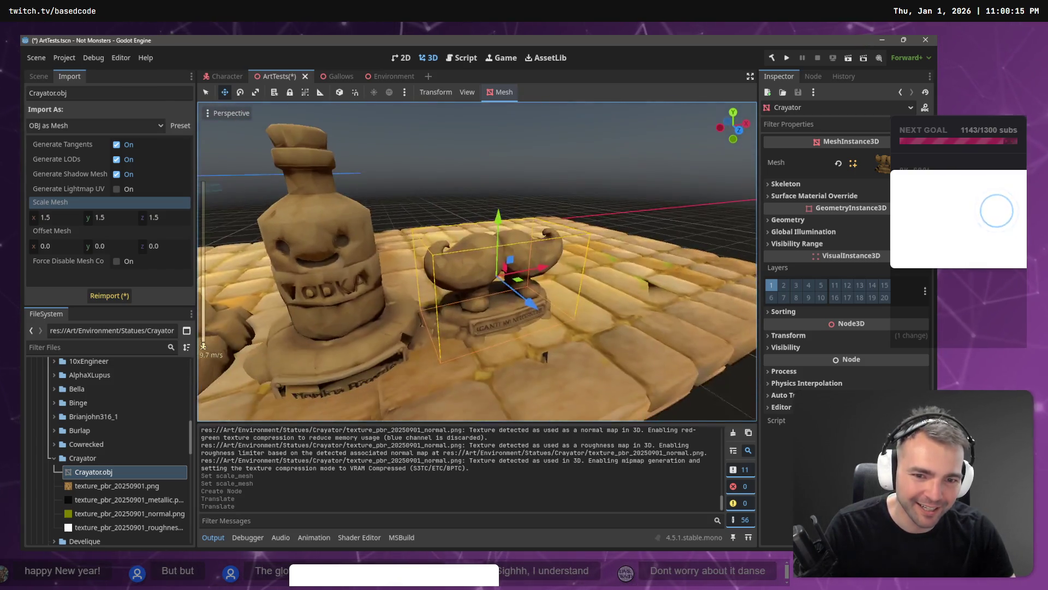
key(s)
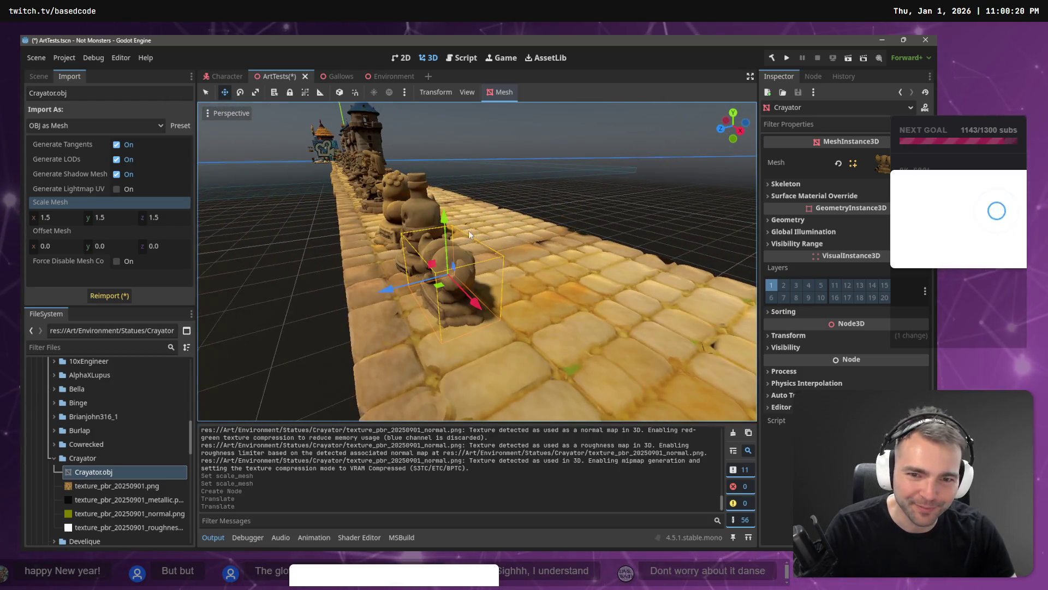
drag(445, 219, 444, 215)
key(w)
key(s)
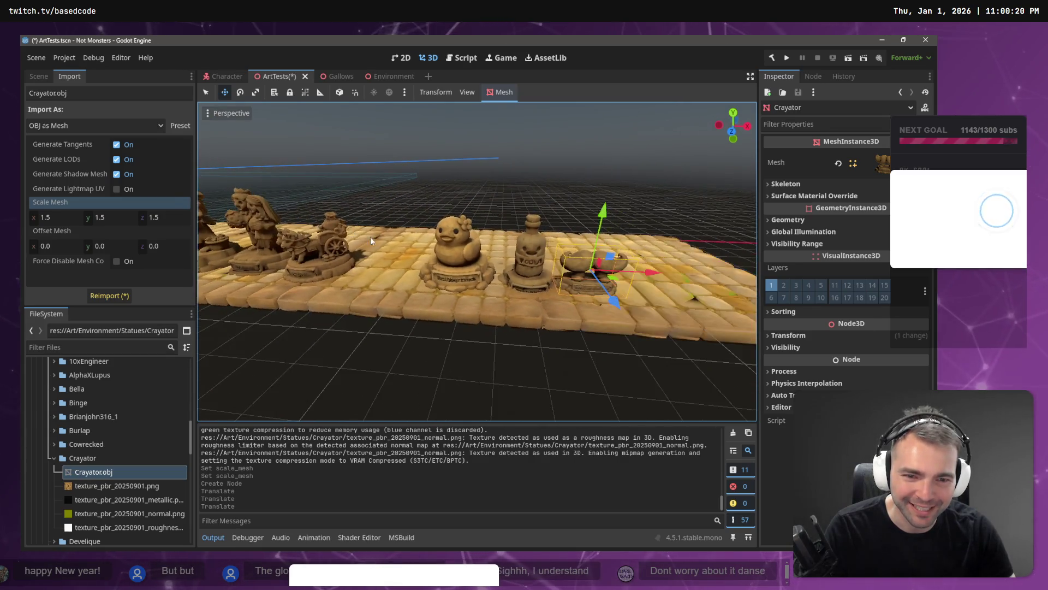
- Nudge the bottle statue slightly left and raise it a little
click(509, 268)
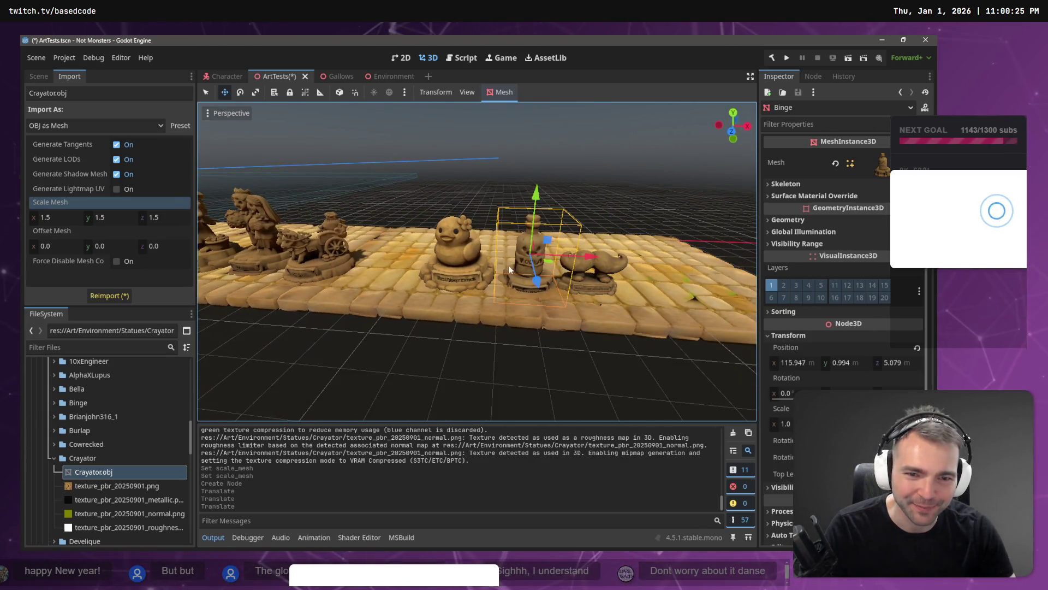
click(570, 254)
click(529, 246)
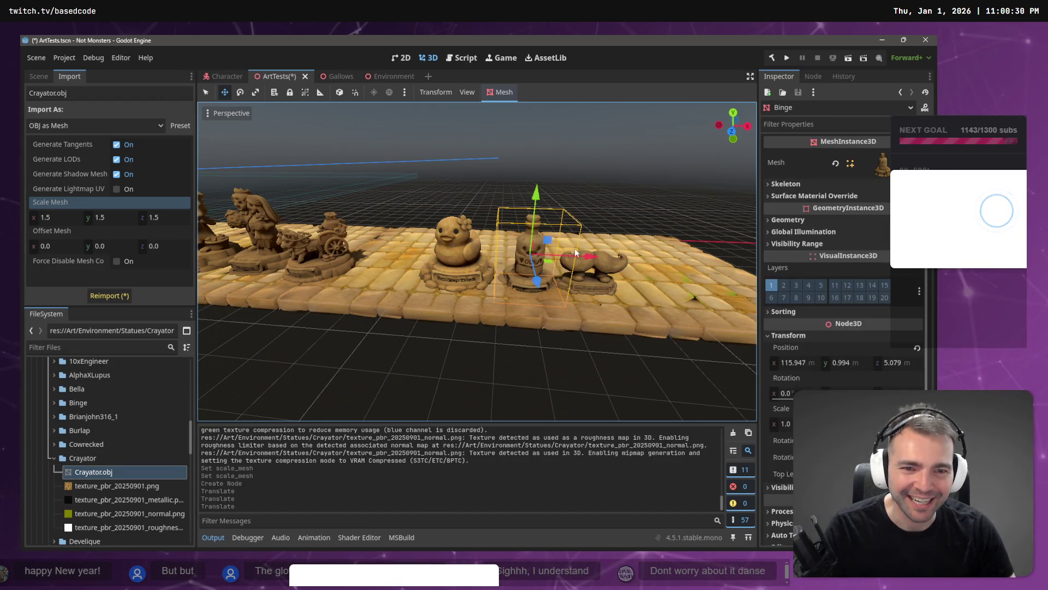
drag(592, 258, 587, 257)
drag(533, 195, 533, 181)
click(573, 348)
- Fly the camera close to the mustache statue and along the row to inspect it
key(w)
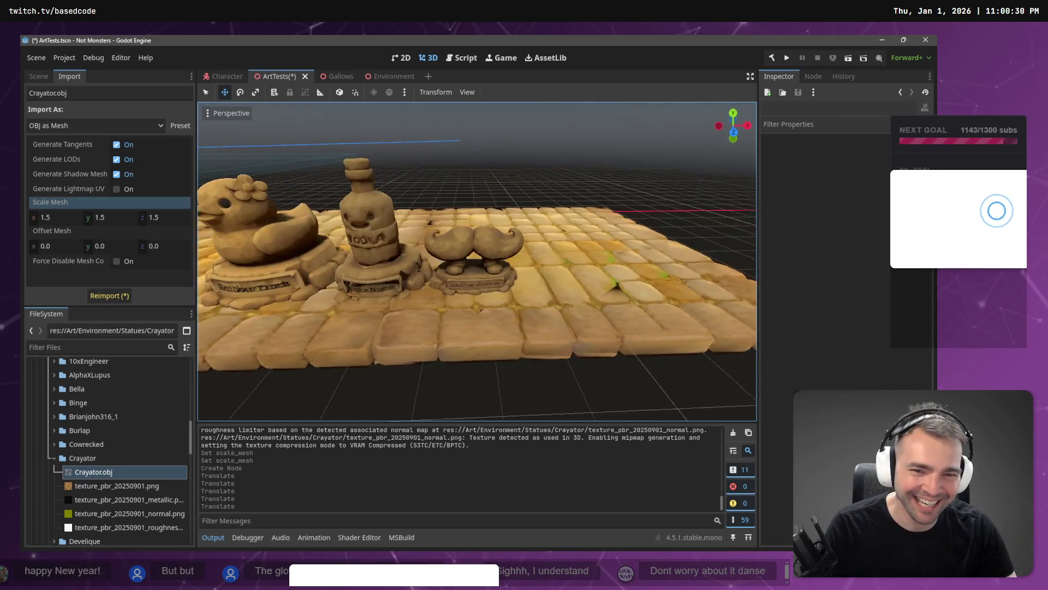
key(w)
key(w)
key(w)
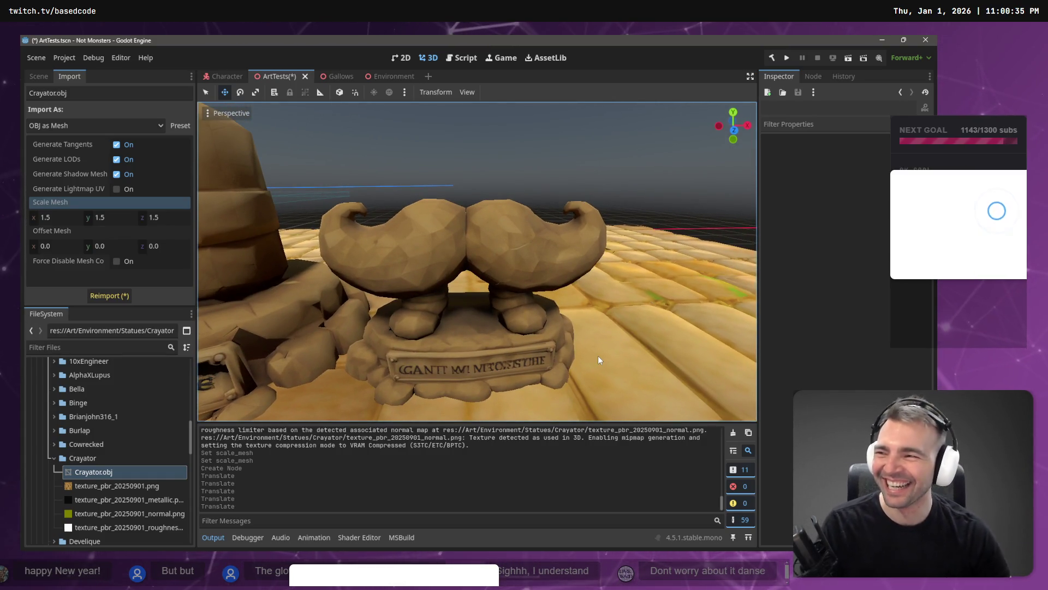
key(s)
key(d)
key(a)
key(w)
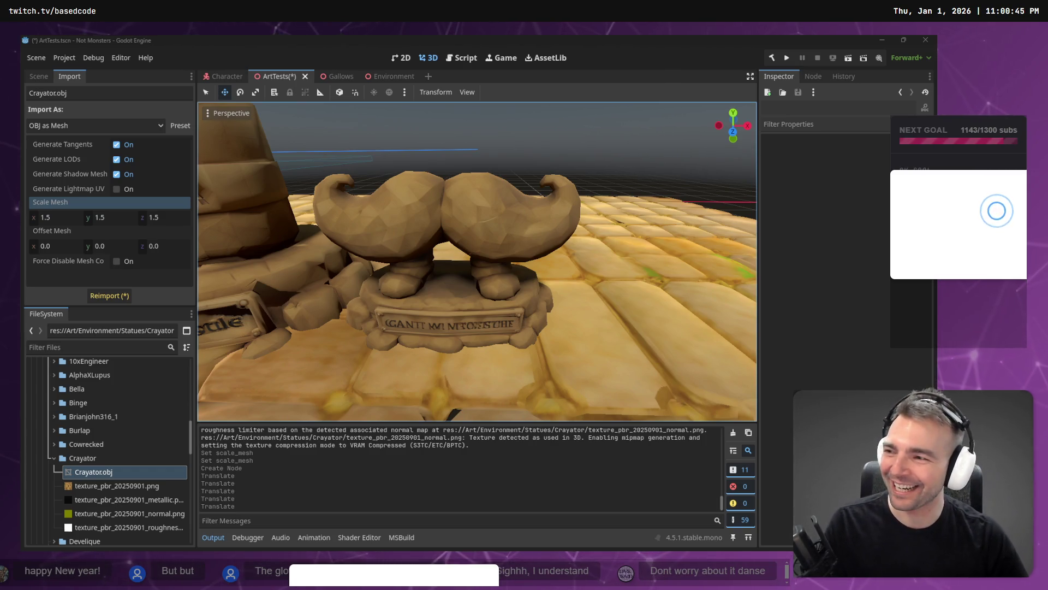
right_click(351, 254)
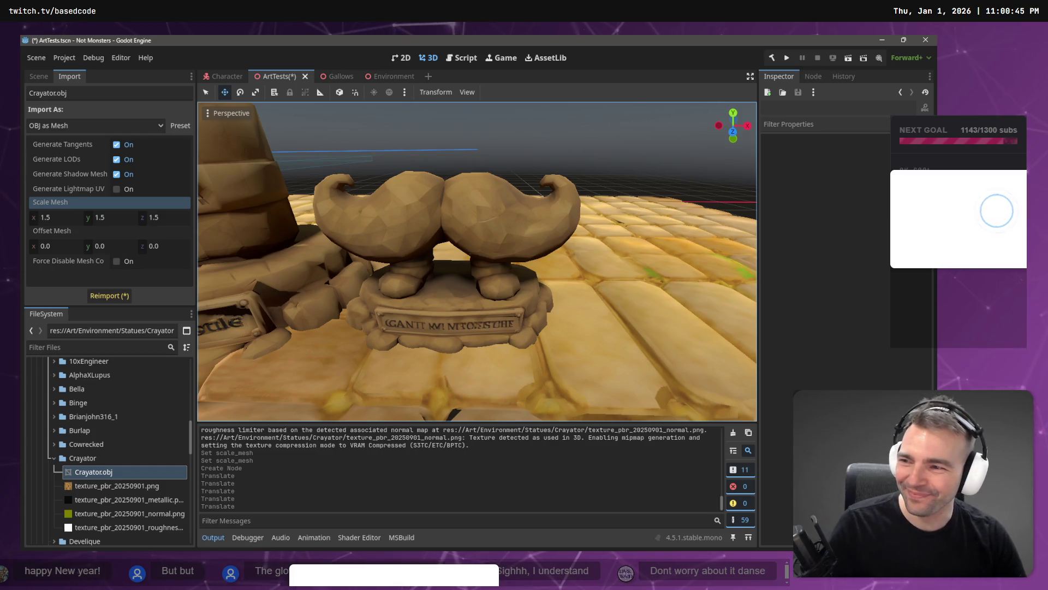
key(s)
key(a)
key(s)
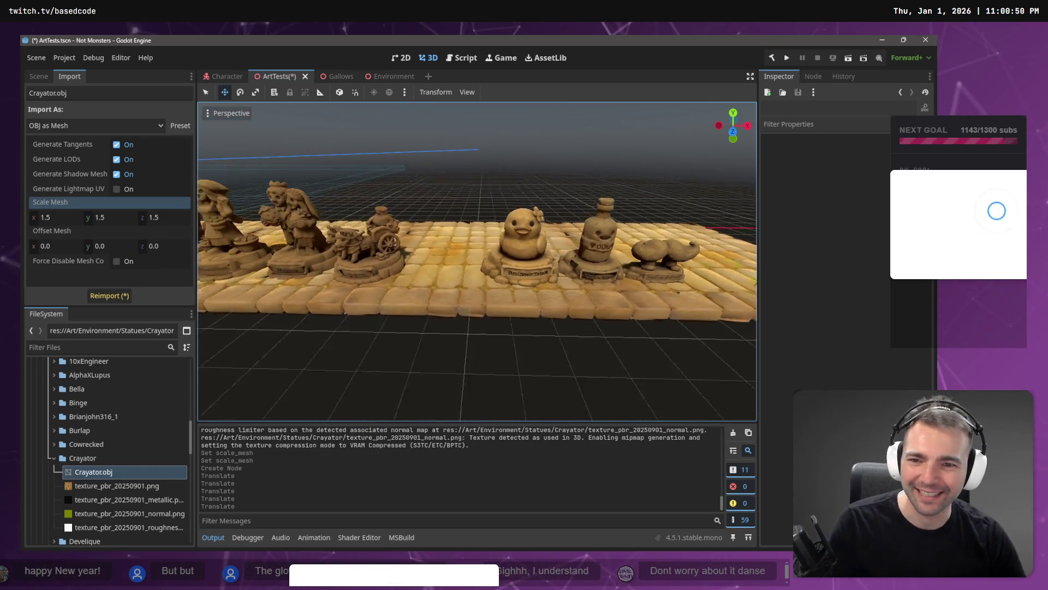
key(a)
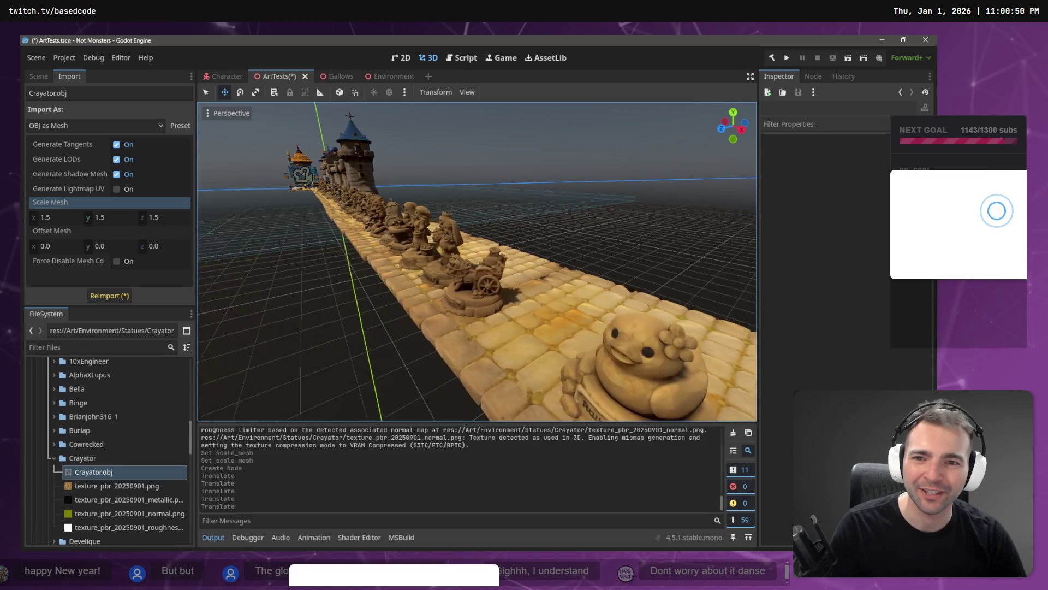
key(w)
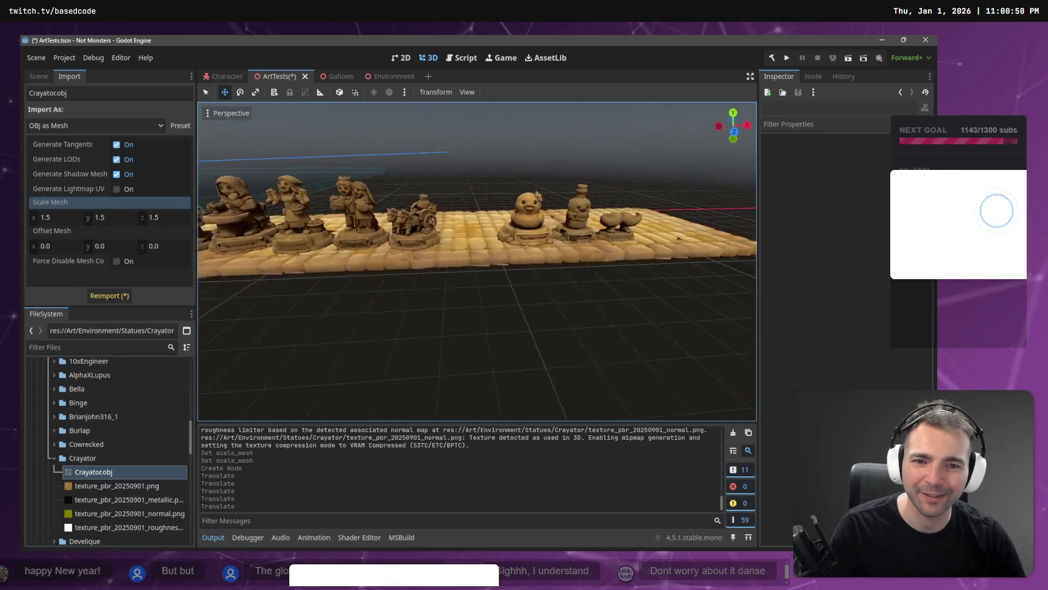
key(s)
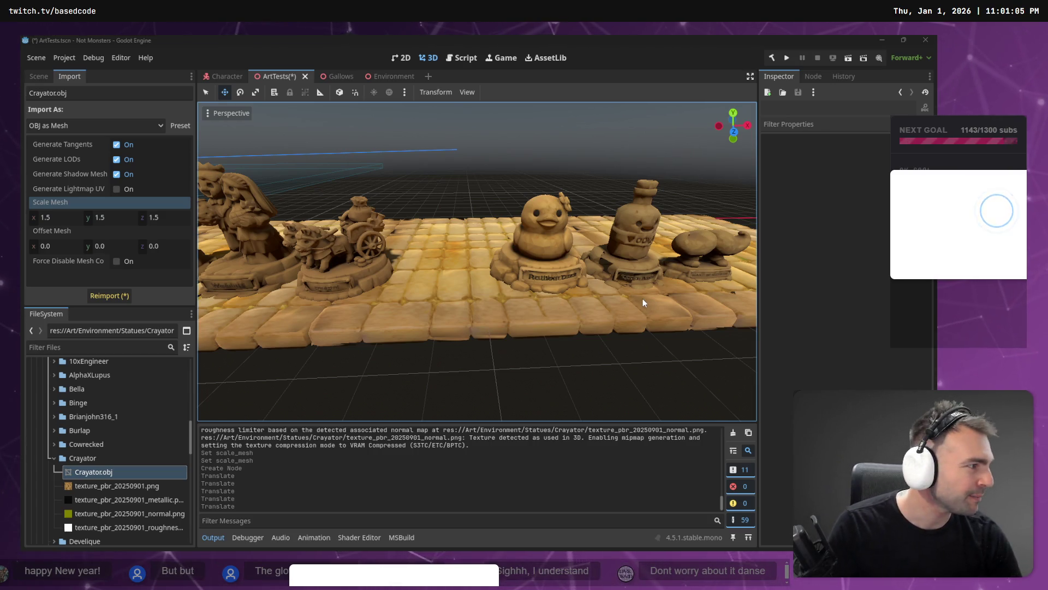
key(alt+Tab)
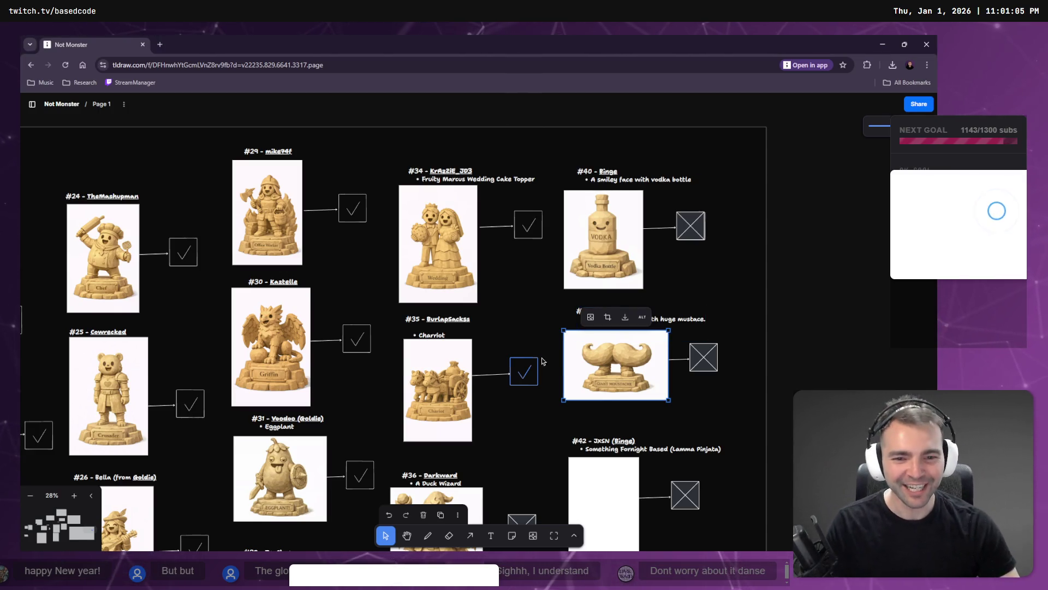
- Replace the crosses beside #40 vodka bottle and #41 mustache with check boxes
click(690, 228)
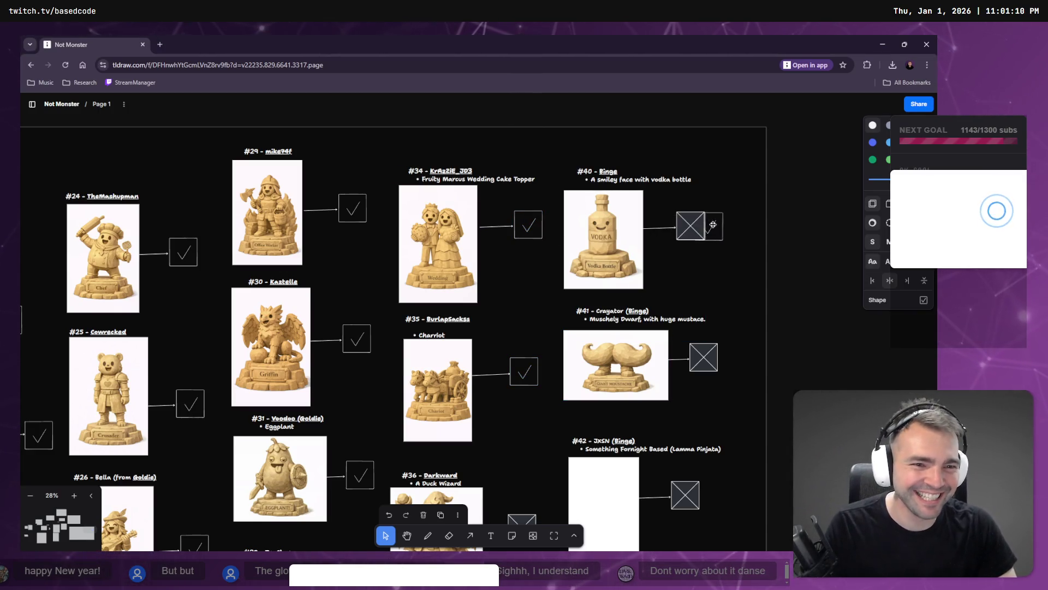
drag(728, 229, 695, 230)
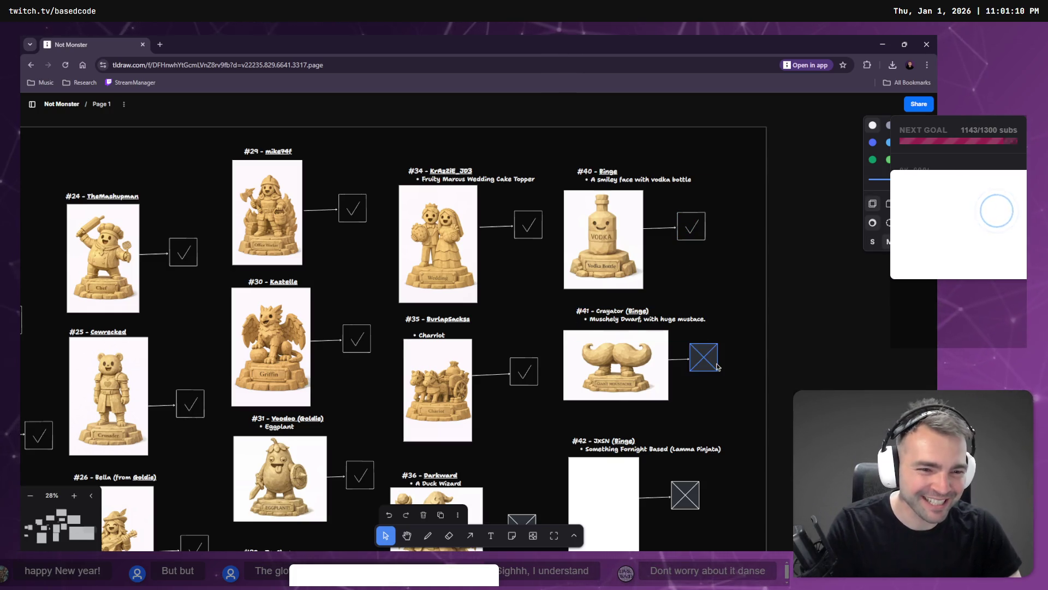
key(Delete)
drag(691, 232, 704, 359)
scroll(703, 360, down, 3)
scroll(691, 360, down, 3)
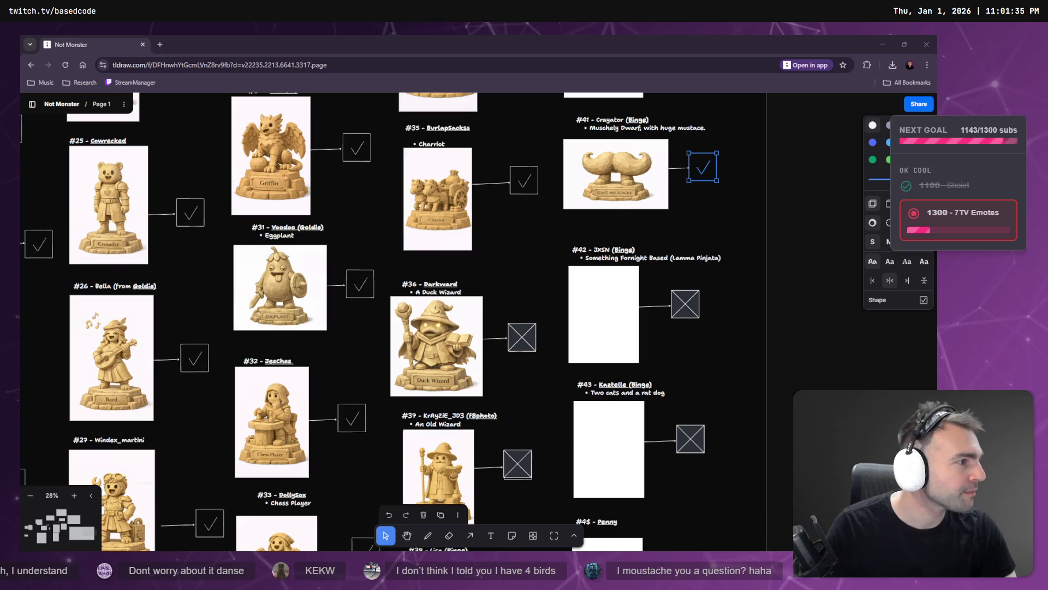
- Correct the Penny heading from '#4$' to '#44' by removing the stray $
scroll(584, 146, down, 3)
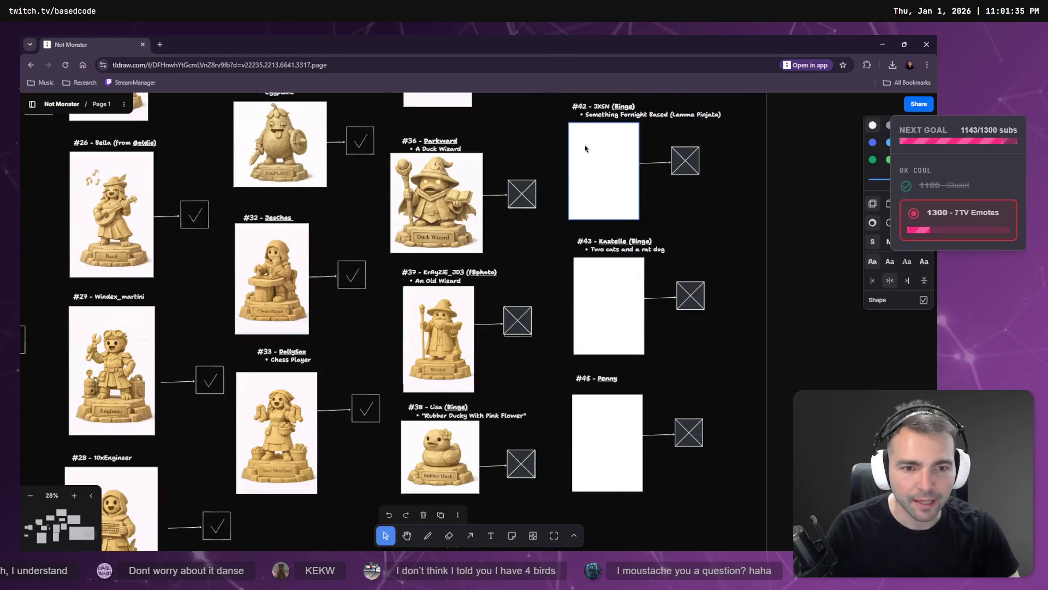
scroll(603, 195, up, 3)
scroll(611, 219, up, 2)
scroll(622, 241, down, 2)
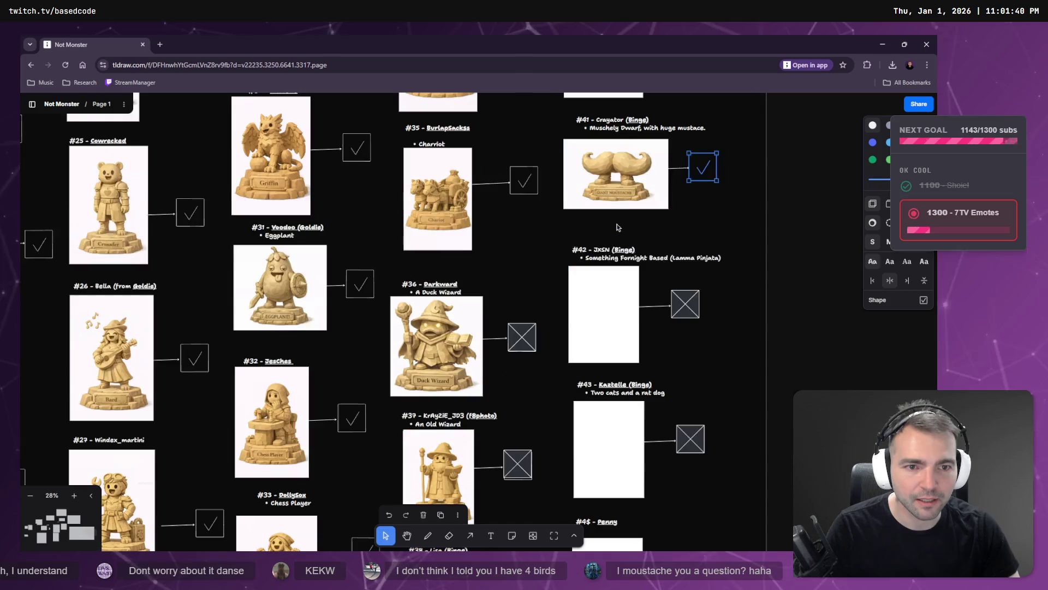
scroll(624, 242, down, 2)
click(628, 308)
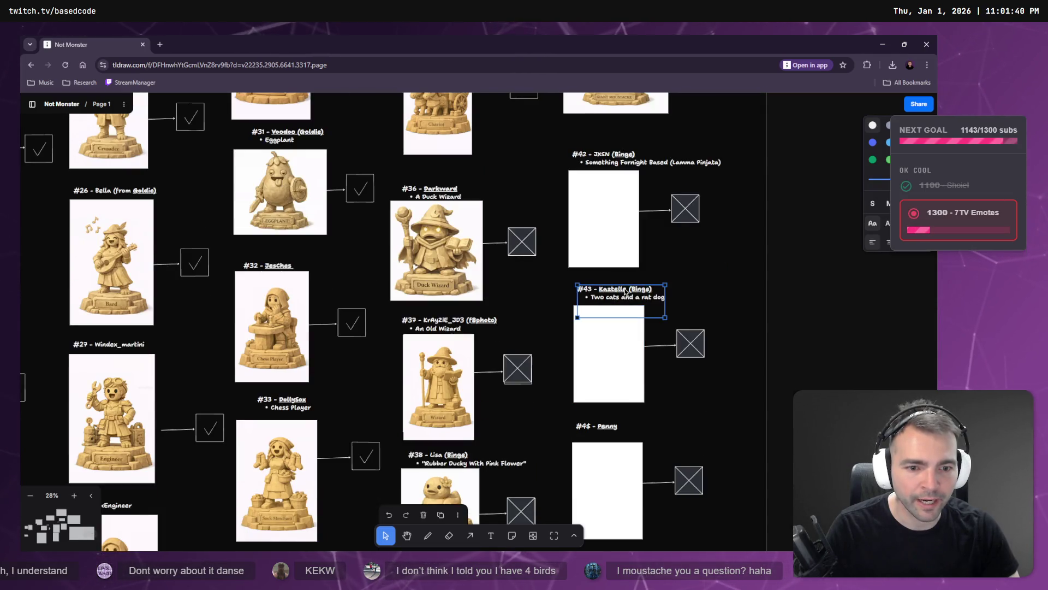
scroll(629, 313, down, 2)
click(604, 331)
click(605, 332)
click(606, 334)
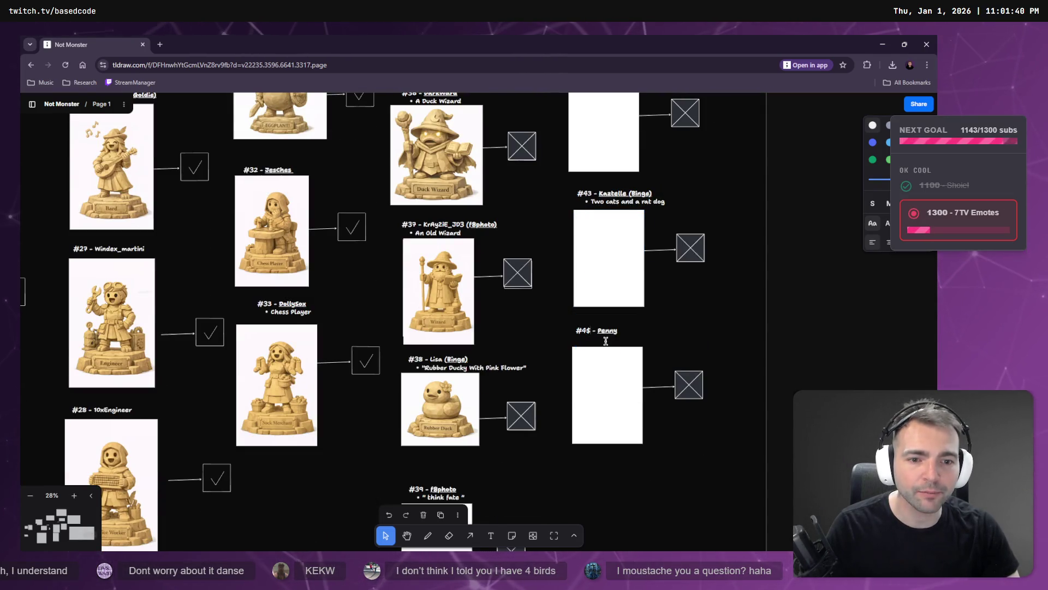
key(BackSpace)
text(4)
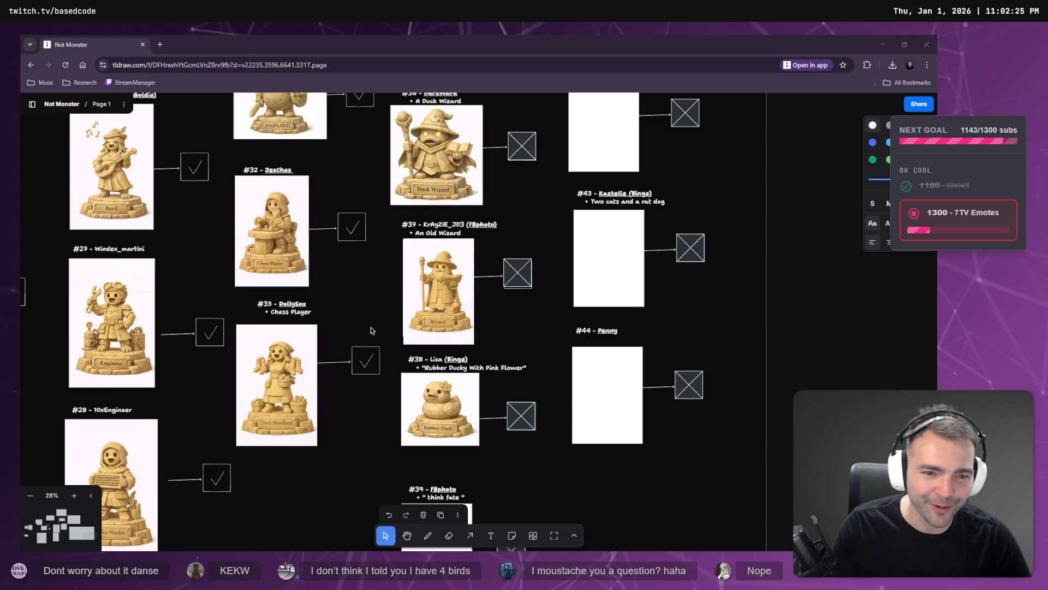
- Add the bullet '• seductive wood nymph' beneath the #44 - Penny heading
double_click(608, 328)
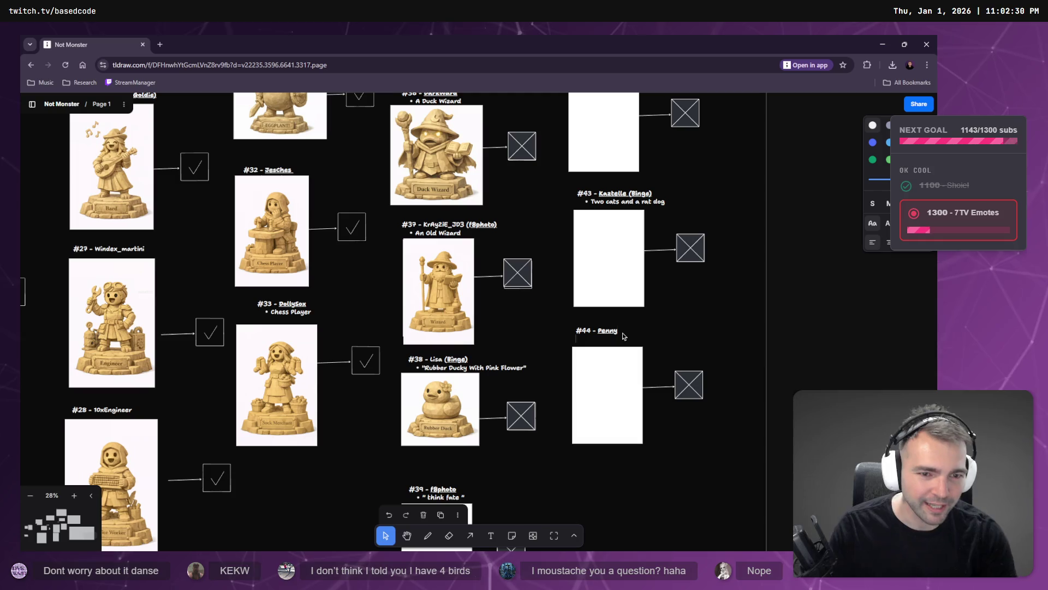
key(Return)
text(• seductive wood nymph)
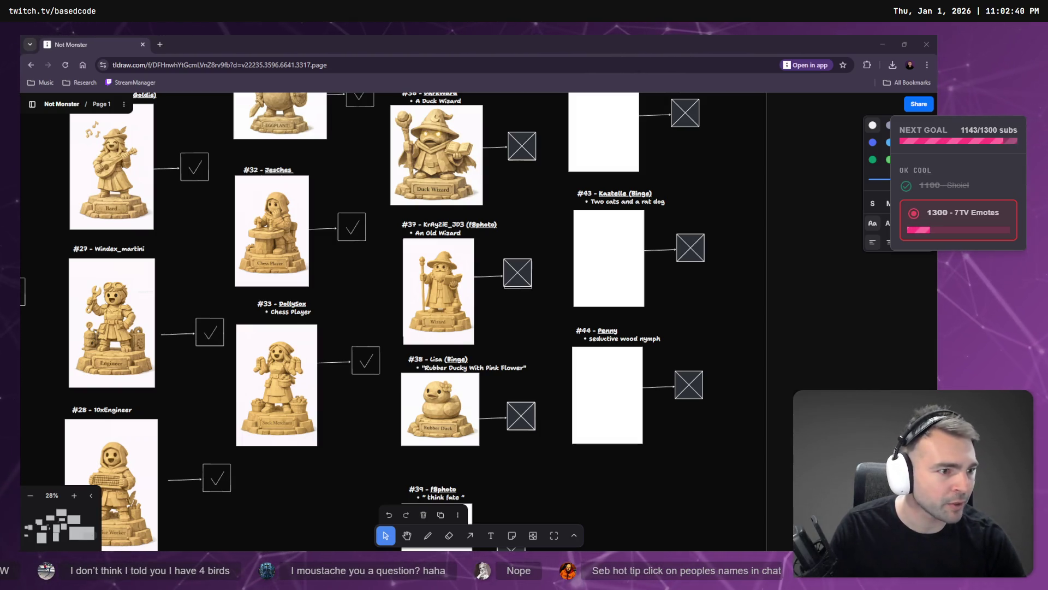
scroll(435, 399, up, 5)
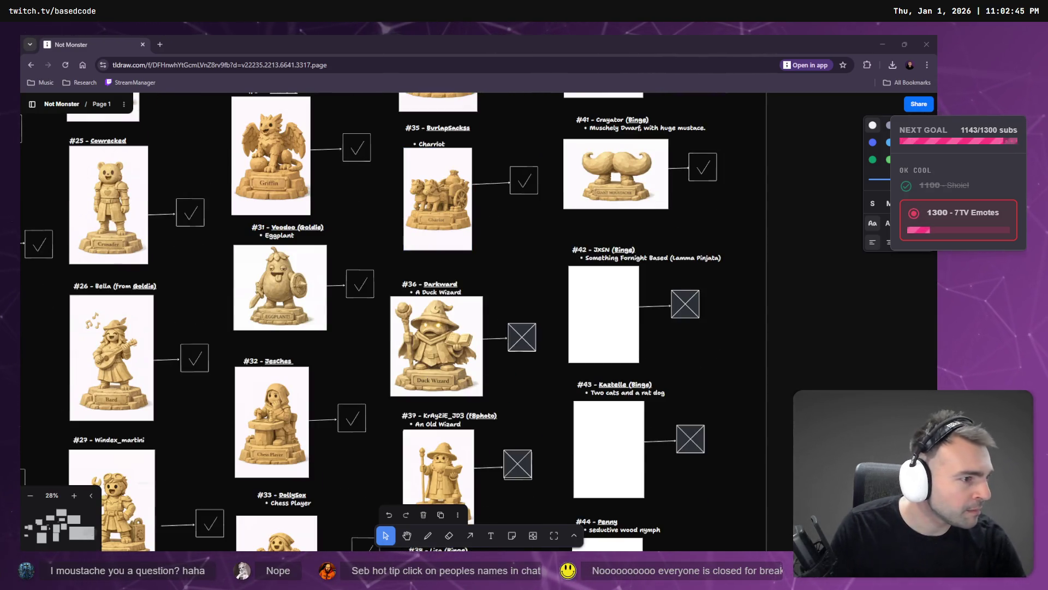
key(alt+Tab)
click(521, 308)
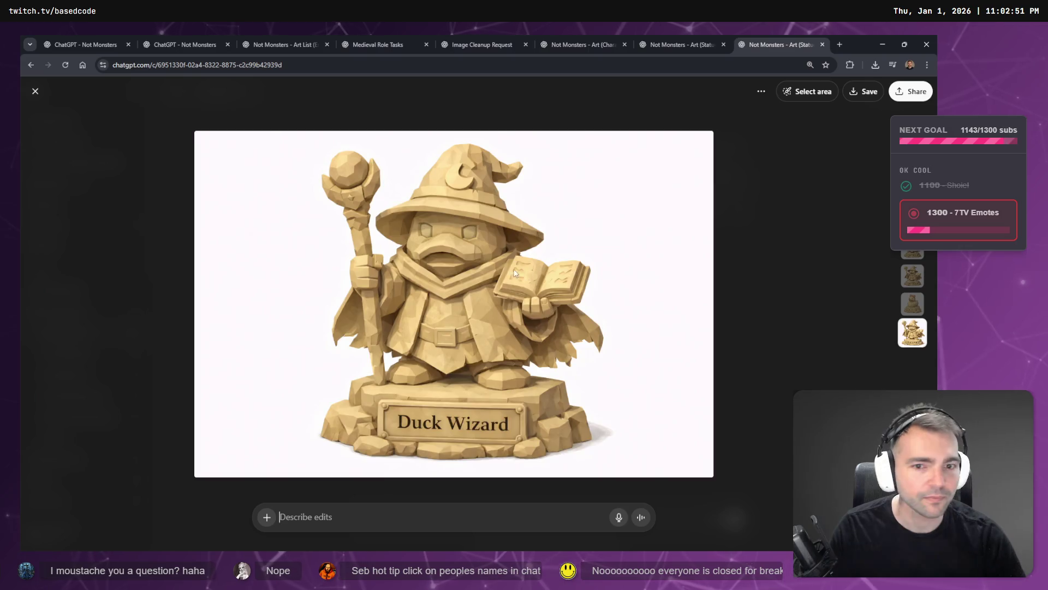
- Copy the stone-eyed Duck Wizard image from ChatGPT
right_click(510, 299)
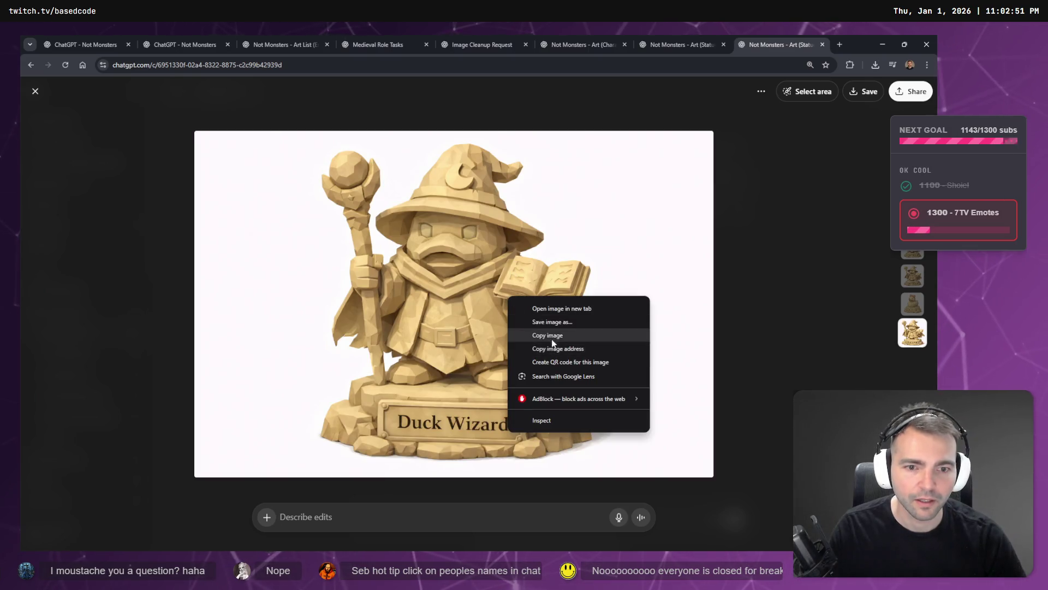
click(568, 334)
key(alt+Tab)
- Swap the blank placeholder under #36 Darkward for the Duck Wizard image, sized to fit
click(454, 347)
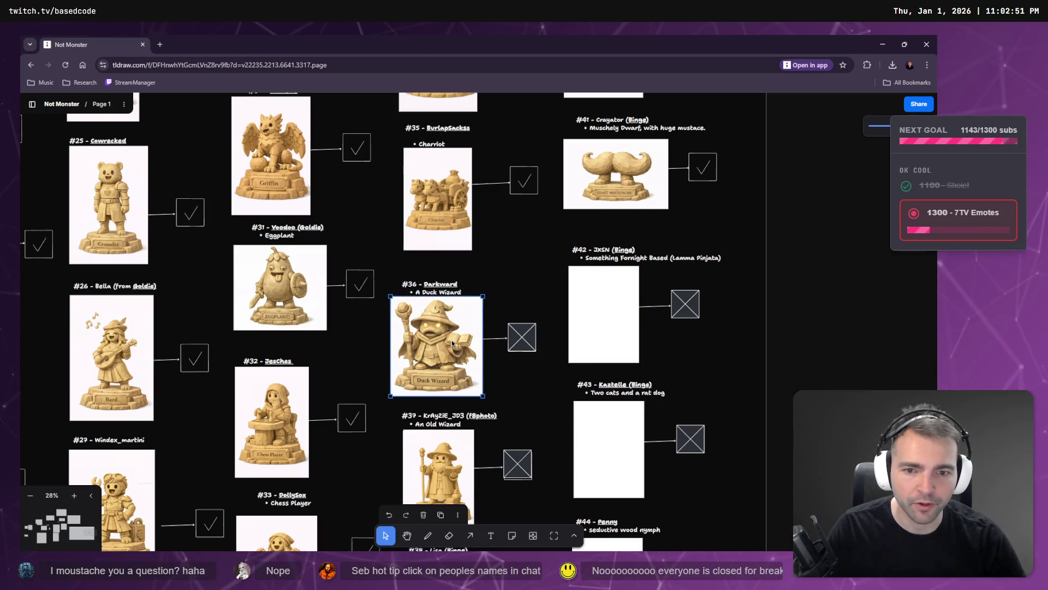
key(Delete)
key(ctrl+v)
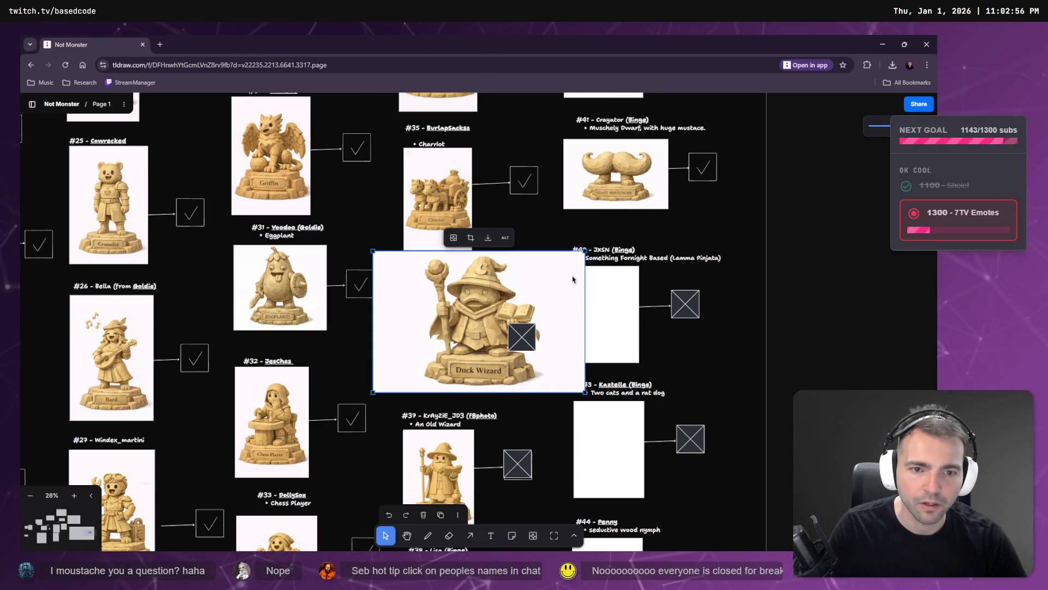
mouse_move(582, 252)
mouse_down()
mouse_move(452, 339)
mouse_move(454, 327)
mouse_move(478, 372)
mouse_up()
drag(480, 334, 487, 335)
key(alt+Tab)
drag(546, 306, 1047, 295)
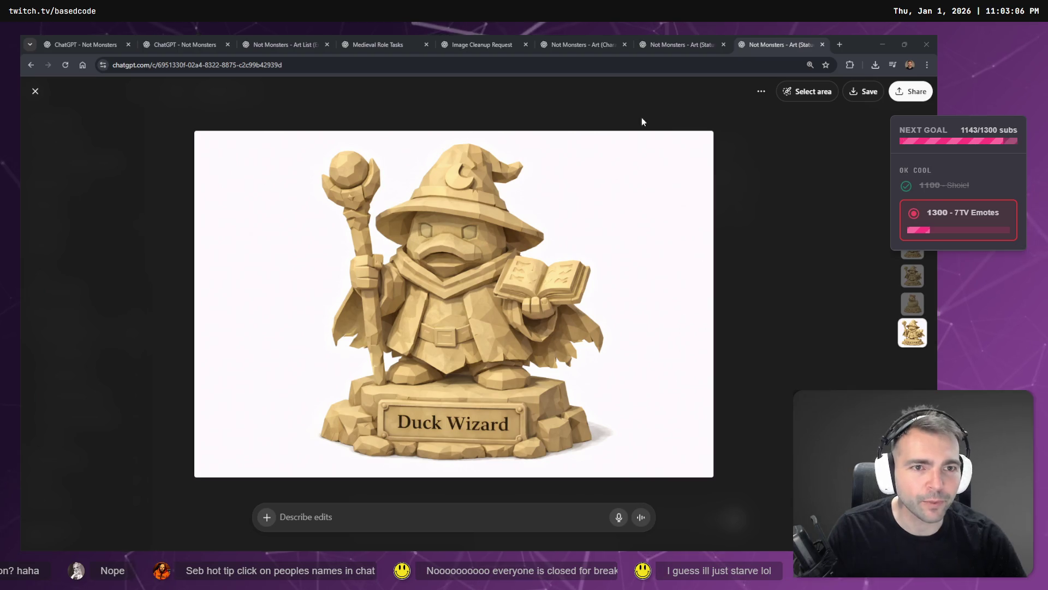
click(626, 116)
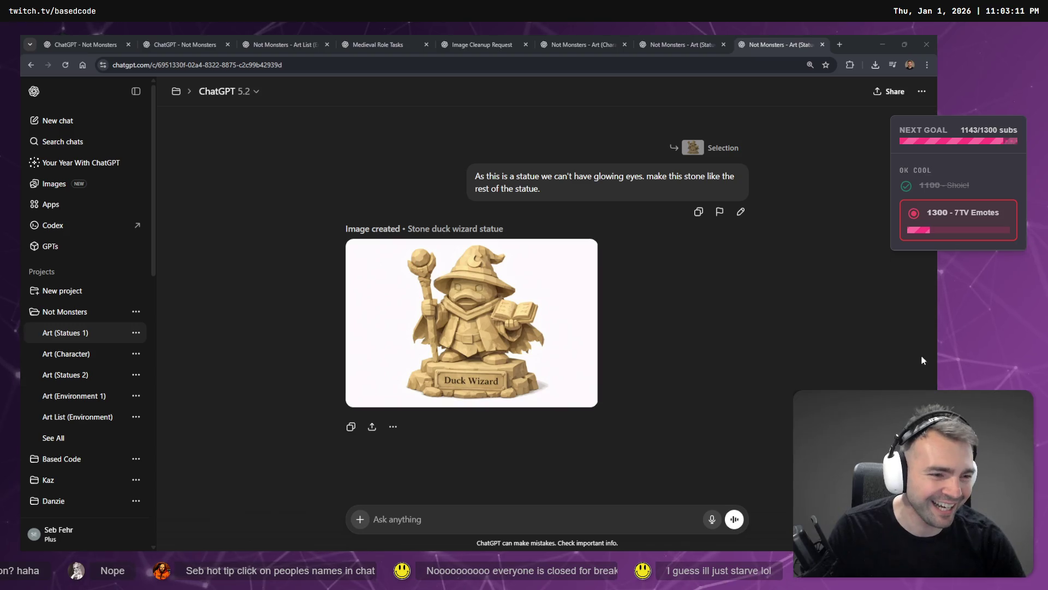
- Reuse the earlier statue prompt, replacing the old wizard with a seductive wood nymph
click(677, 44)
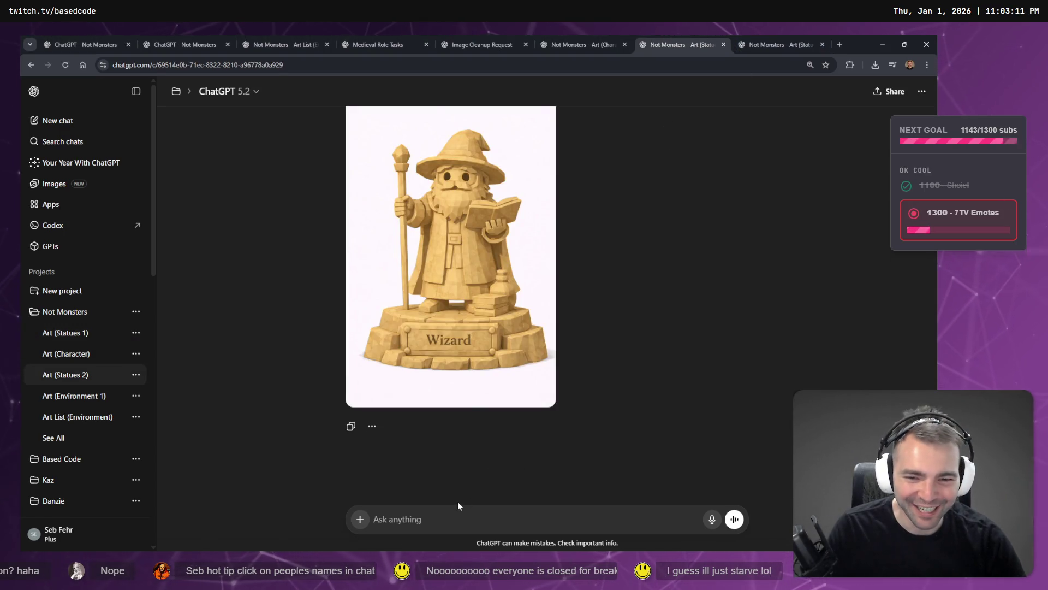
scroll(470, 455, up, 3)
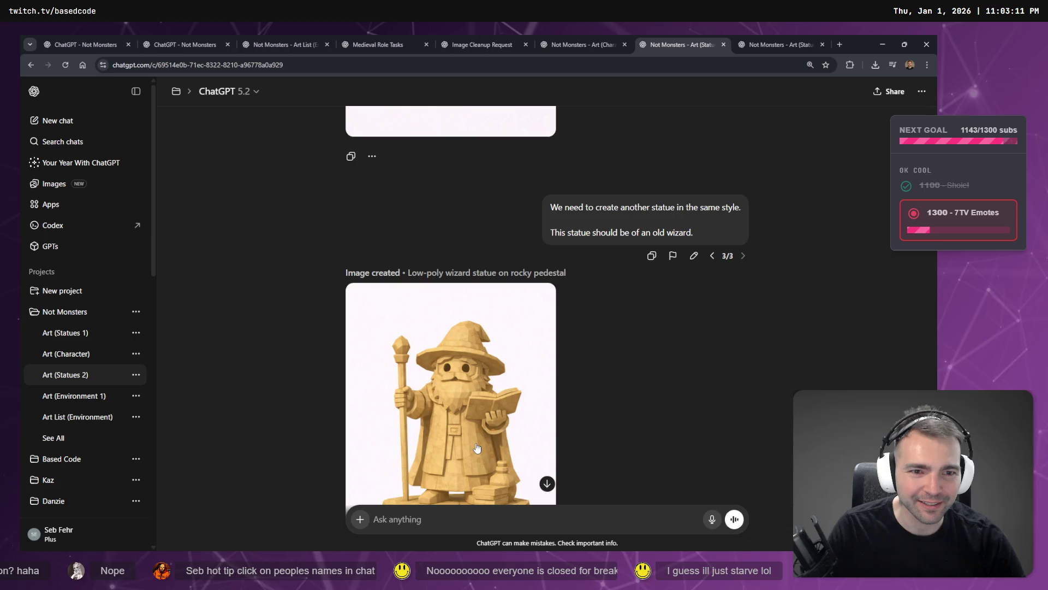
mouse_move(687, 246)
mouse_down()
mouse_move(548, 232)
mouse_move(549, 207)
mouse_up()
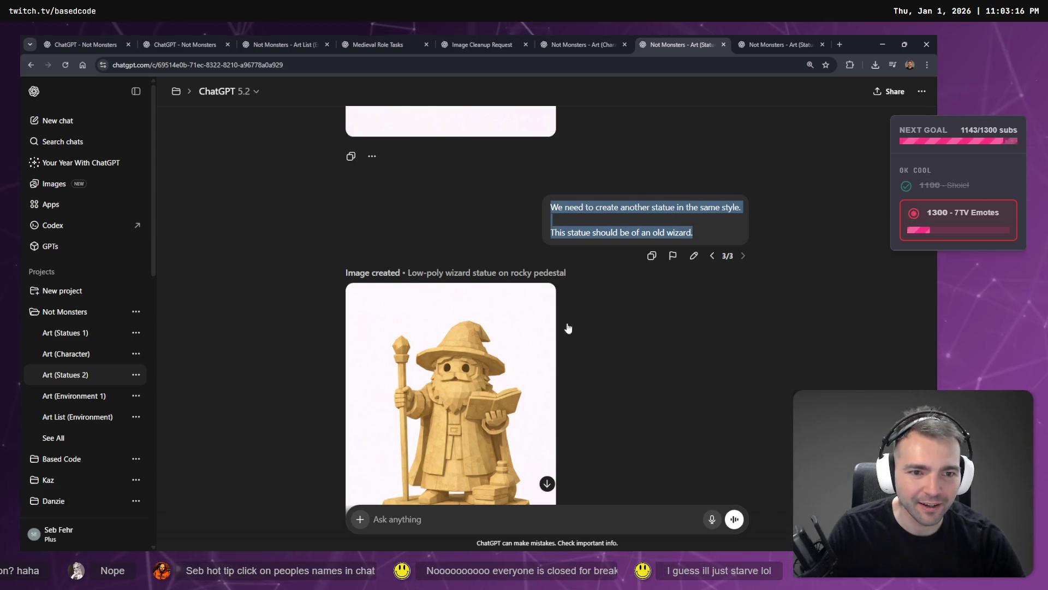
scroll(473, 522, down, 2)
click(466, 519)
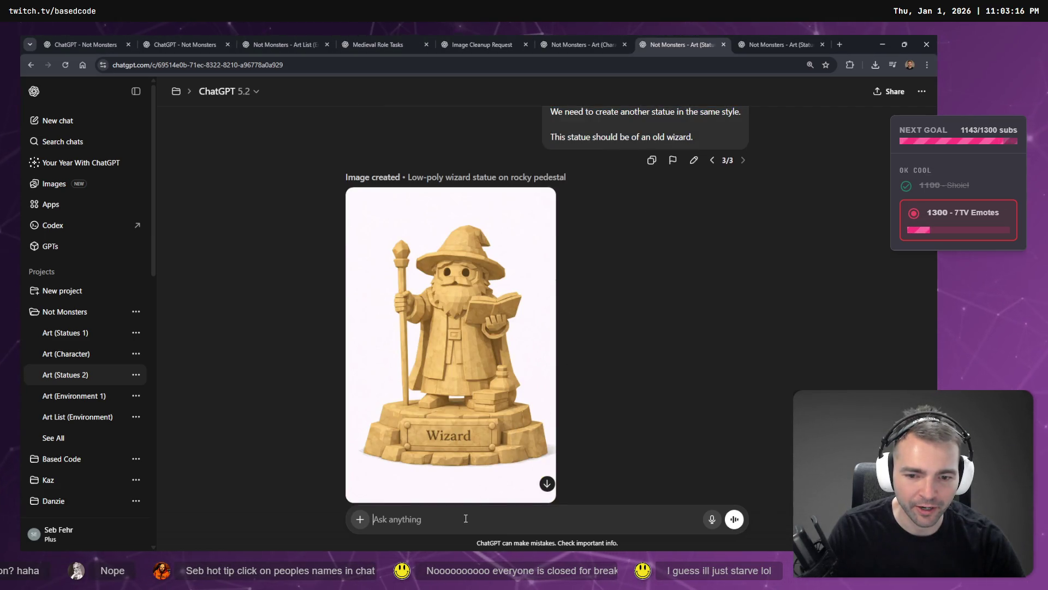
key(ctrl+v)
drag(548, 495, 691, 496)
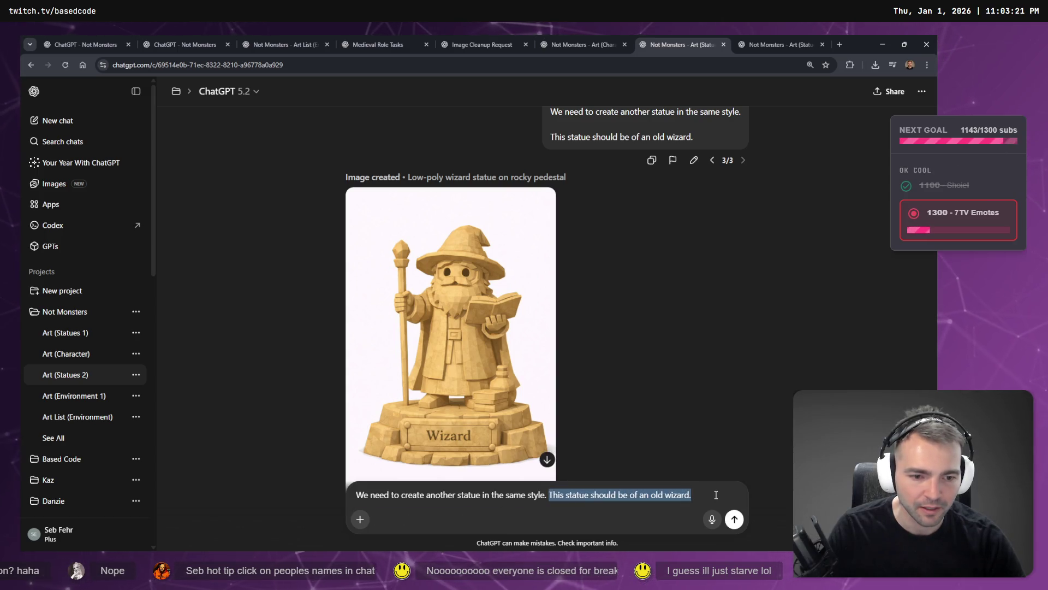
key(super+v)
click(634, 453)
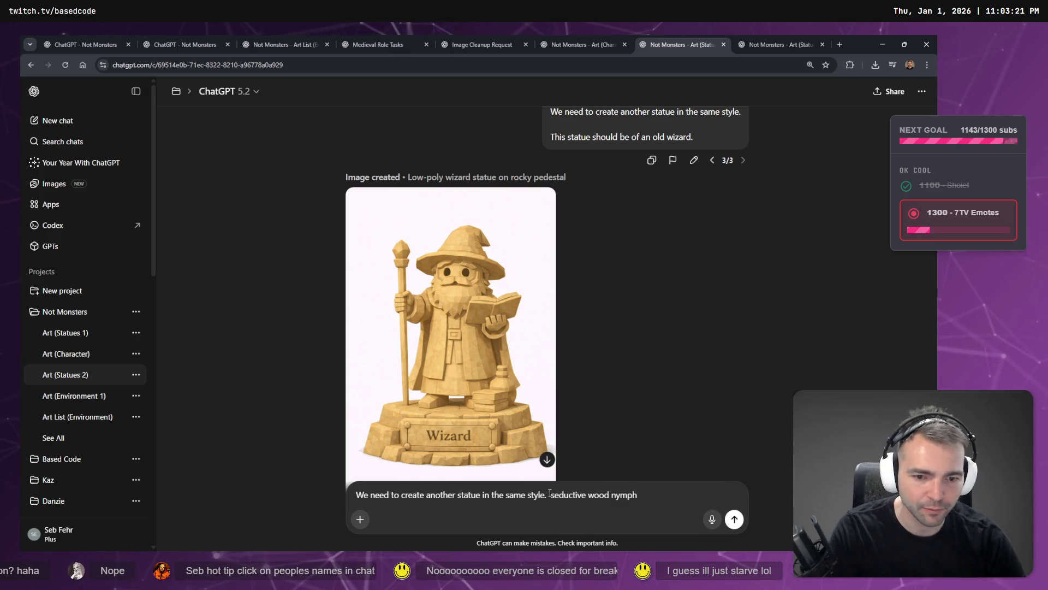
key(shift+Return)
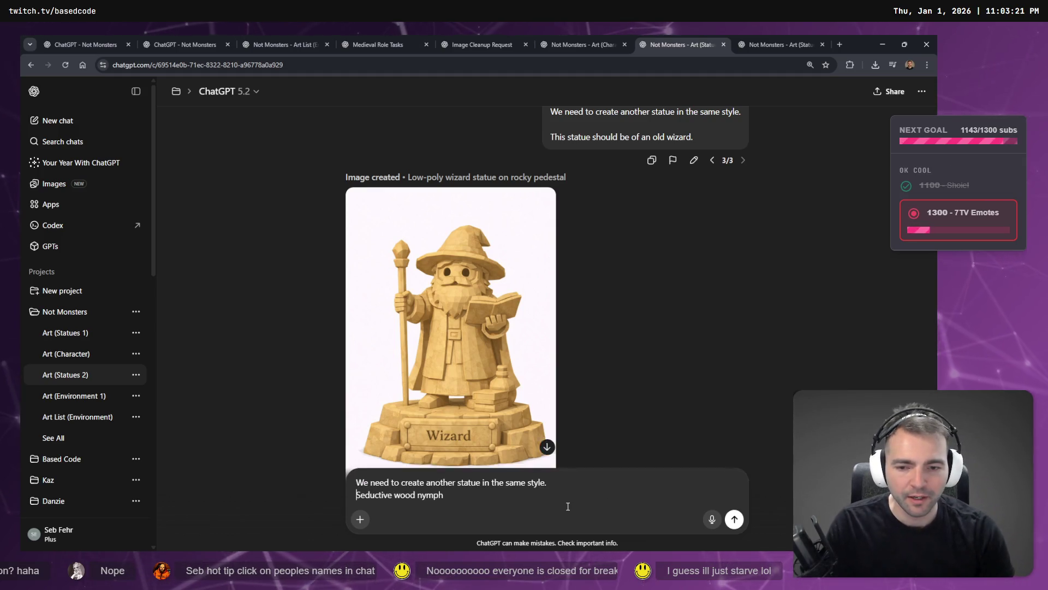
key(shift+Return)
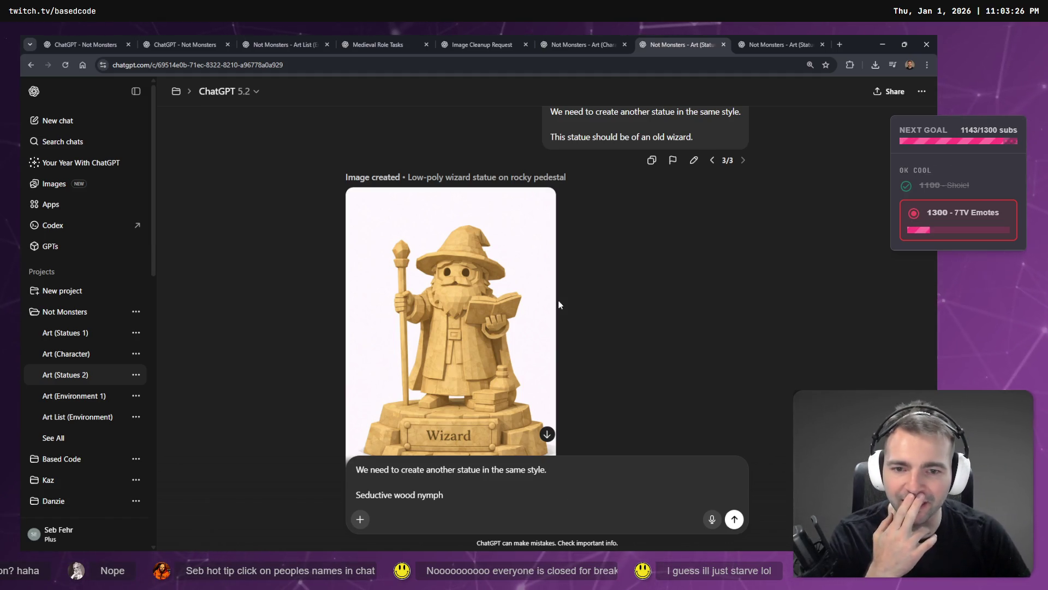
- Send the seductive wood nymph statue request
scroll(561, 361, down, 3)
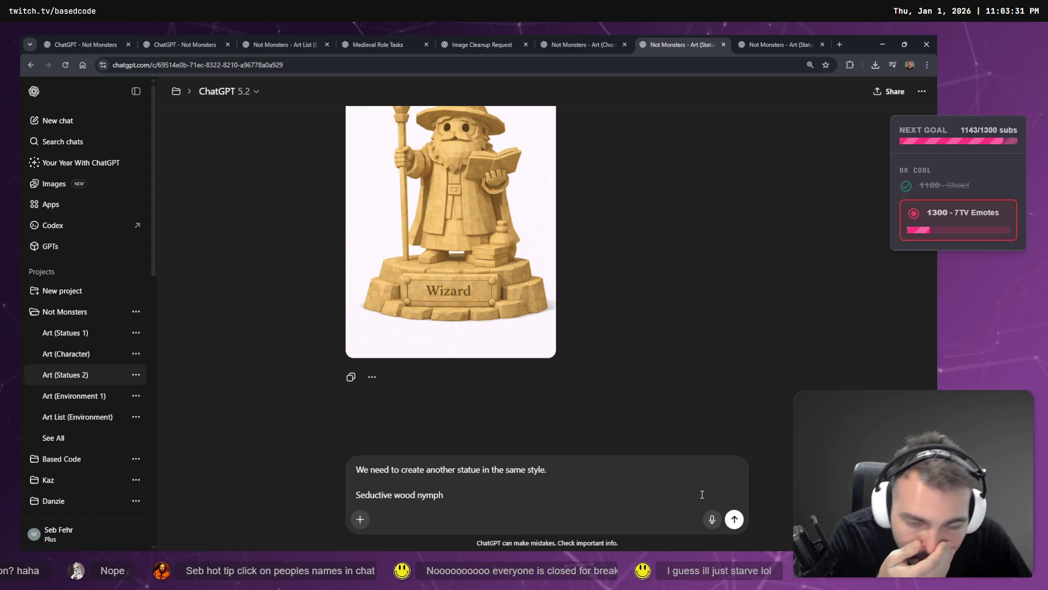
click(734, 519)
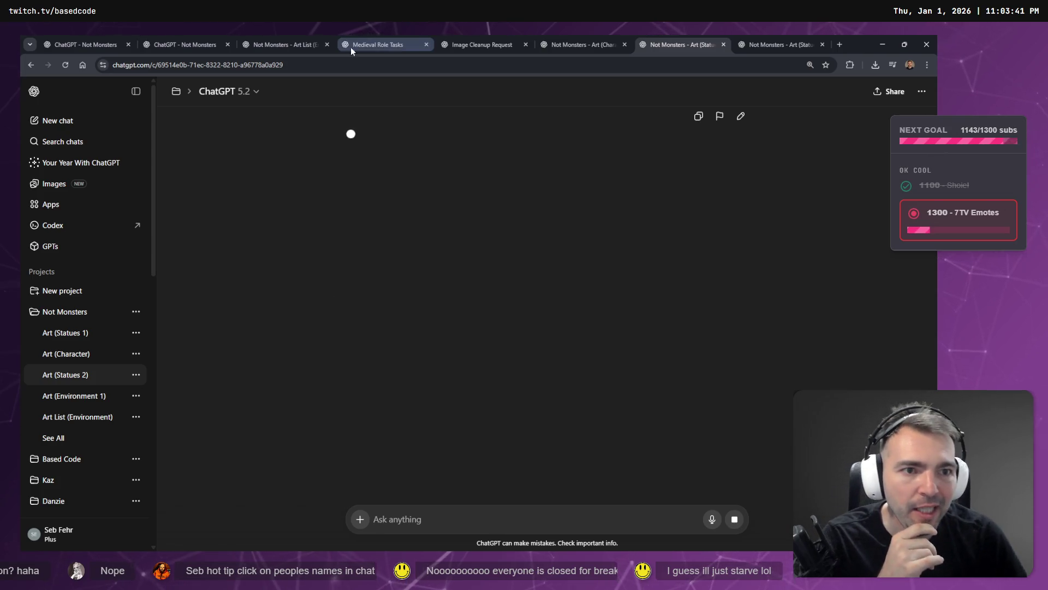
click(740, 41)
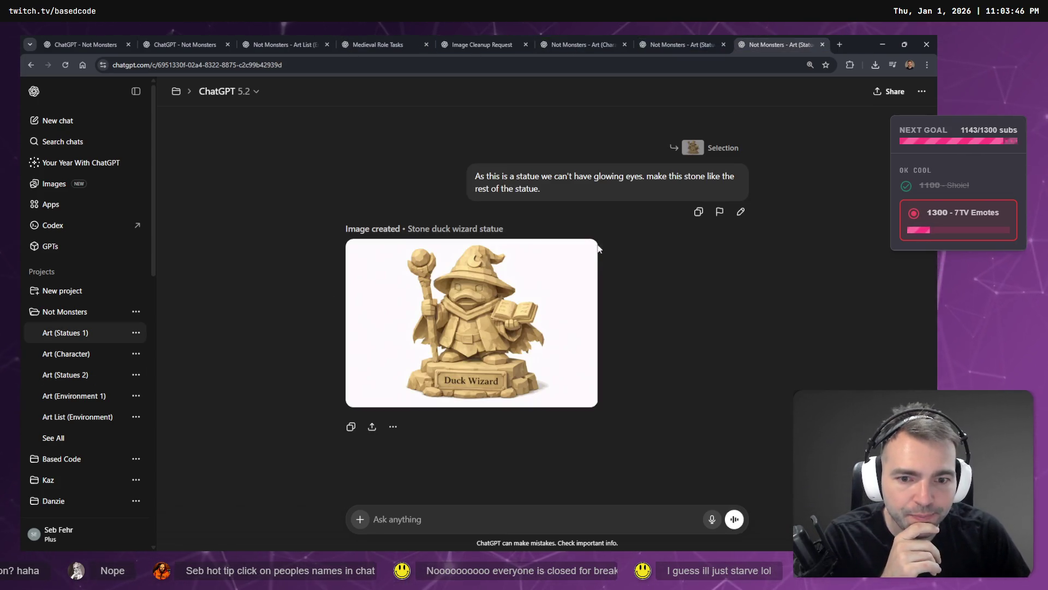
- Copy the fused bride-and-groom image from the Art (Character) chat for the tldraw board
click(564, 35)
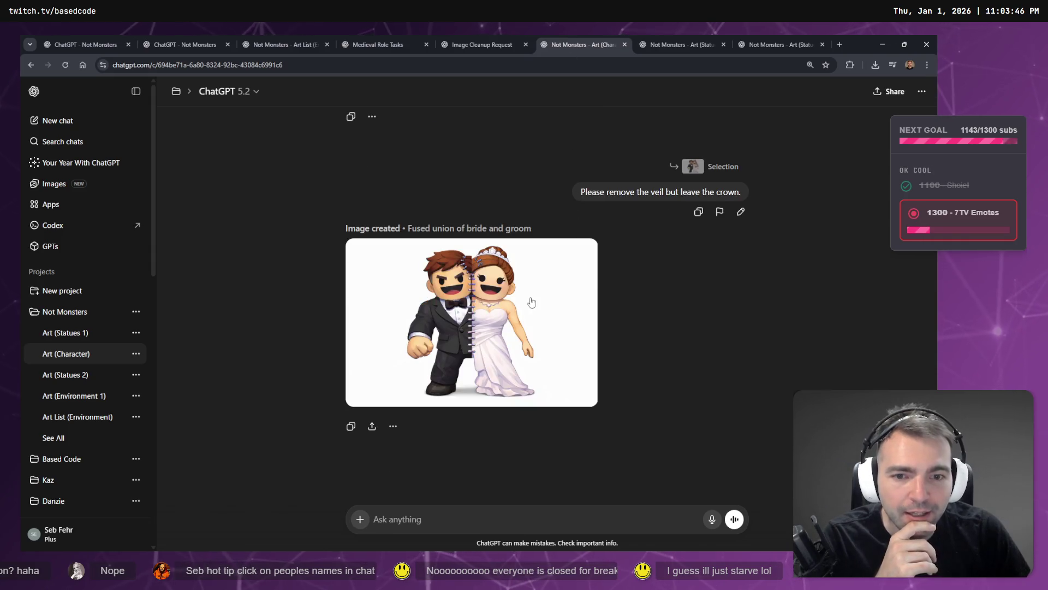
click(543, 302)
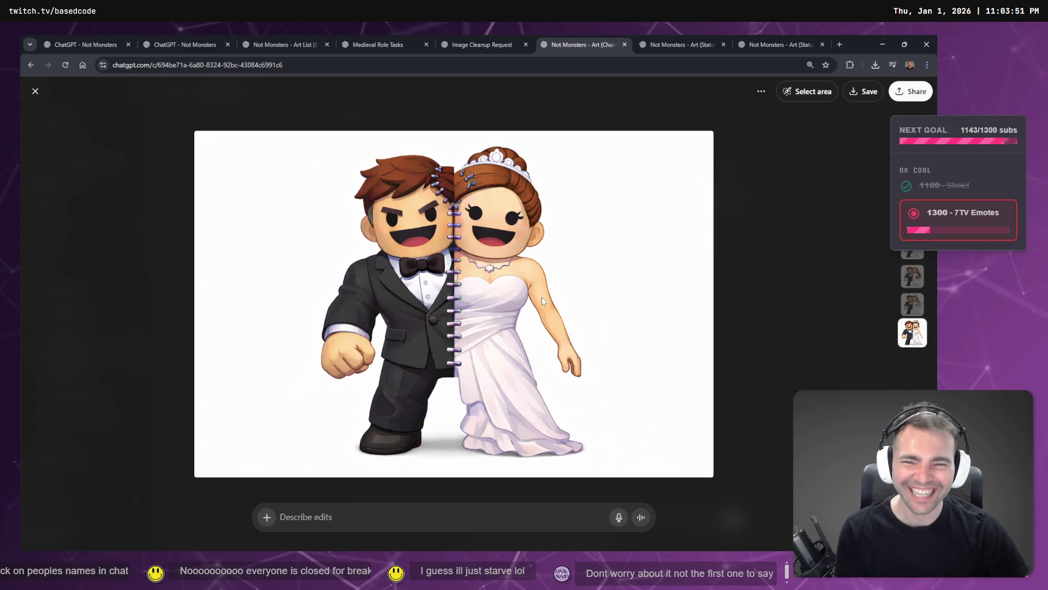
right_click(521, 252)
click(527, 287)
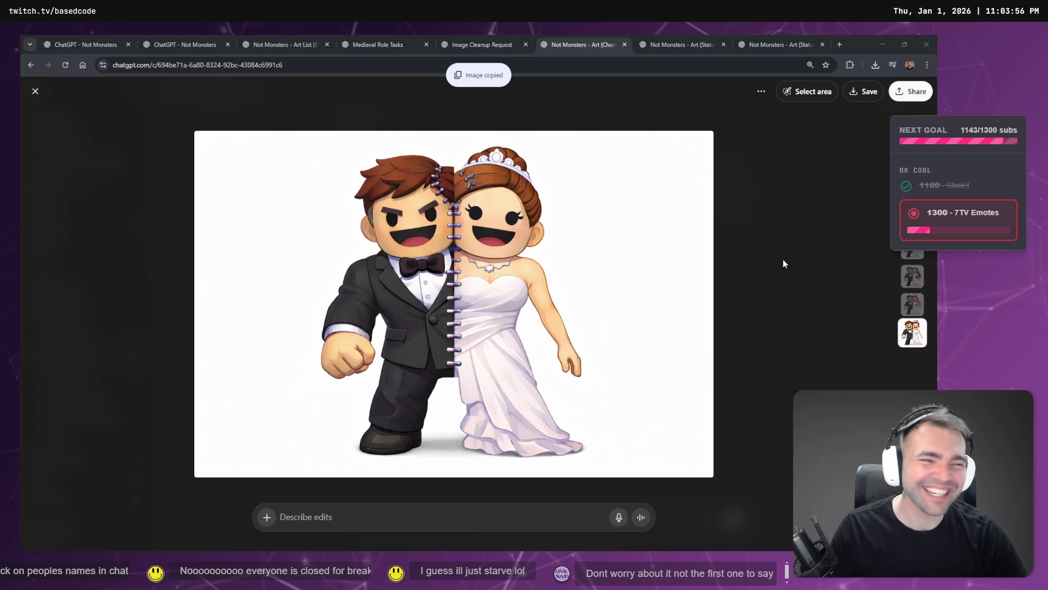
key(alt+Tab)
scroll(742, 265, down, 5)
- Paste the new bride-and-groom image and shrink it below the existing couple images
scroll(741, 265, up, 3)
scroll(741, 266, up, 10)
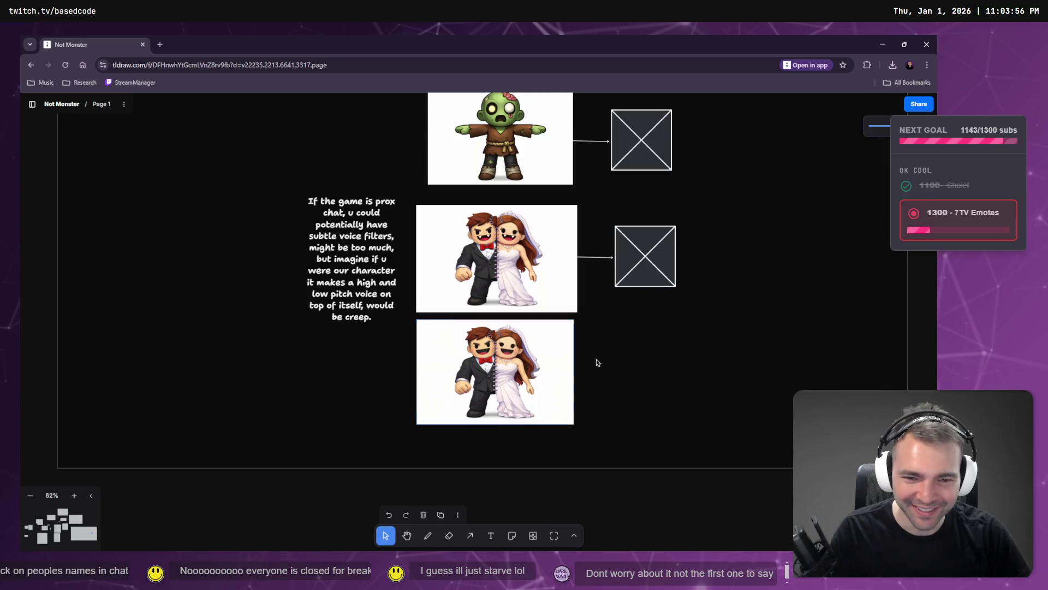
key(ctrl+v)
drag(245, 166, 536, 358)
mouse_move(607, 384)
mouse_down()
mouse_move(488, 342)
mouse_move(614, 401)
mouse_move(619, 223)
mouse_move(614, 282)
mouse_up()
- Delete the two old couple images and move the new one beside the proximity-chat note
drag(409, 199, 502, 378)
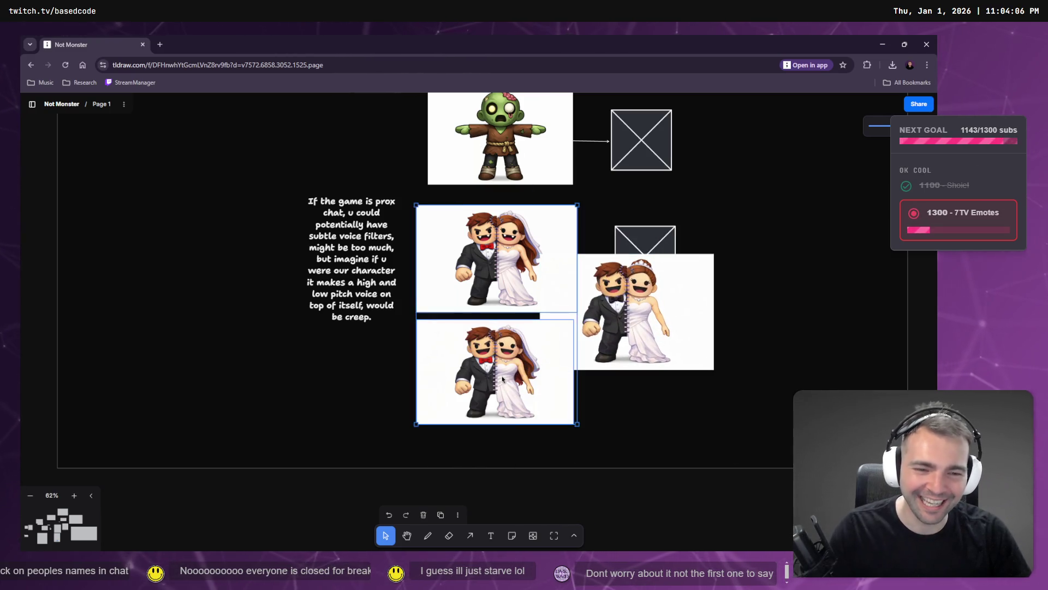
key(Delete)
drag(629, 336, 515, 287)
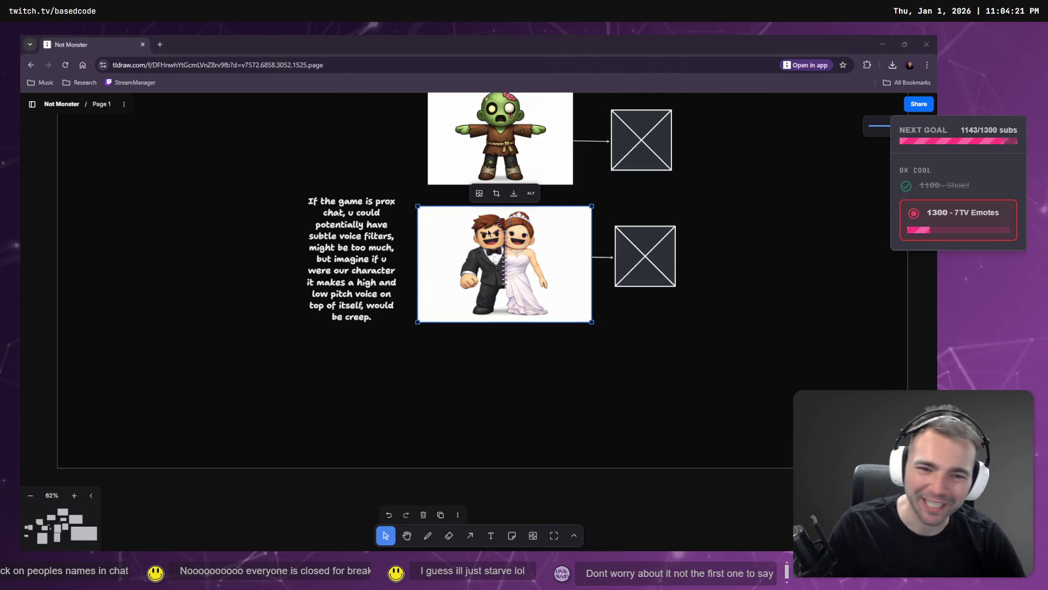
- Zoom out and pan the canvas over to the statue board
click(717, 365)
scroll(717, 366, down, 5)
mouse_move(711, 351)
mouse_down()
mouse_move(426, 346)
mouse_move(445, 304)
mouse_up()
scroll(444, 304, right, 10)
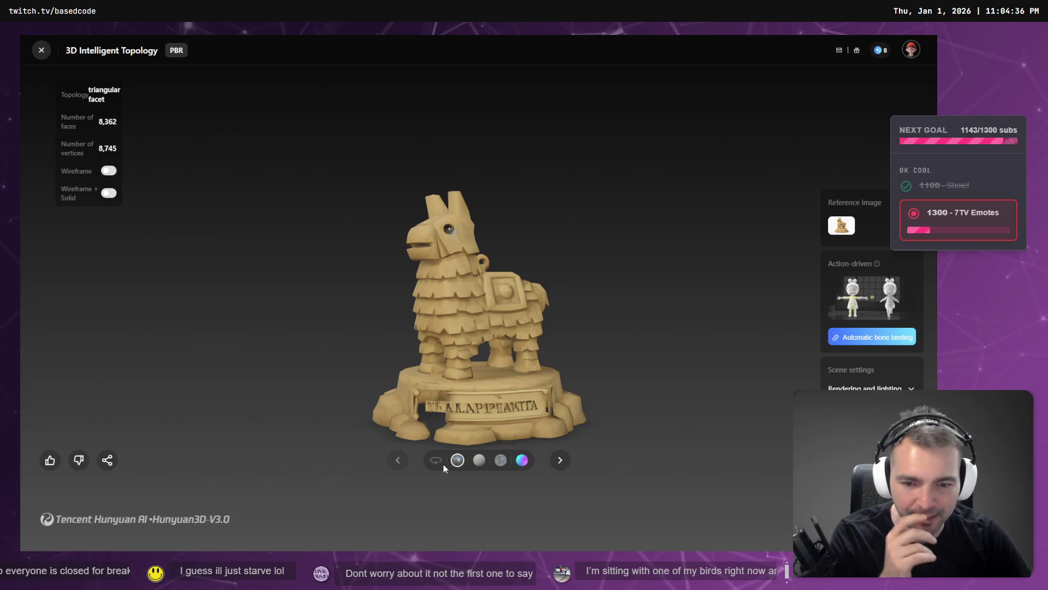
- Set the llama piñata statue model auto-rotating, then return to the tldraw board
click(436, 461)
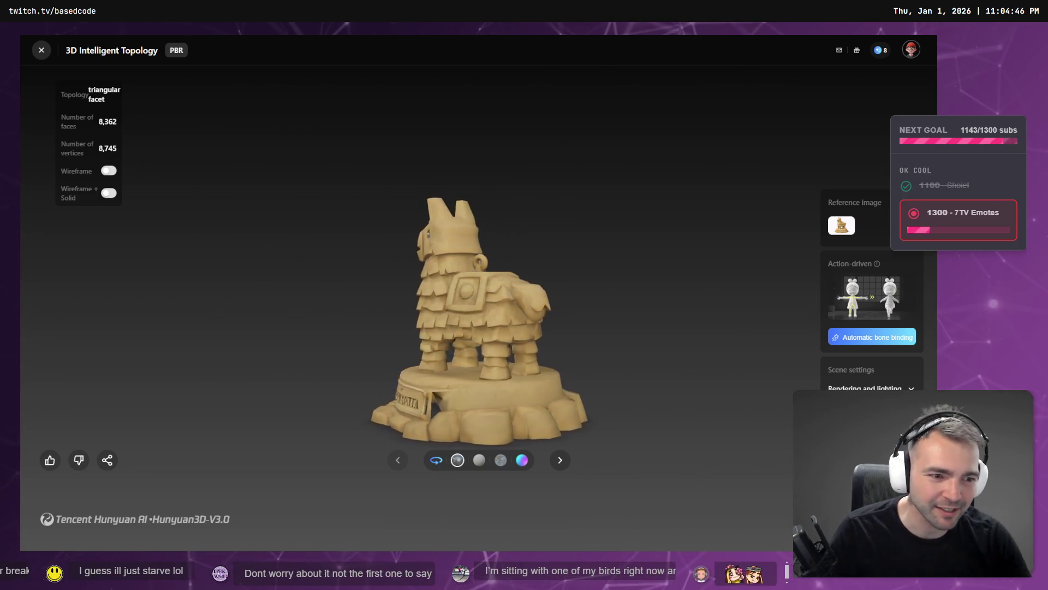
key(alt+Tab)
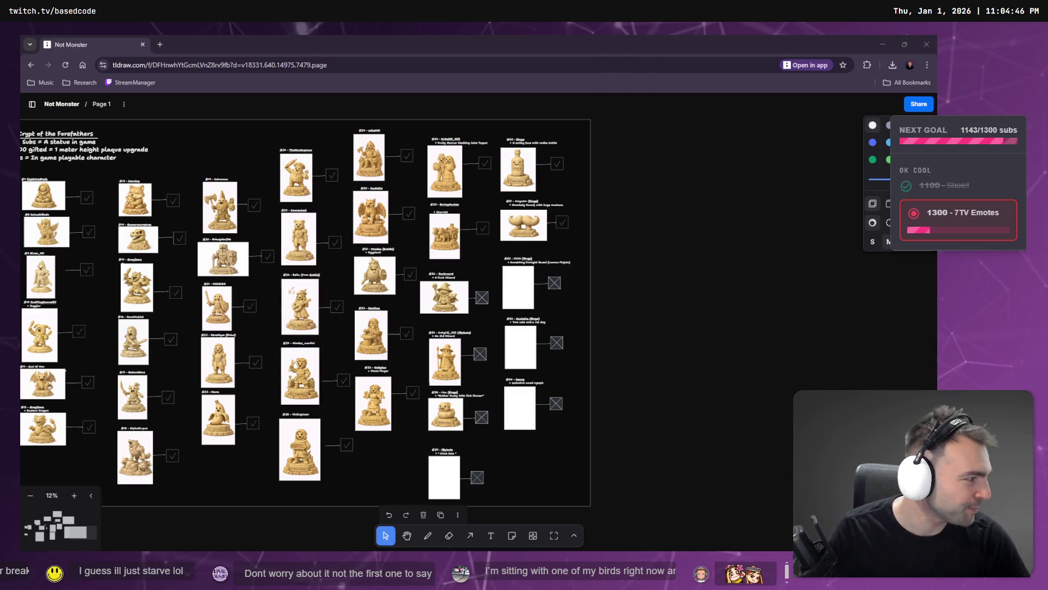
- In File Explorer's _To Process folder, create and open a new folder named JXSX
click(651, 282)
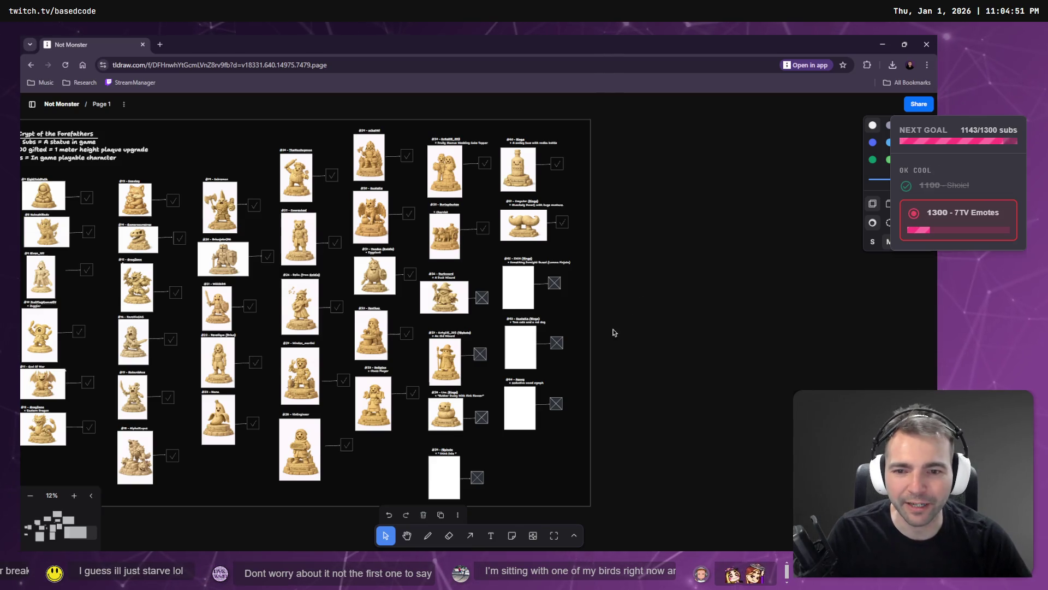
scroll(612, 332, up, 1)
scroll(615, 304, up, 5)
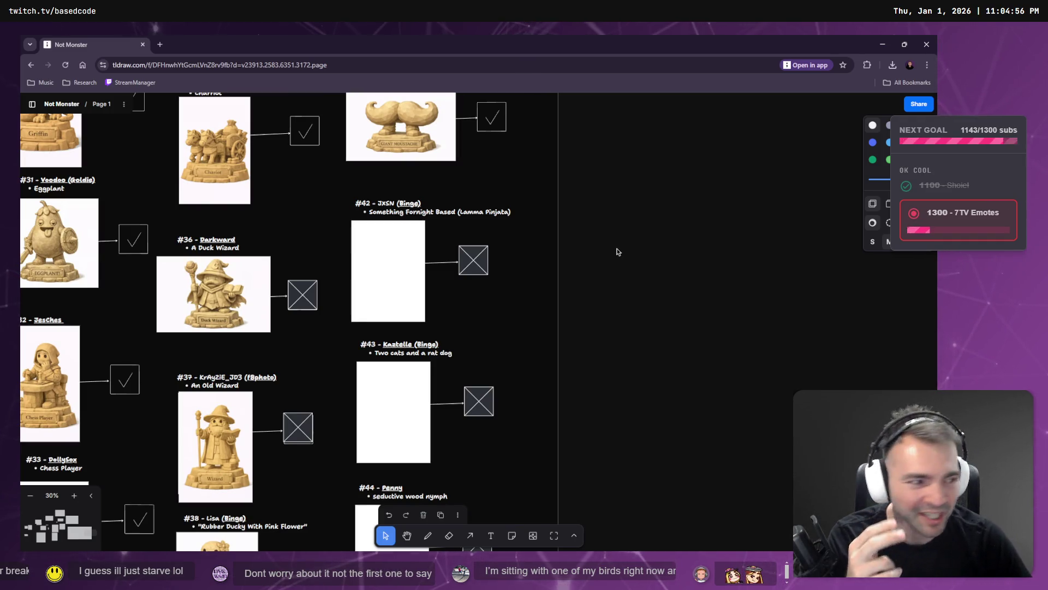
key(alt+Tab)
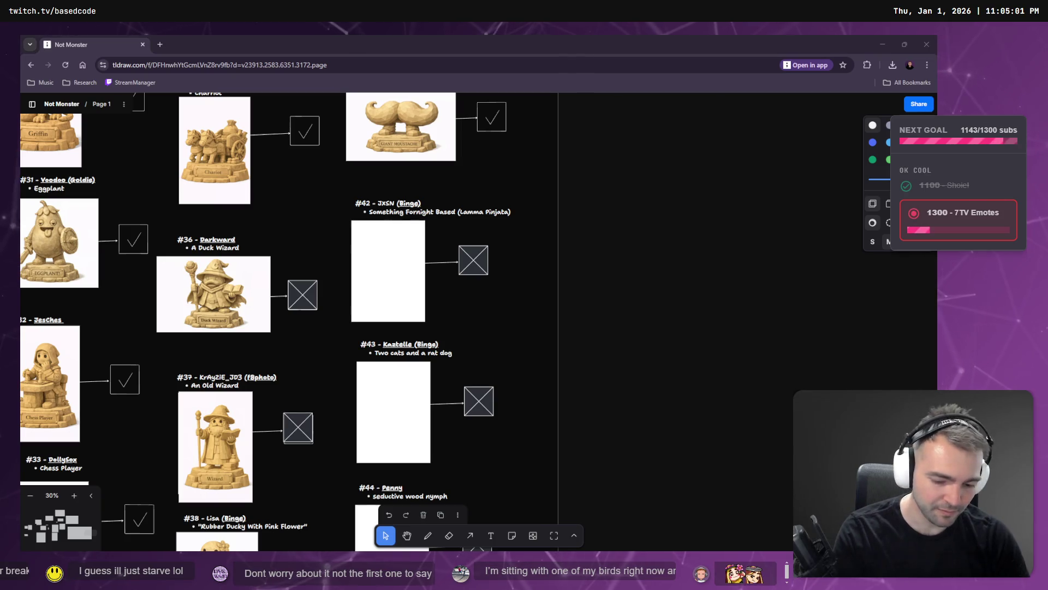
key(super+e)
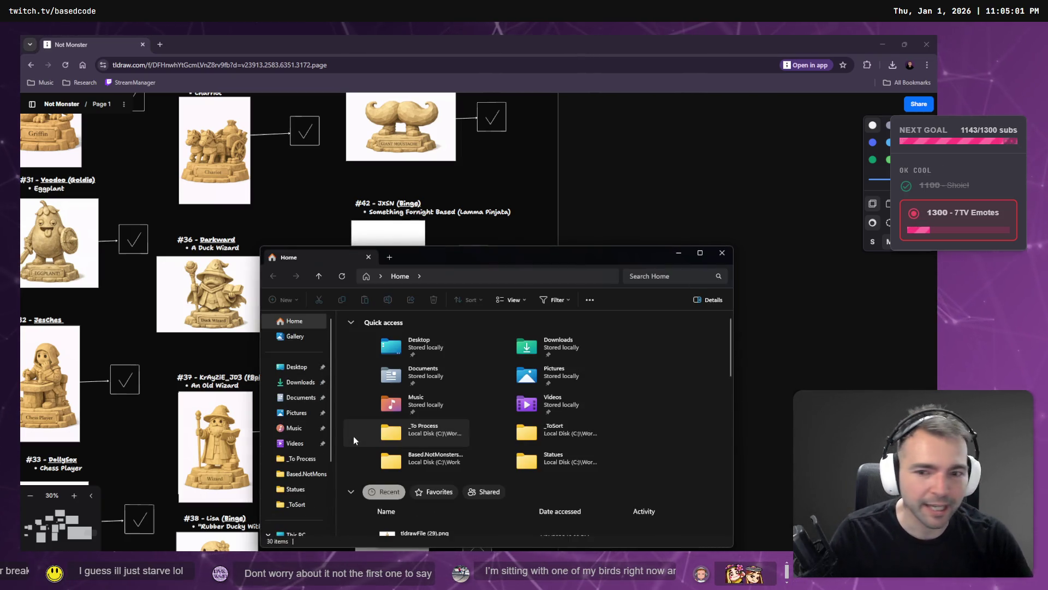
double_click(405, 430)
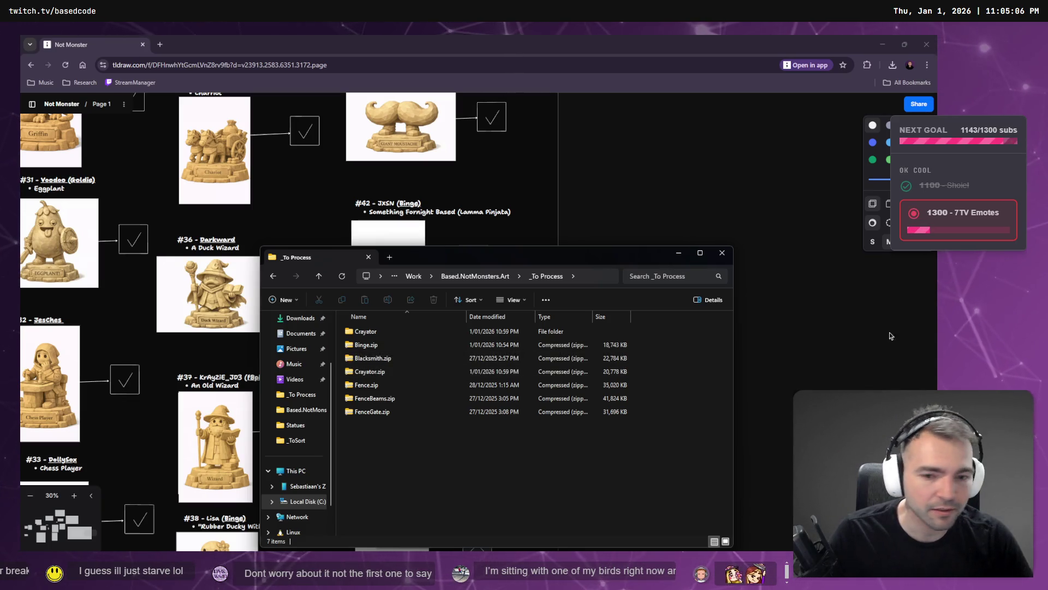
key(ctrl+shift+n)
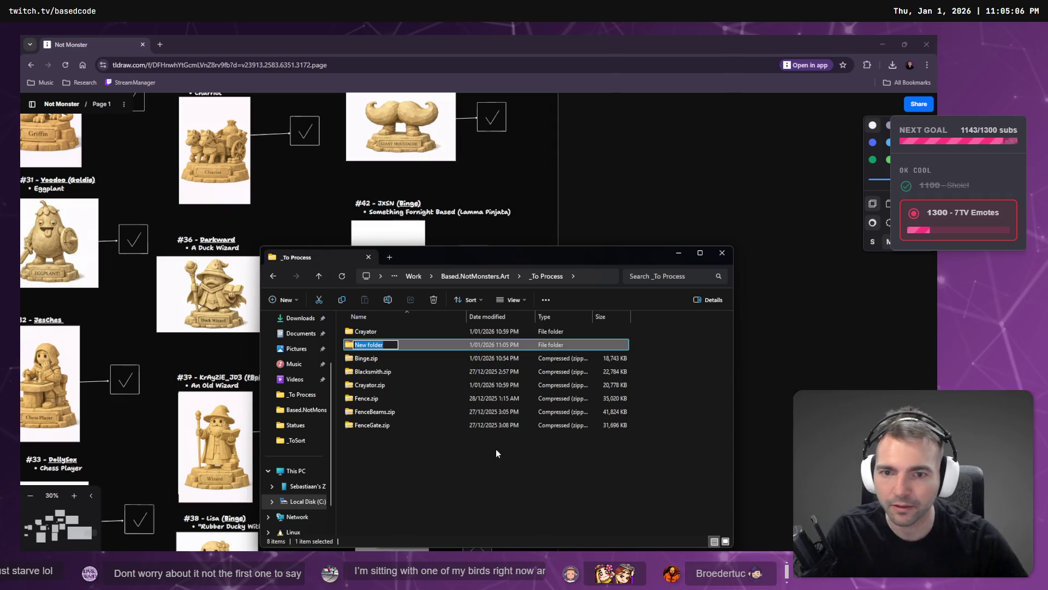
text(JXS)
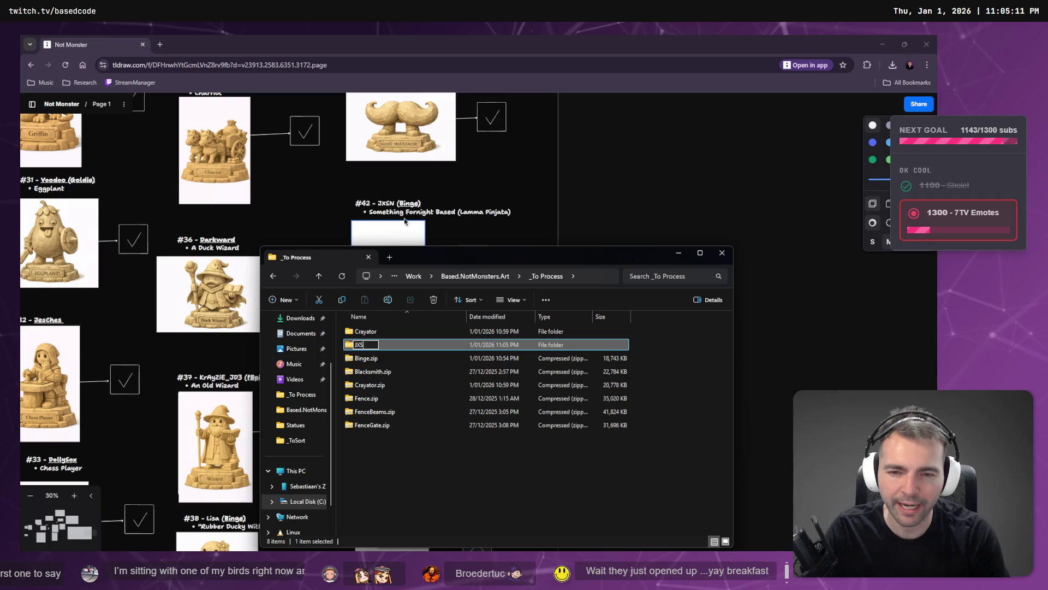
key(Return)
key(Return)
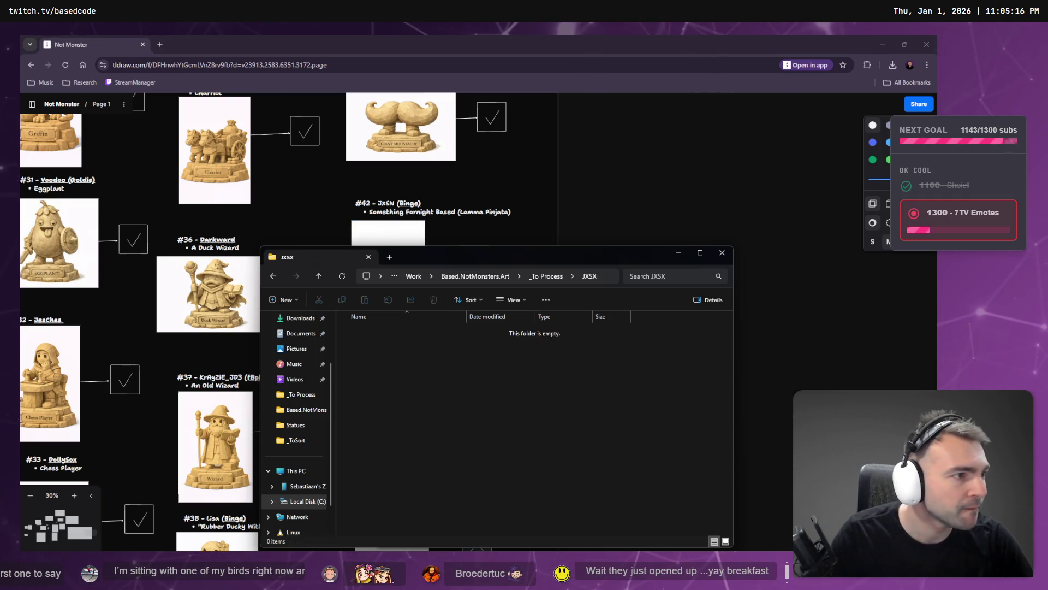
- Move the statue's .glb model into JXSX and rename it JXSN.glb
drag(581, 322, 502, 410)
key(F2)
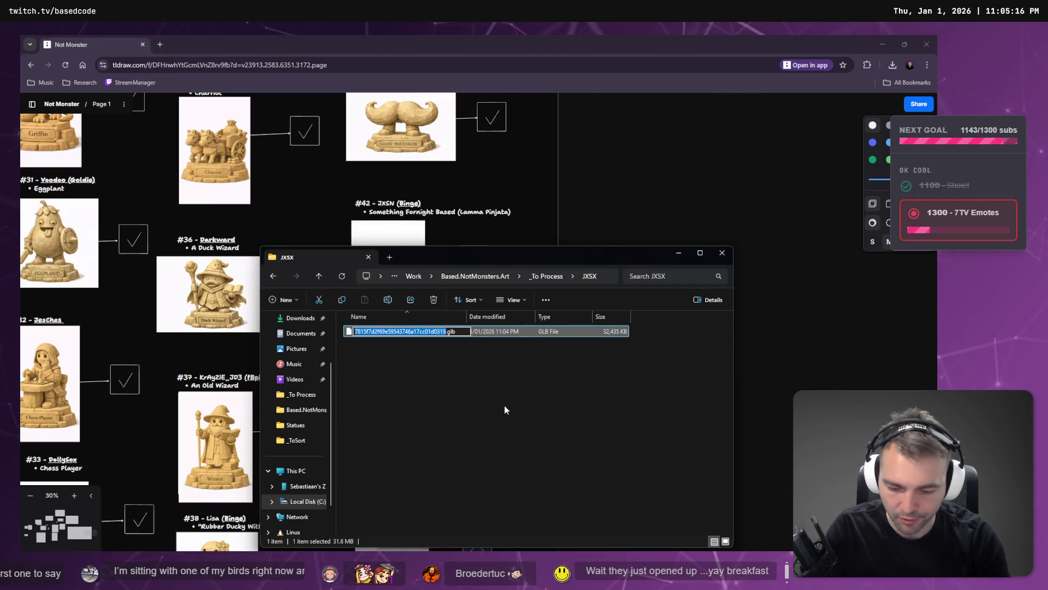
text(JXSN)
key(Return)
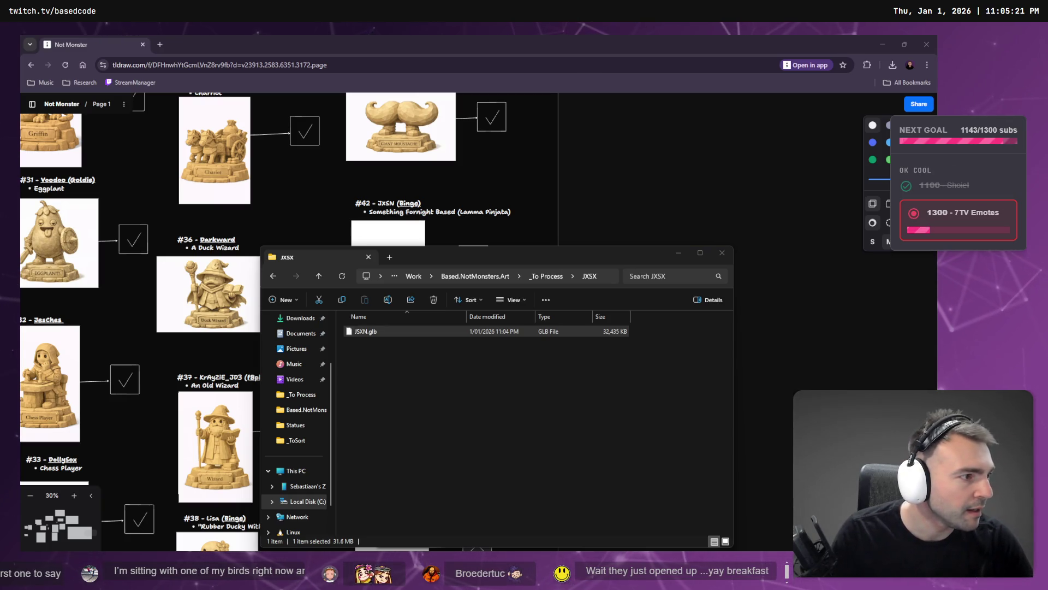
key(alt+Tab)
key(alt+Tab)
key(alt+Tab)
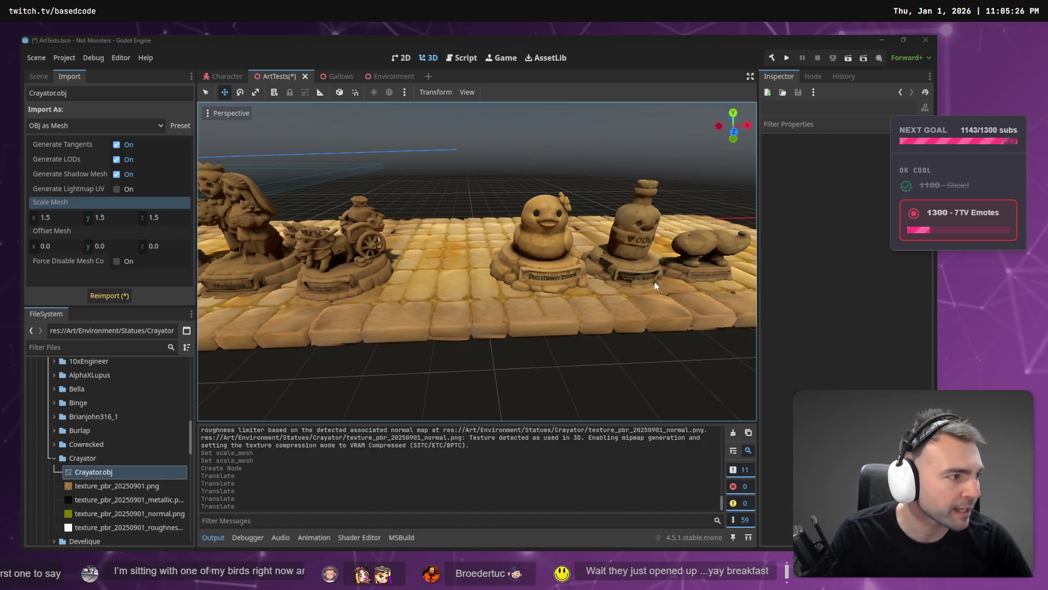
- Leave the ArtTests cobblestone statues and return to the tldraw statue tracker
key(alt+Tab)
key(alt+Tab)
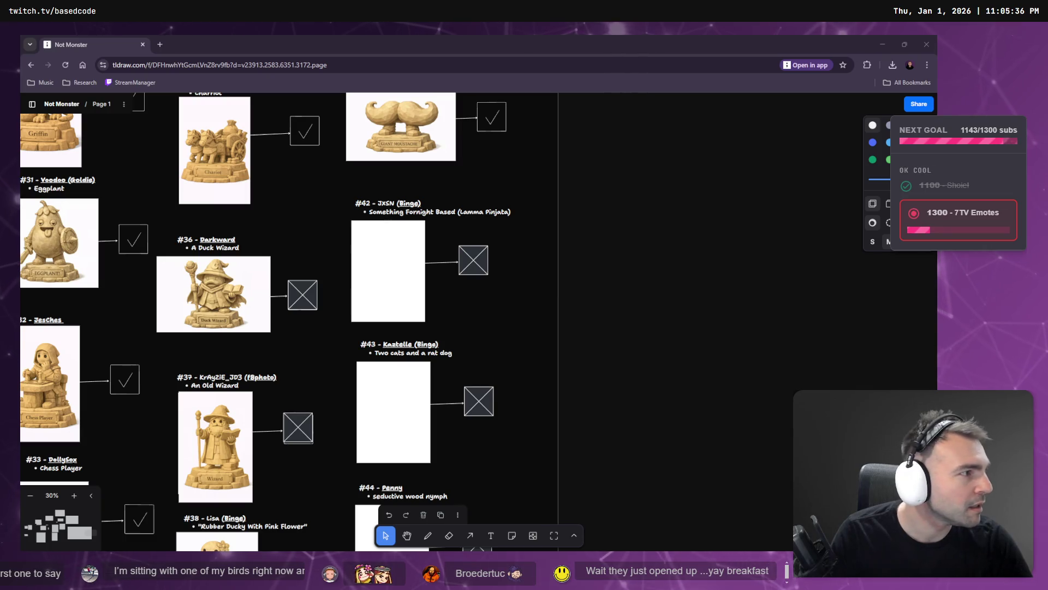
- Make the tldraw browser fullscreen and go to the ChatGPT Art (Statues 2) tab
click(266, 40)
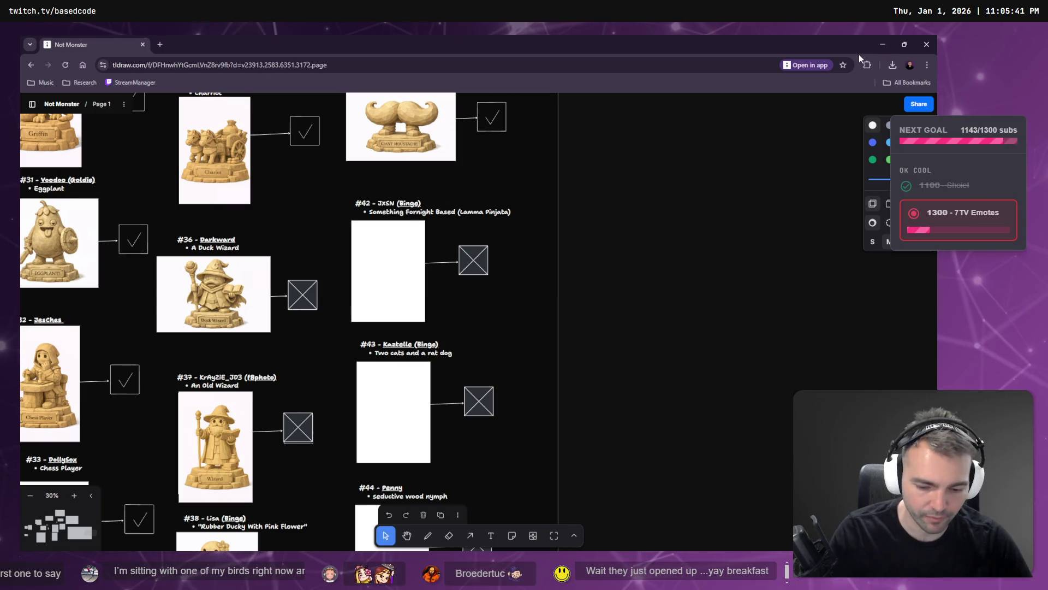
key(F11)
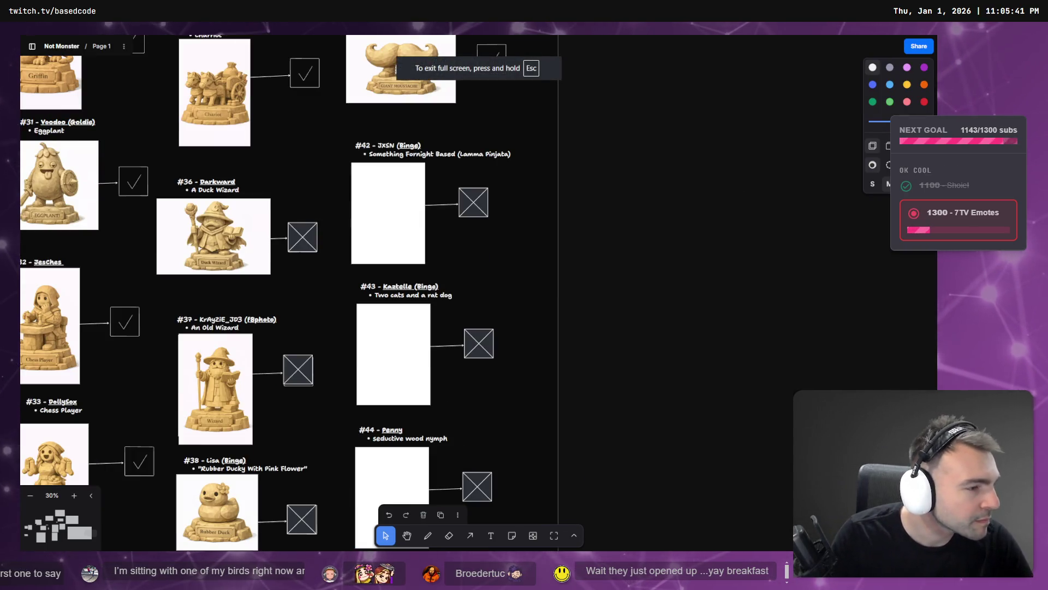
click(648, 45)
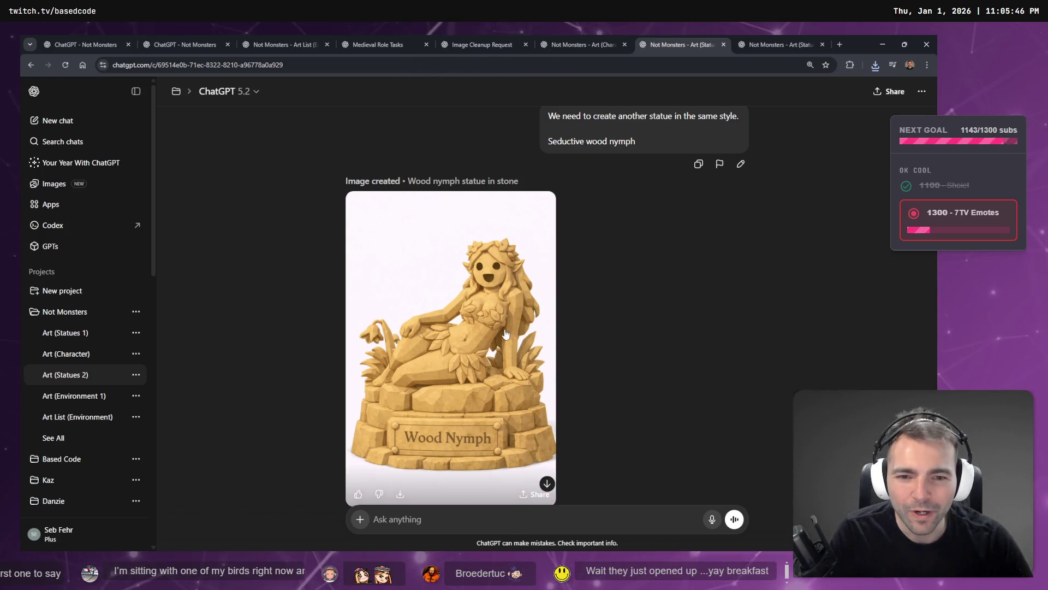
- Copy the full-size Wood Nymph statue image, then close the image viewer
click(484, 368)
right_click(527, 342)
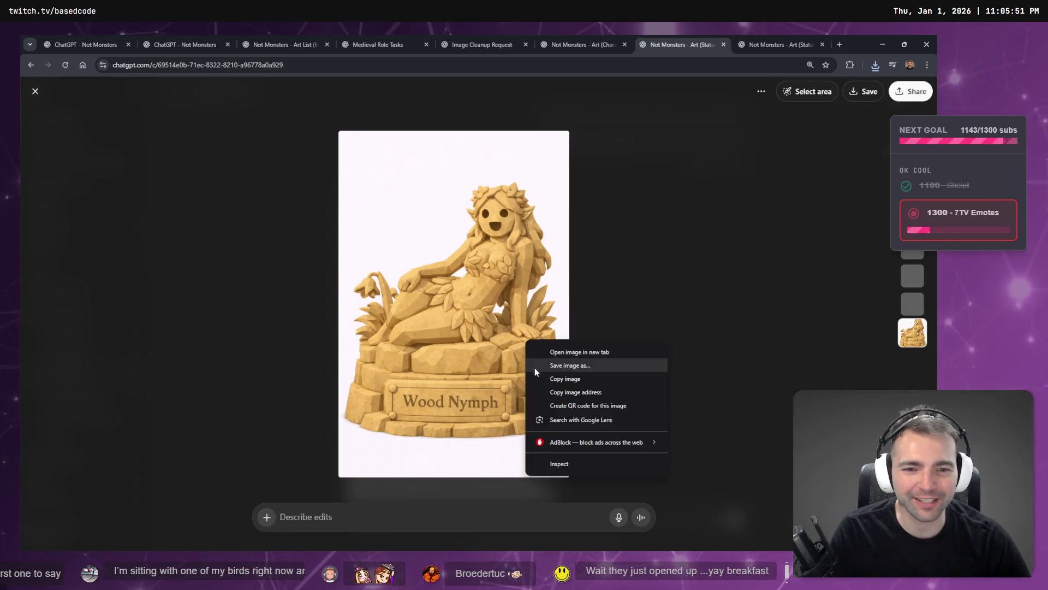
click(579, 384)
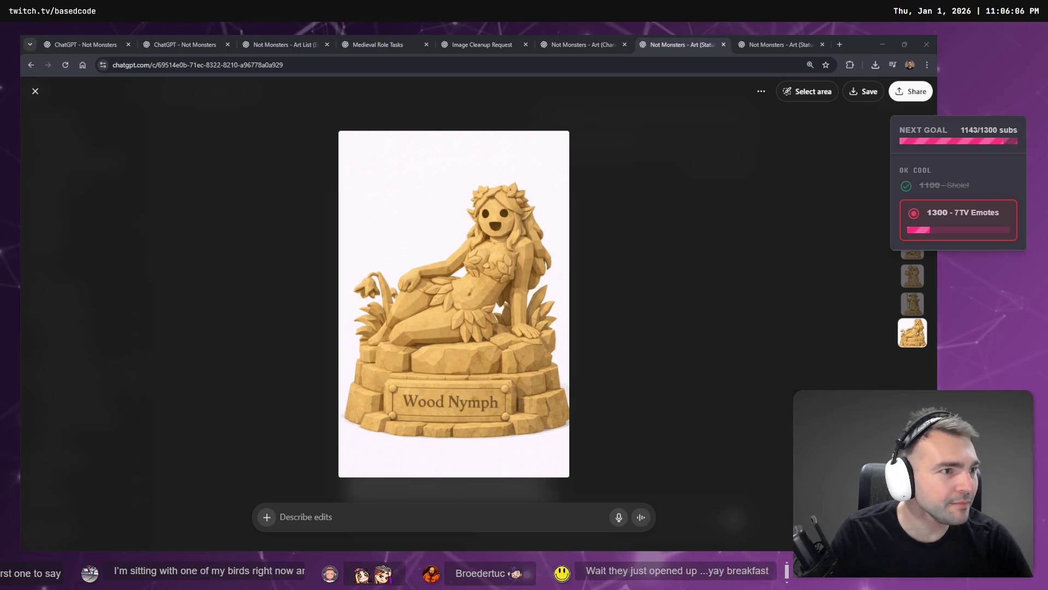
click(611, 214)
scroll(600, 246, up, 15)
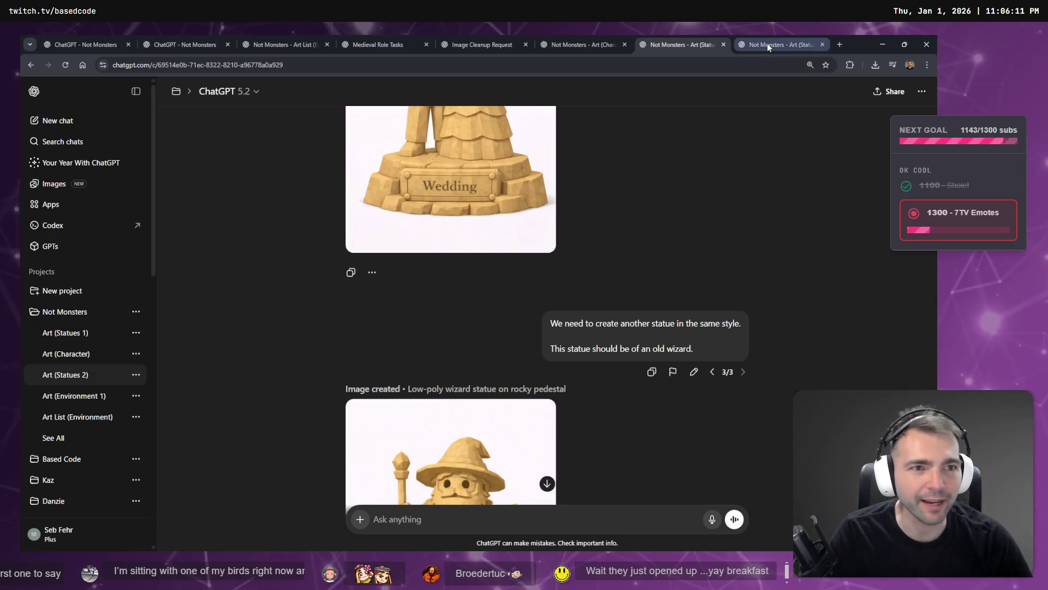
- Flip through the duck wizard, character art, medieval village and statues chat tabs
click(768, 43)
scroll(637, 241, up, 10)
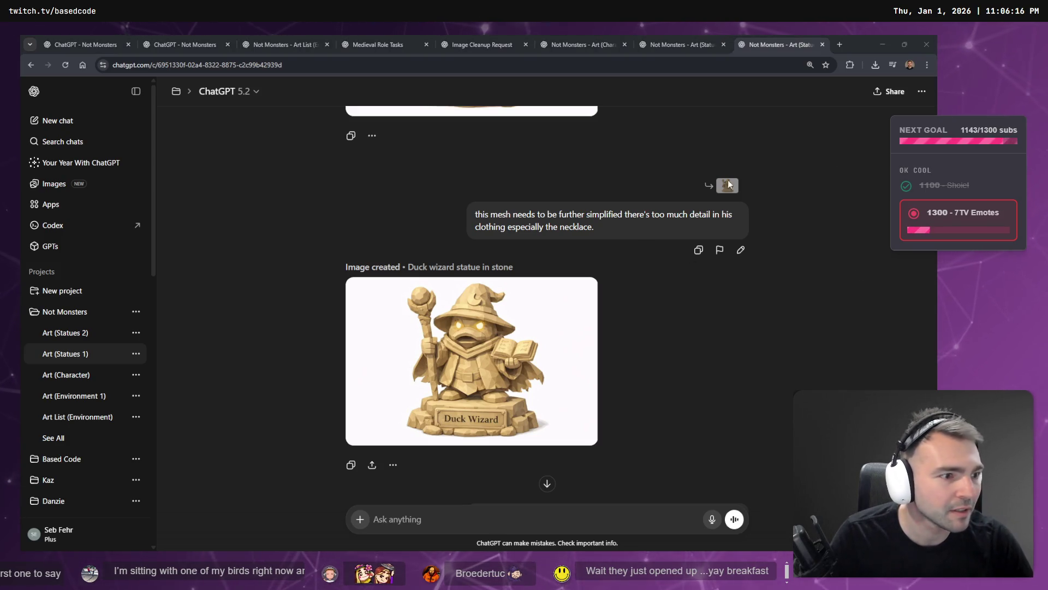
click(582, 43)
click(515, 44)
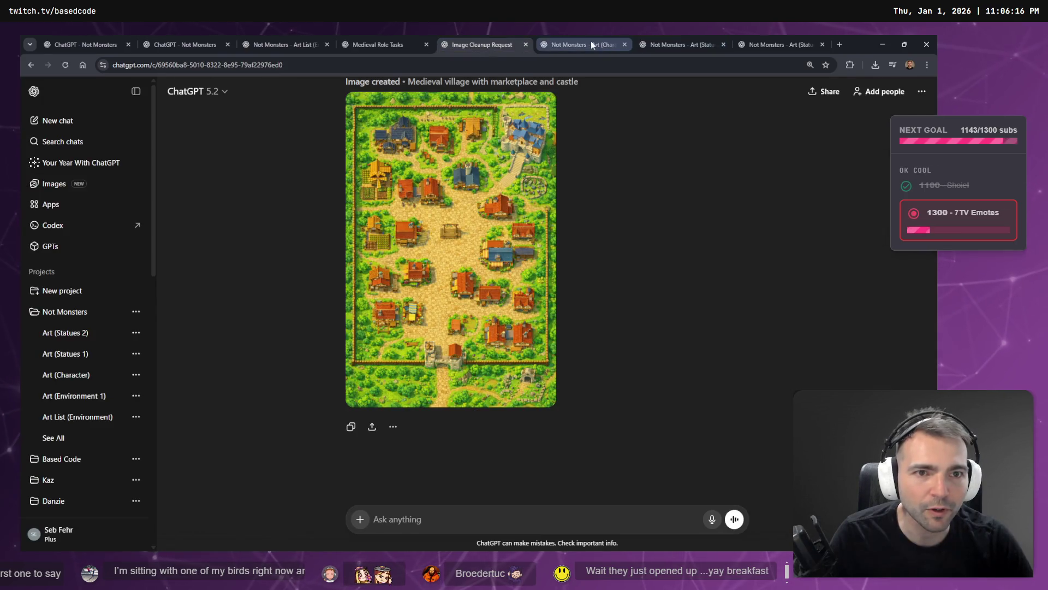
click(595, 43)
click(692, 43)
scroll(701, 251, up, 10)
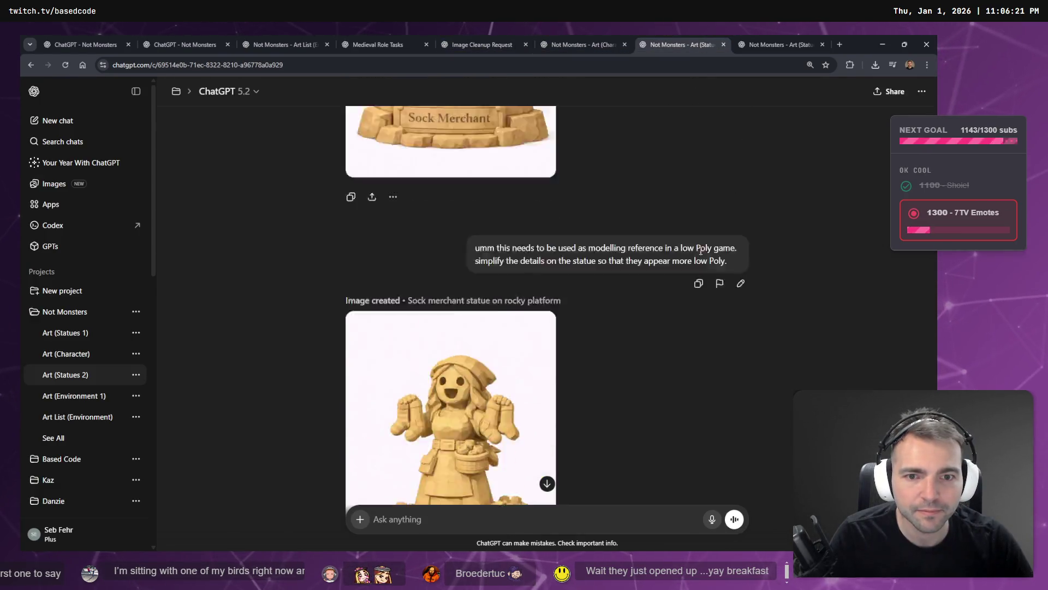
- Scroll through the other statues conversation's images, then search past chats for 'Bena'
click(775, 45)
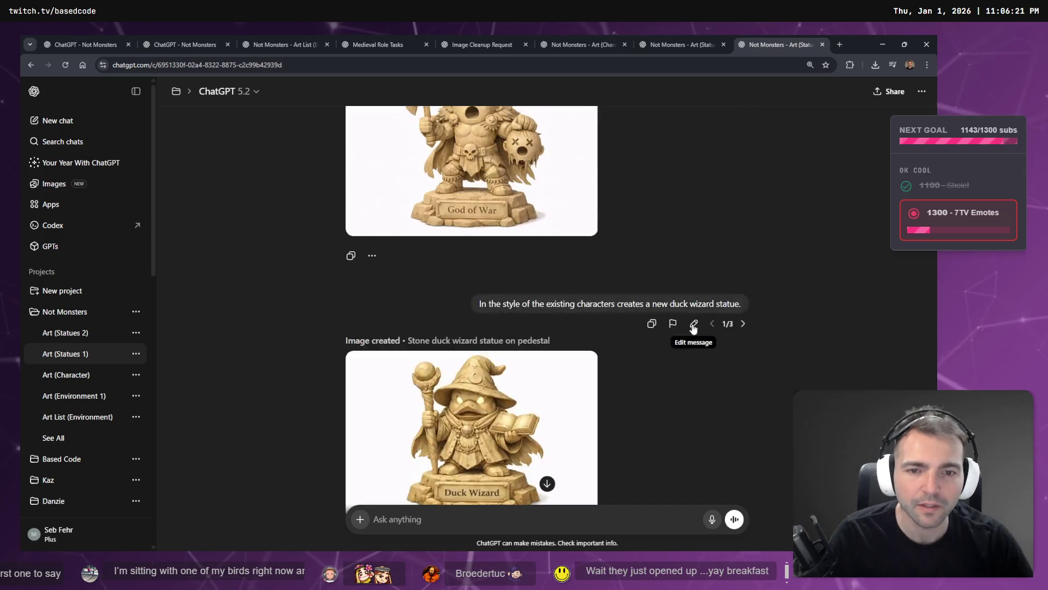
scroll(710, 317, up, 10)
scroll(736, 303, down, 15)
scroll(704, 309, down, 10)
scroll(667, 352, up, 5)
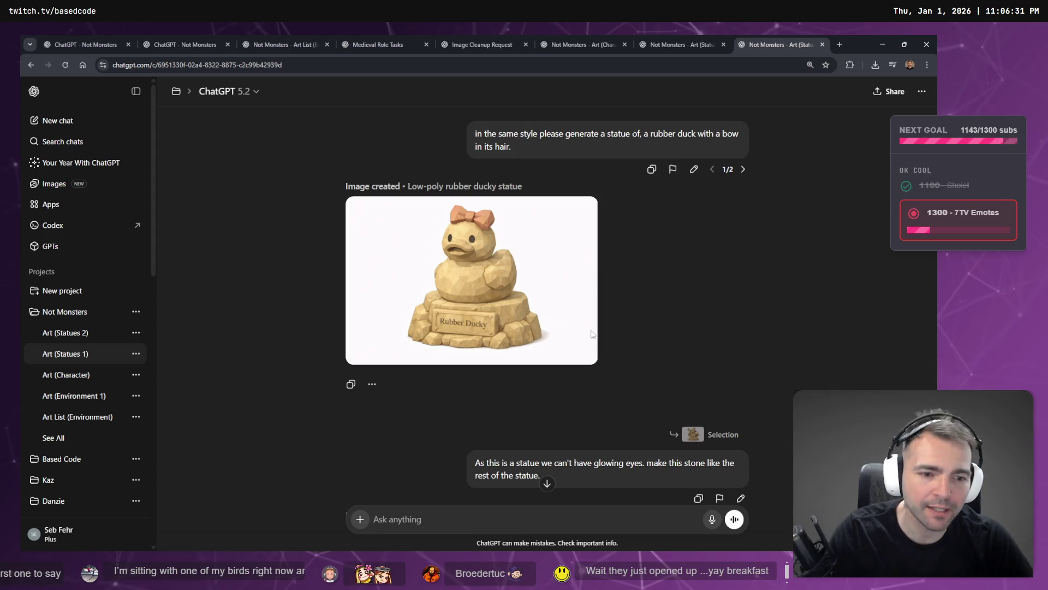
scroll(529, 313, up, 10)
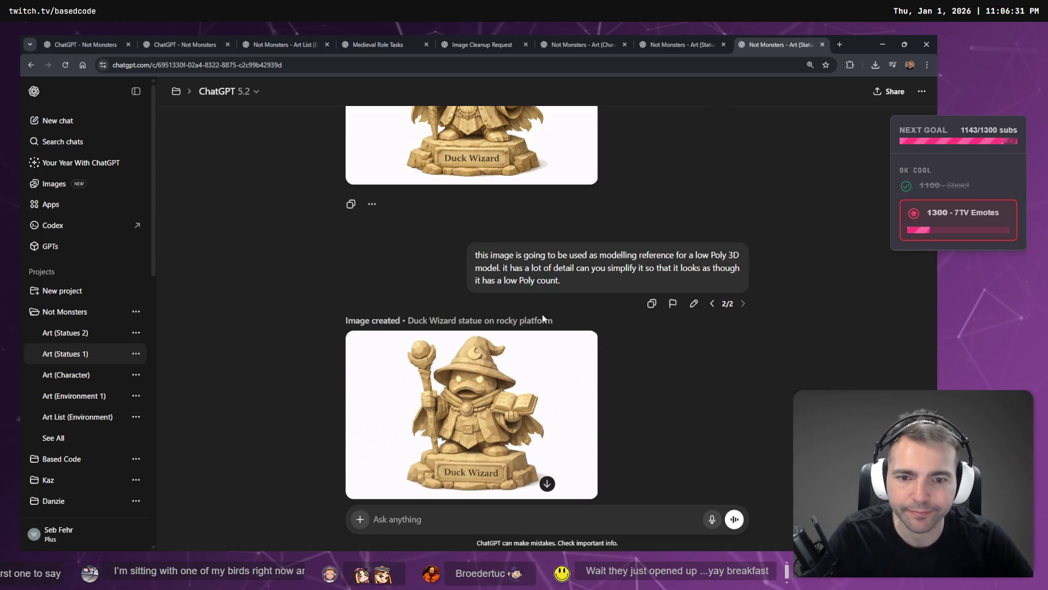
scroll(543, 317, up, 5)
scroll(546, 306, down, 10)
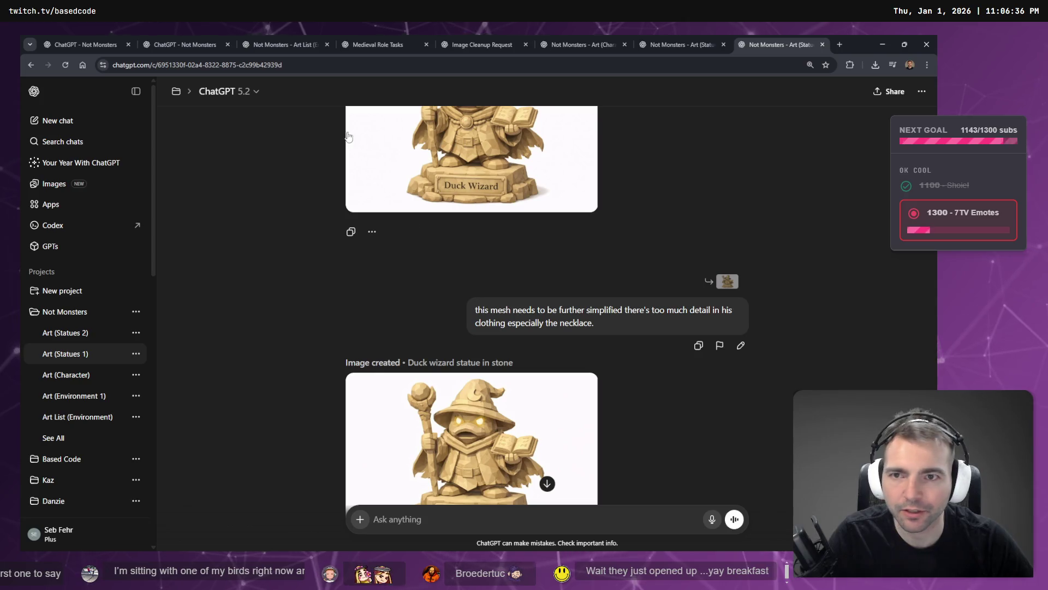
scroll(357, 143, up, 15)
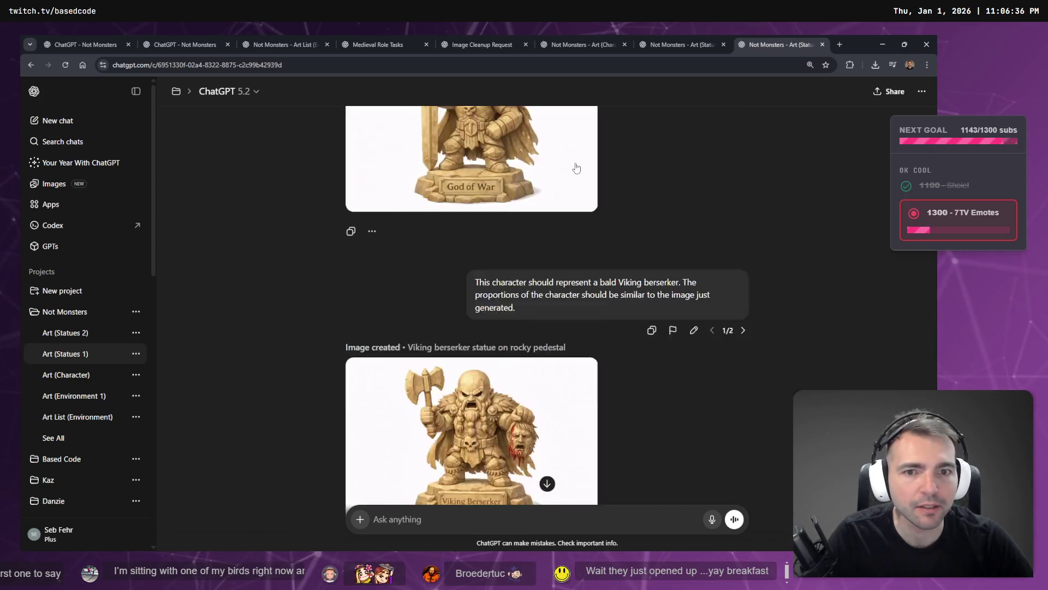
scroll(576, 171, up, 4)
click(46, 142)
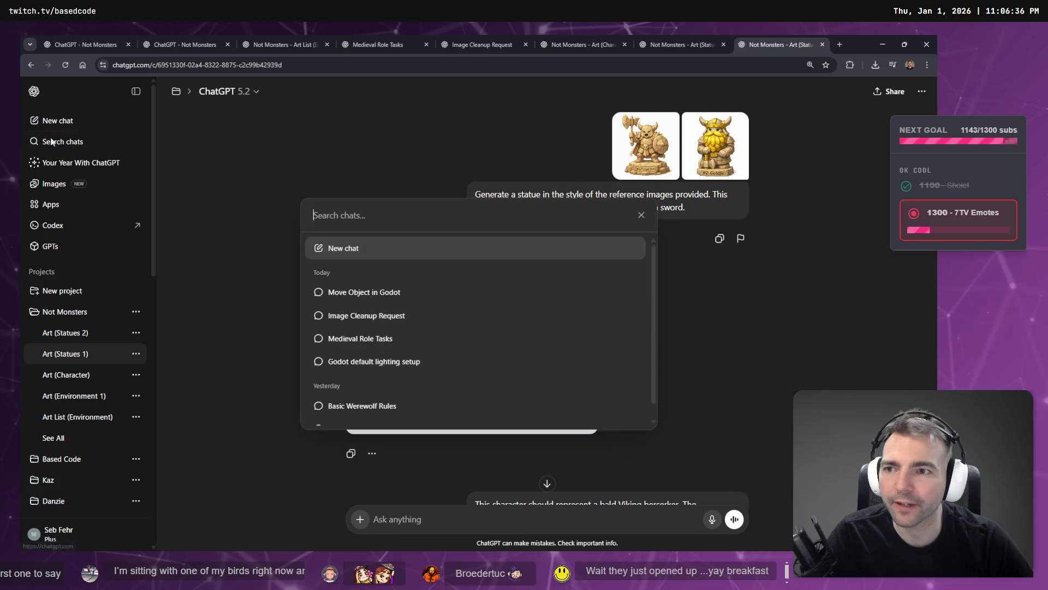
text(Bena)
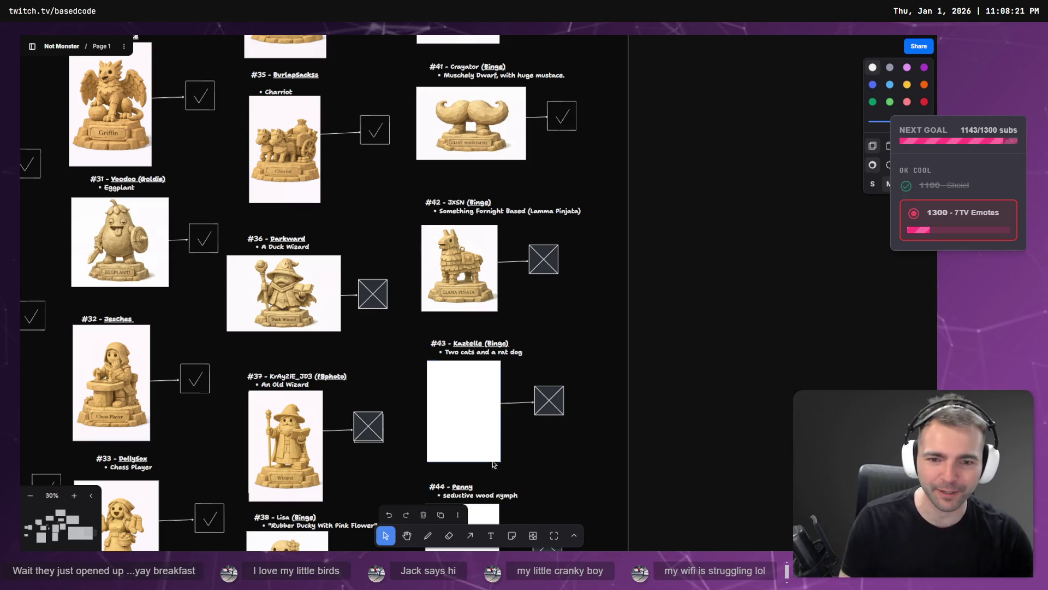
- Select the blank #43 image slot, scroll over entries #36–#39, then go to Hunyuan 3D
click(496, 436)
scroll(498, 392, down, 3)
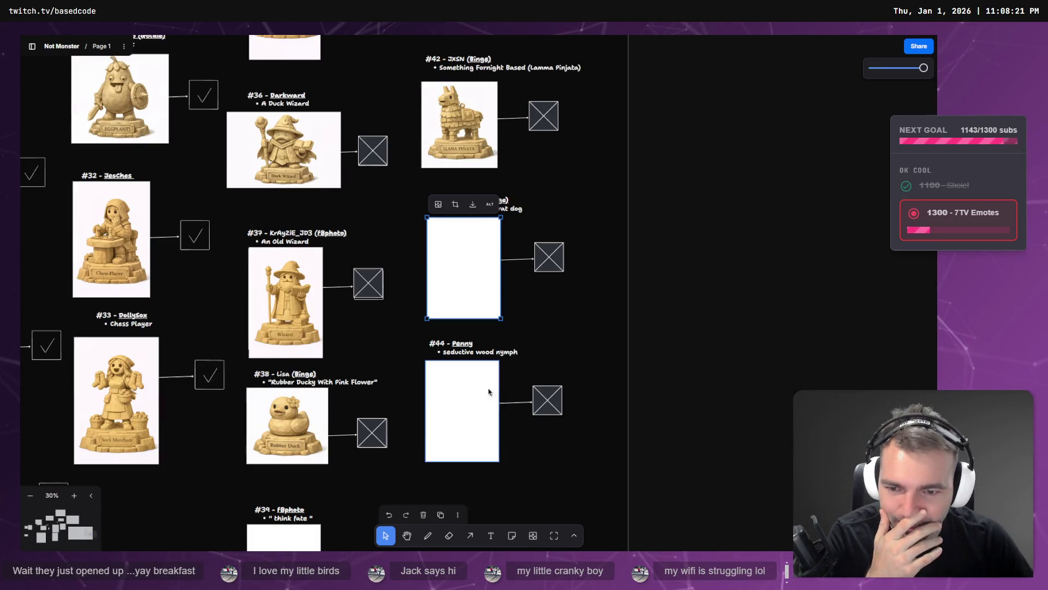
scroll(490, 392, down, 3)
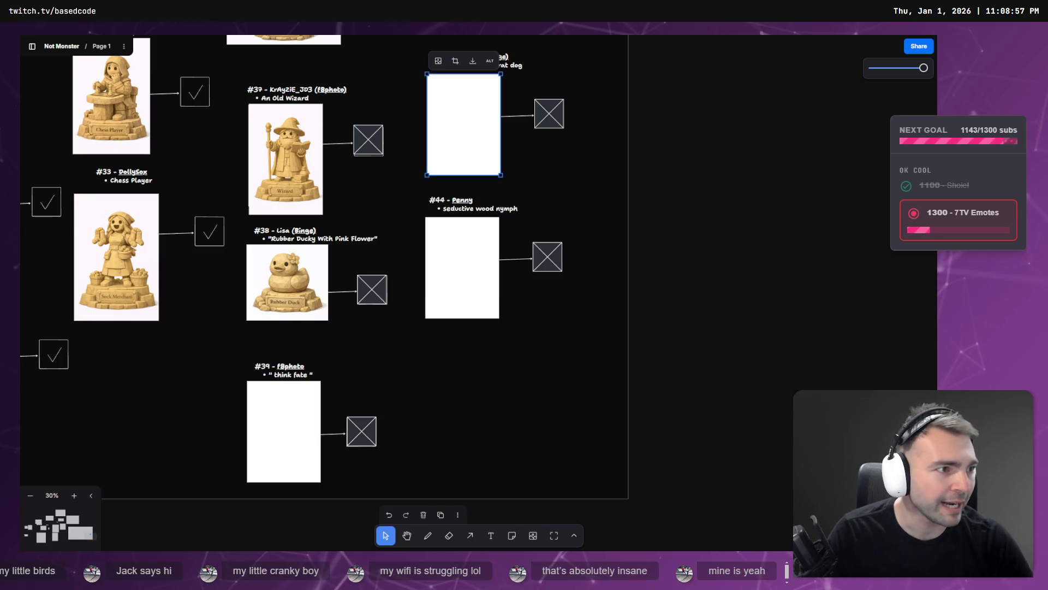
key(alt+Tab)
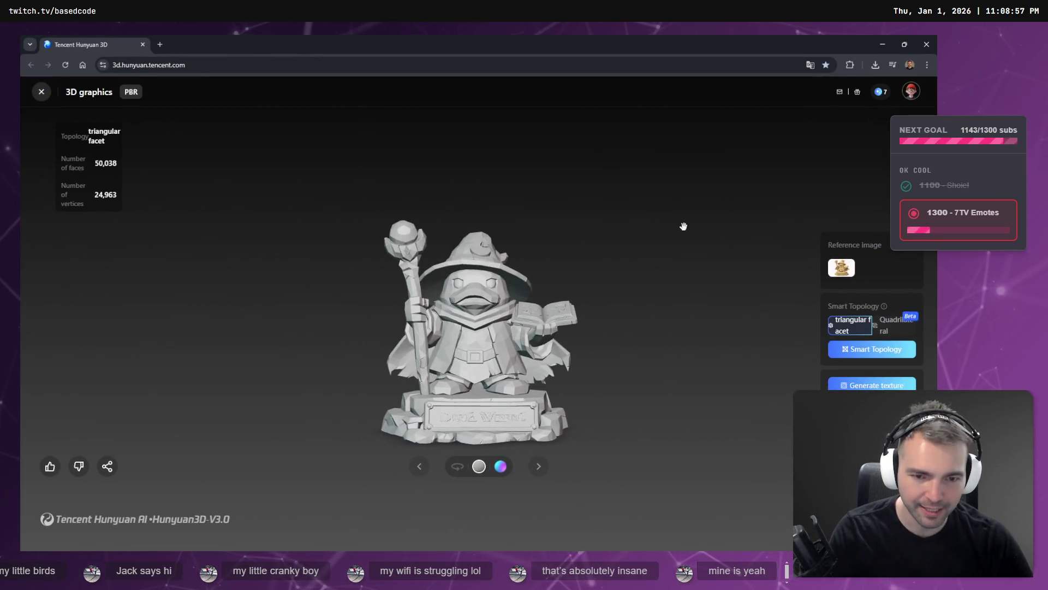
- Auto-rotate the duck wizard model and launch a Quadrilateral Smart Topology remesh
key(F11)
click(458, 465)
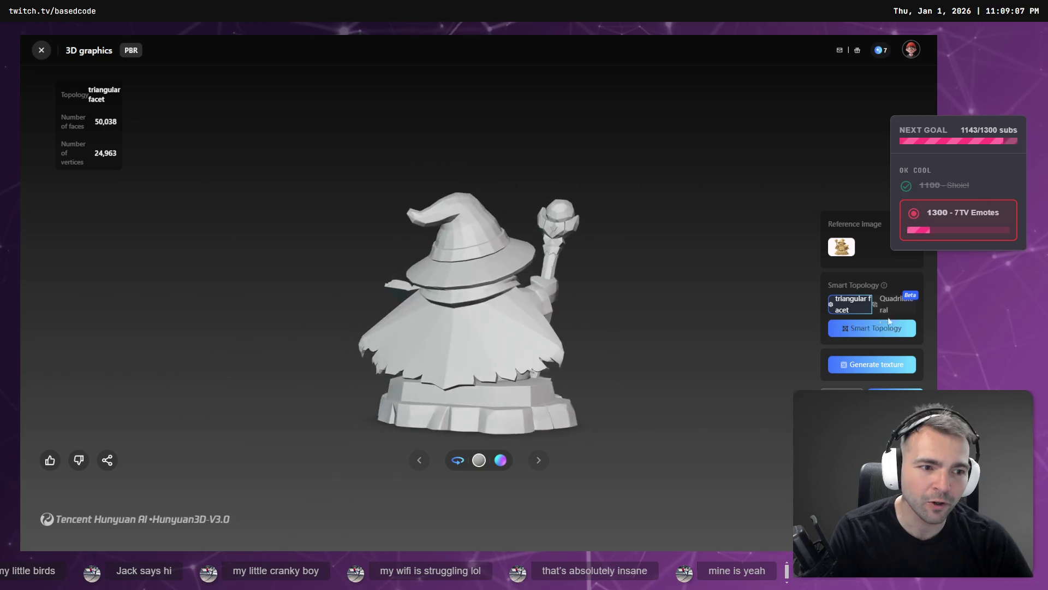
click(893, 304)
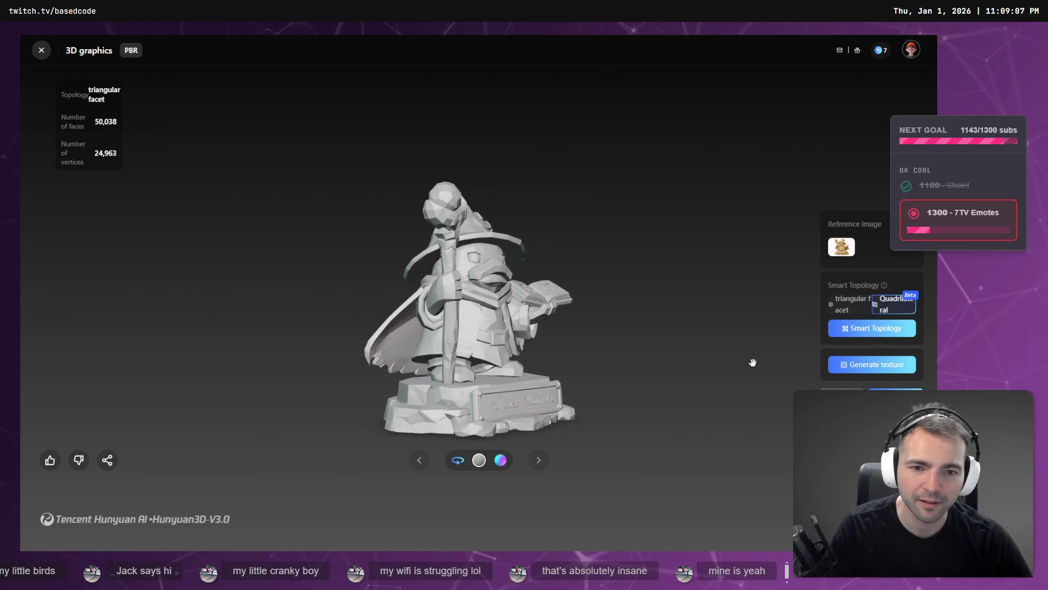
key(alt+Tab)
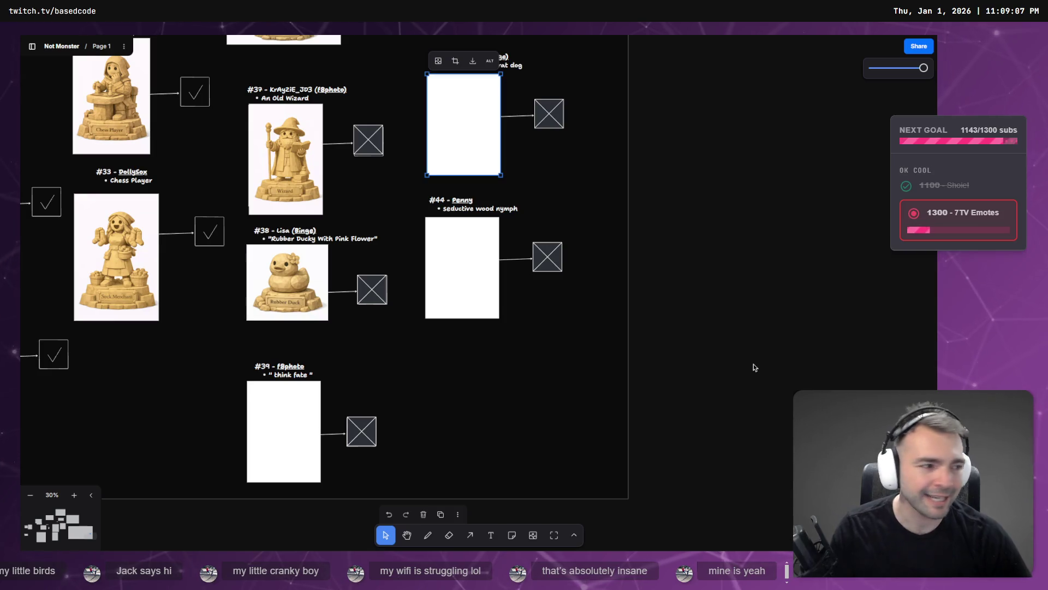
key(alt+Tab)
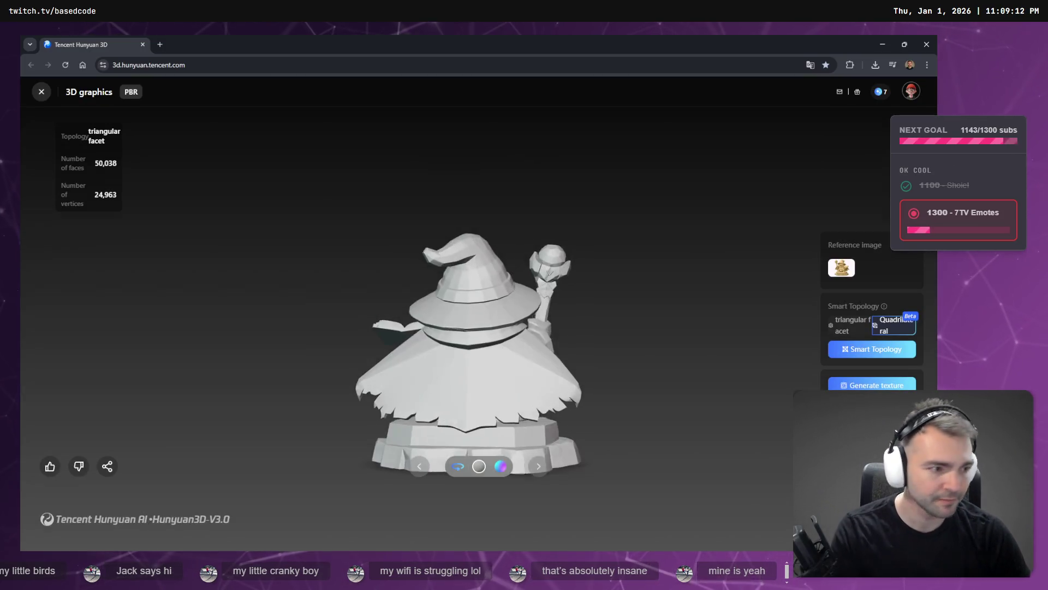
click(884, 333)
key(alt+Tab)
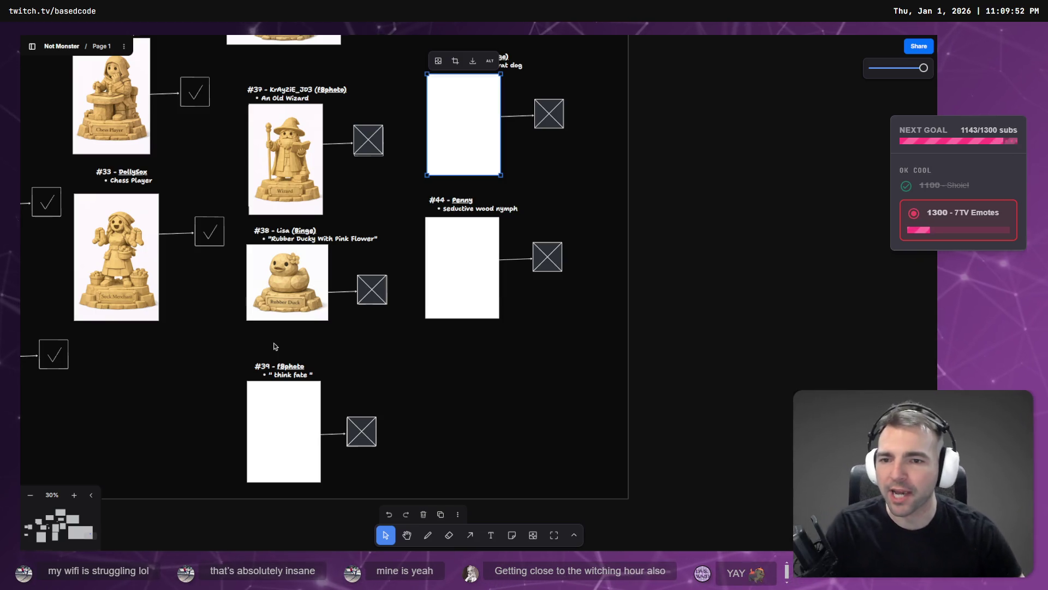
- Scroll over tracker entries #30–#44, then orbit Godot's ArtTests view of the tile platform
scroll(389, 232, up, 10)
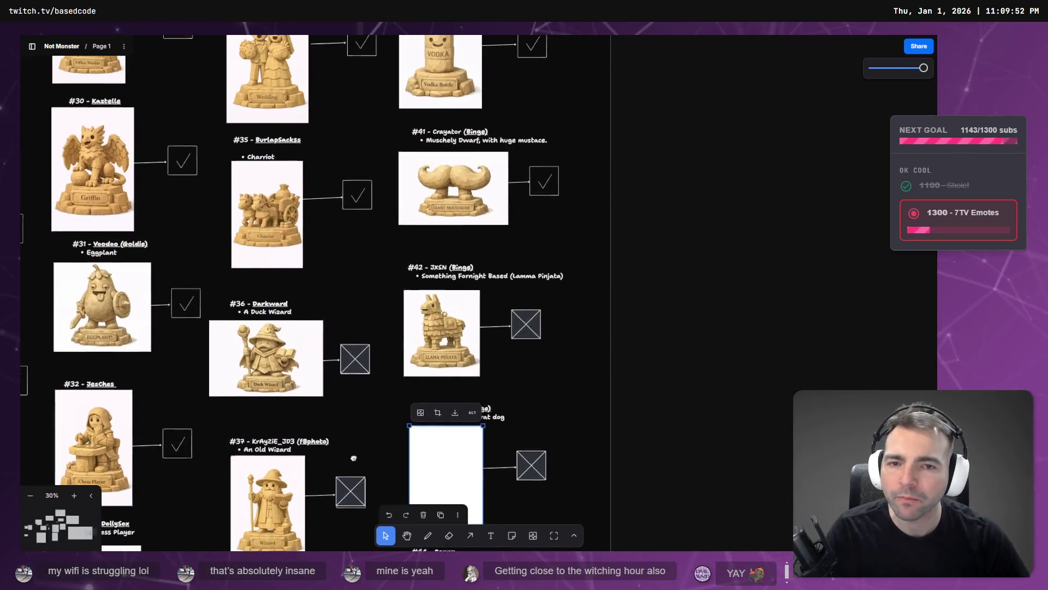
scroll(389, 232, down, 6)
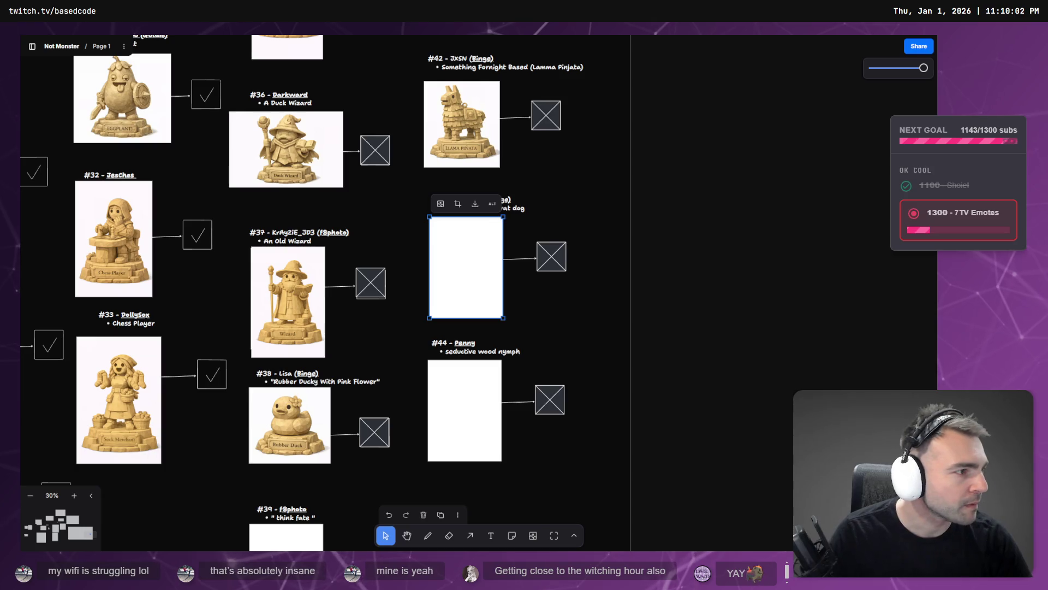
key(alt+Tab)
drag(633, 222, 720, 215)
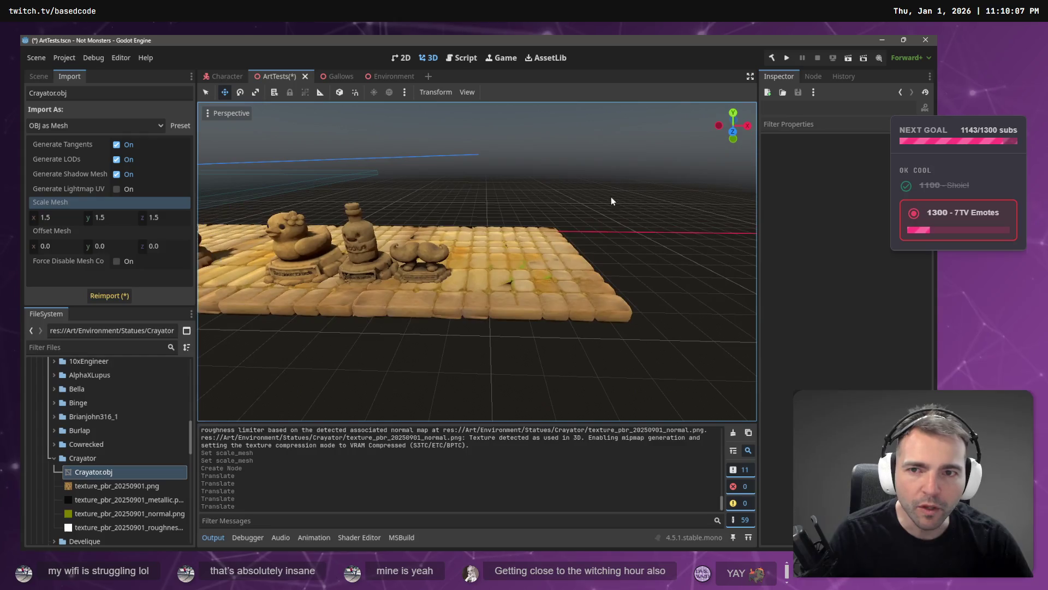
- View the Environment town scene from around its walls, then run the game briefly and stop it
click(374, 76)
mouse_move(420, 138)
mouse_down()
mouse_move(421, 112)
mouse_move(494, 171)
mouse_up()
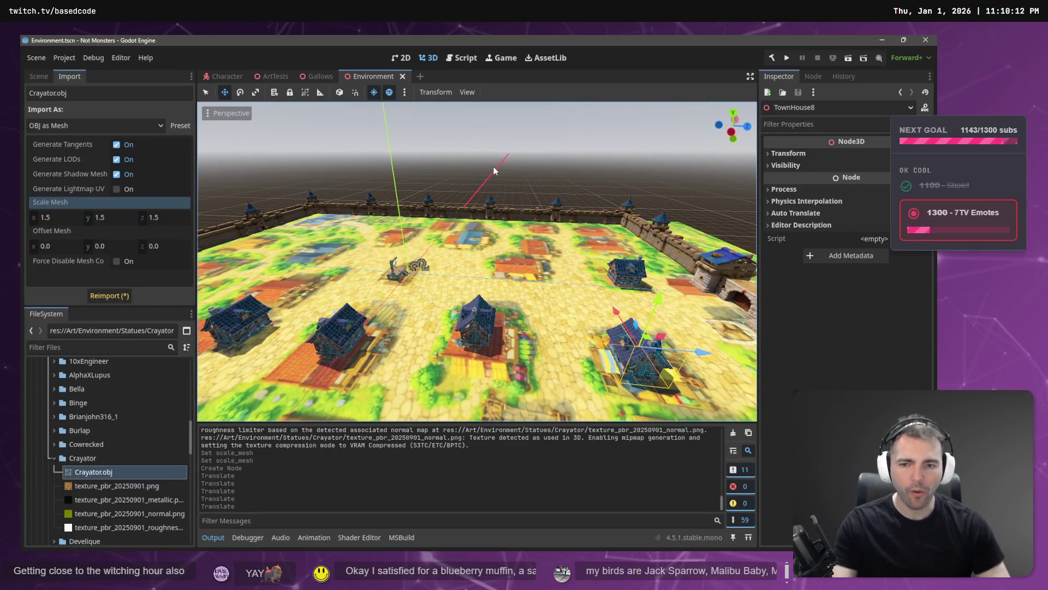
mouse_move(489, 171)
mouse_down()
mouse_move(470, 180)
mouse_move(489, 174)
mouse_up()
key(F5)
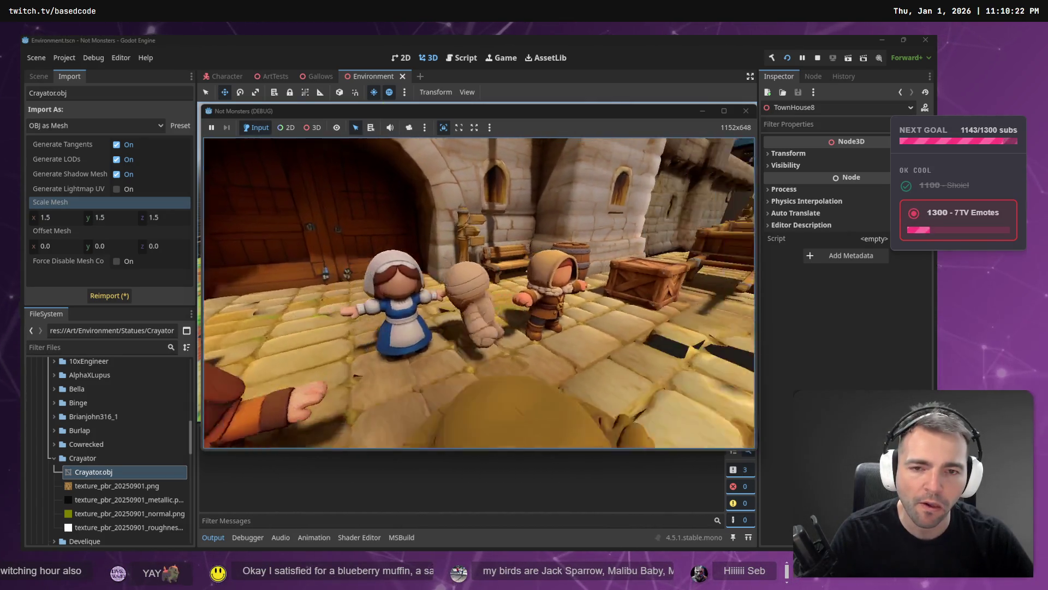
key(F8)
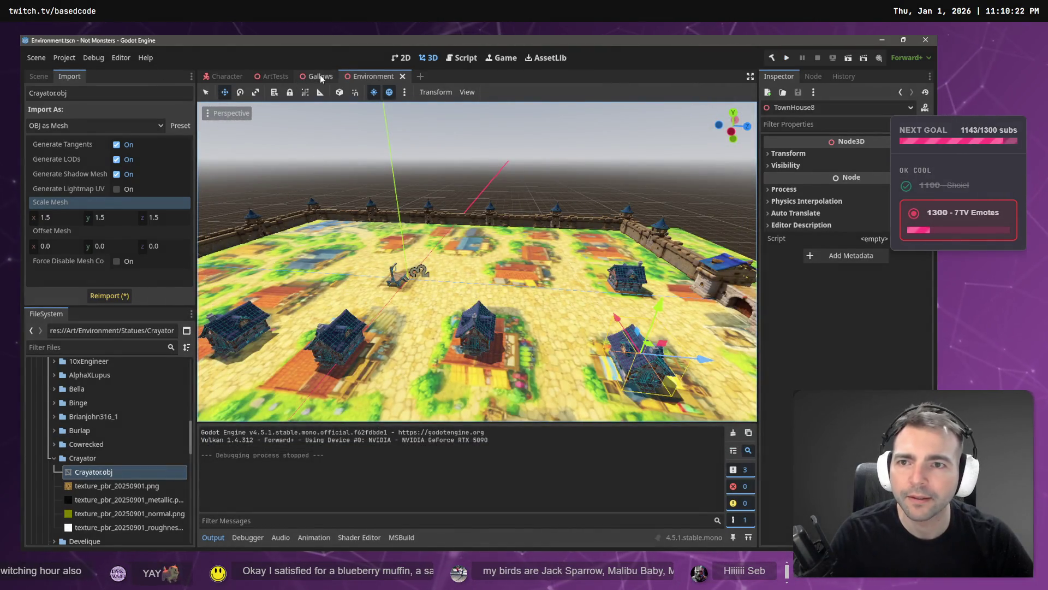
- Switch to Gallows and back to Environment, then walk the mummy forward between the town houses
click(321, 76)
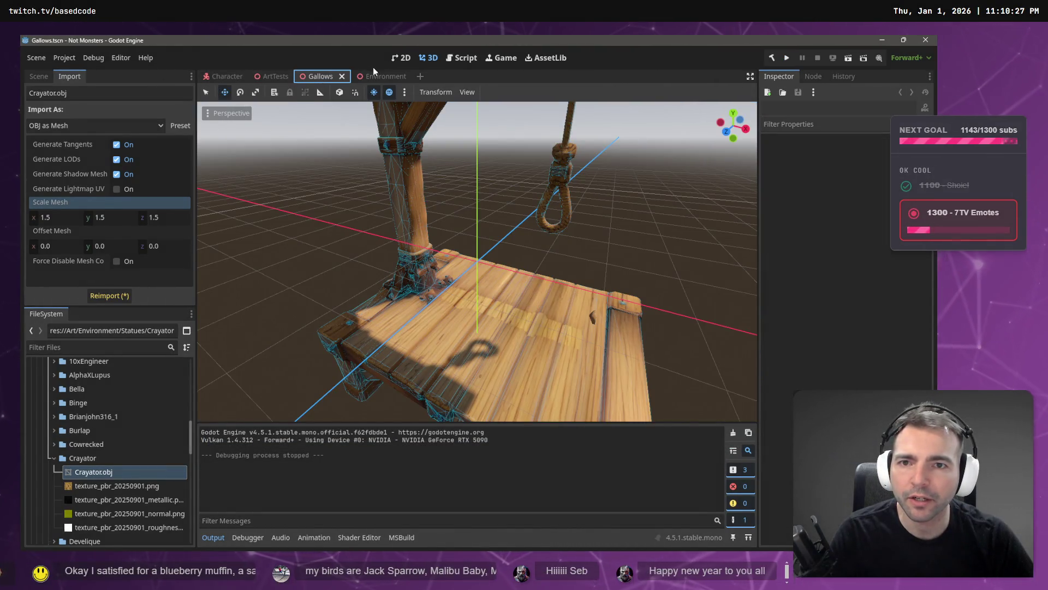
click(382, 77)
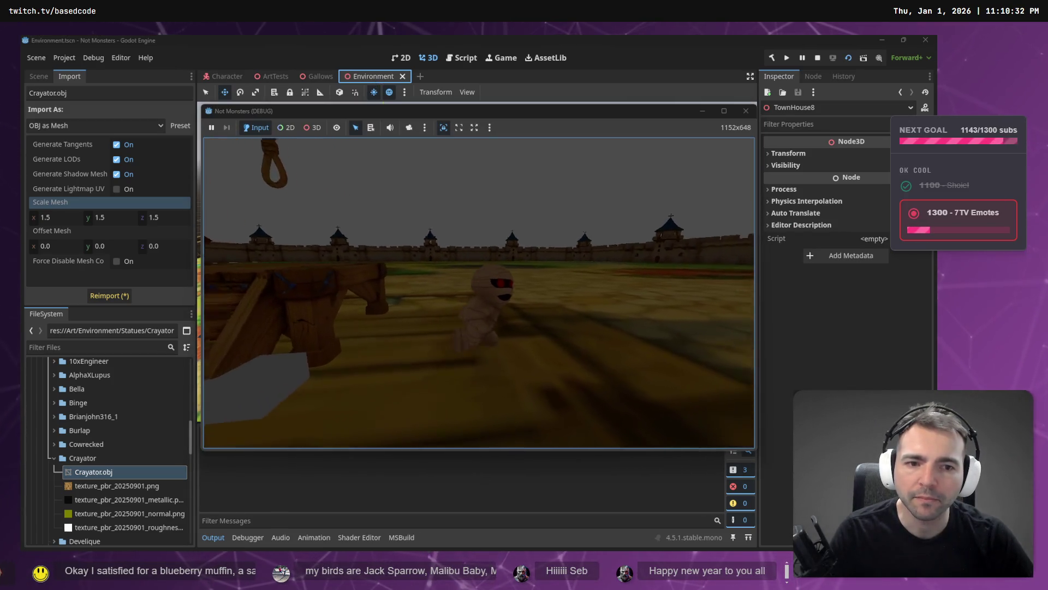
key(w)
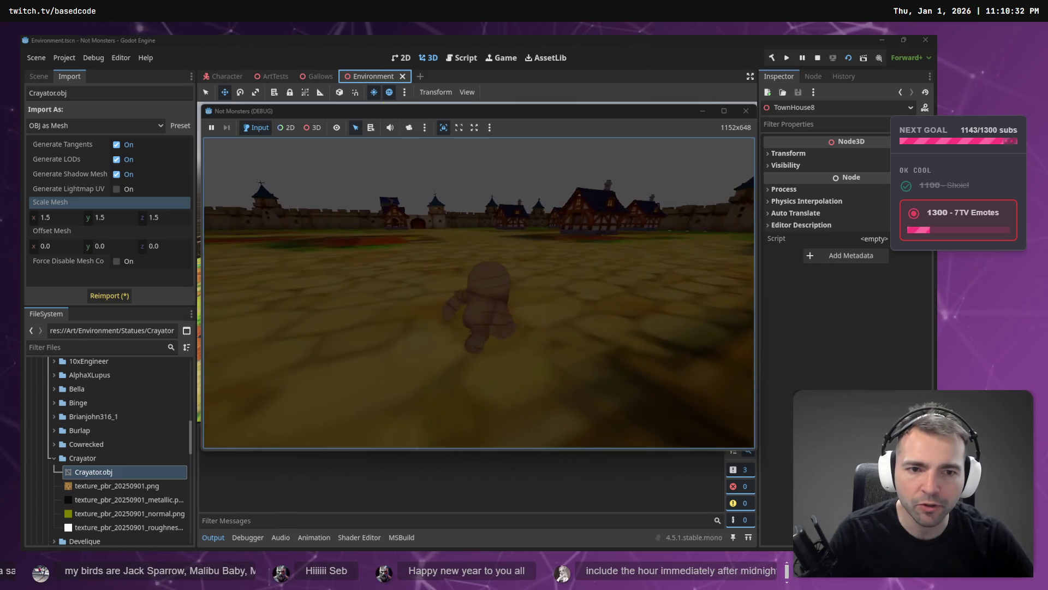
key(w)
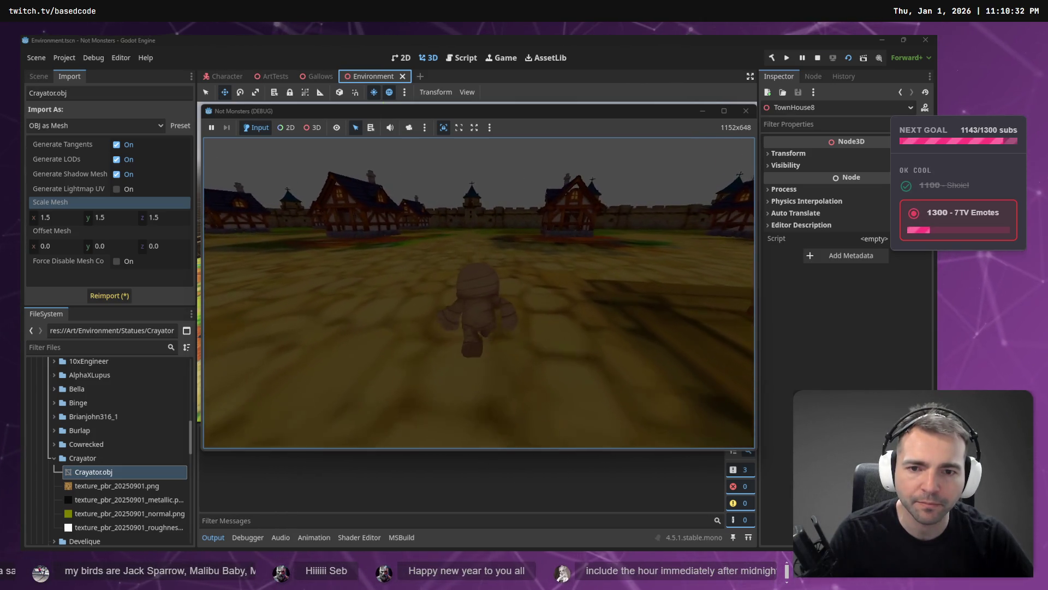
key(w)
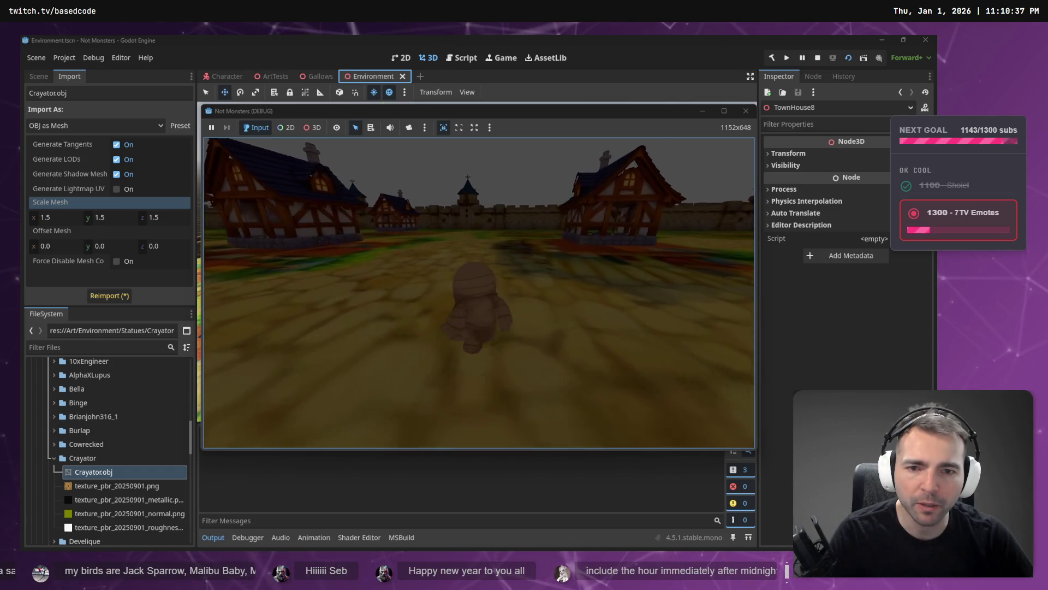
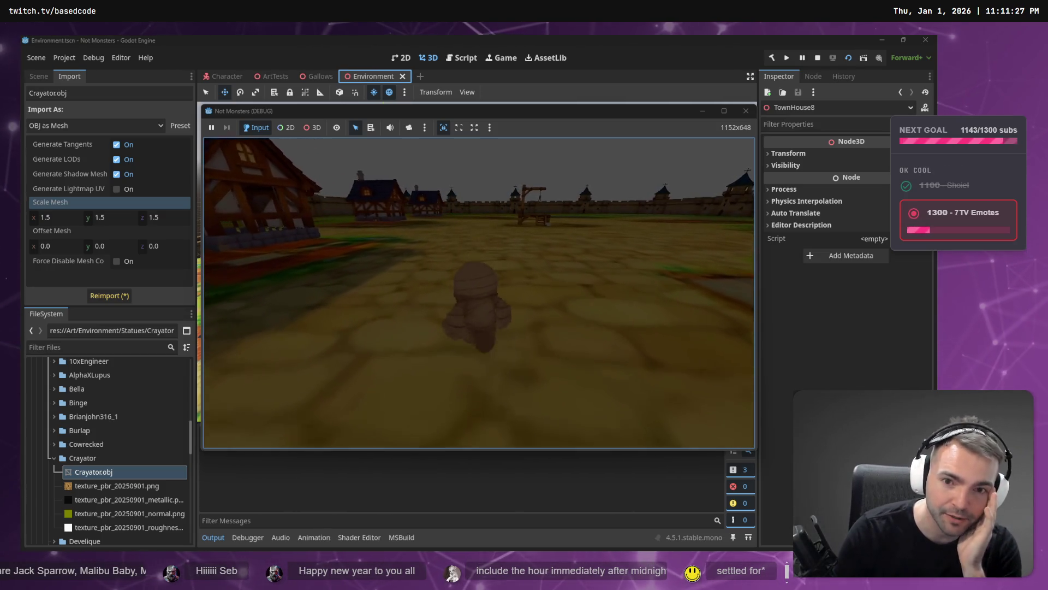
- Stop the running village test game and switch to the reference image board
key(F8)
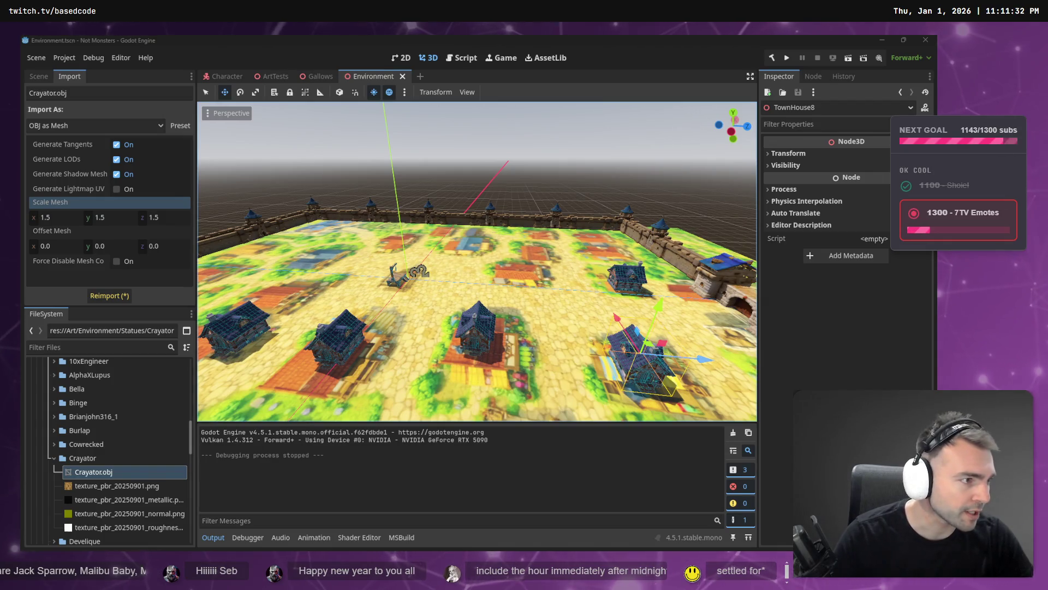
key(alt+Tab)
scroll(534, 342, down, 5)
- Browse the row of village map concept images on the tldraw board, then return to Godot
scroll(534, 343, down, 3)
scroll(544, 342, up, 8)
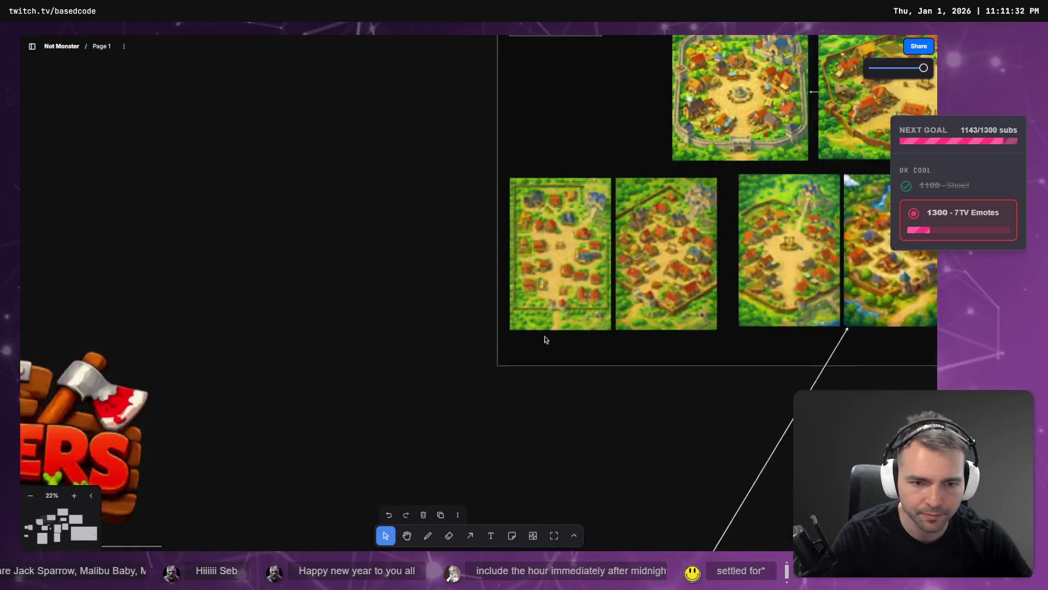
scroll(546, 246, up, 8)
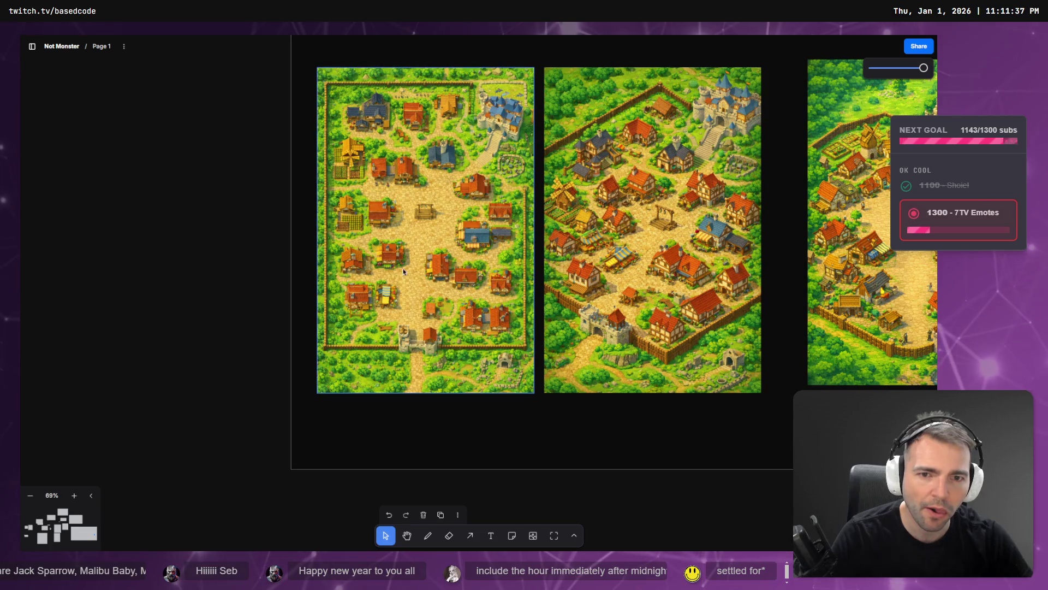
click(876, 270)
scroll(847, 381, right, 4)
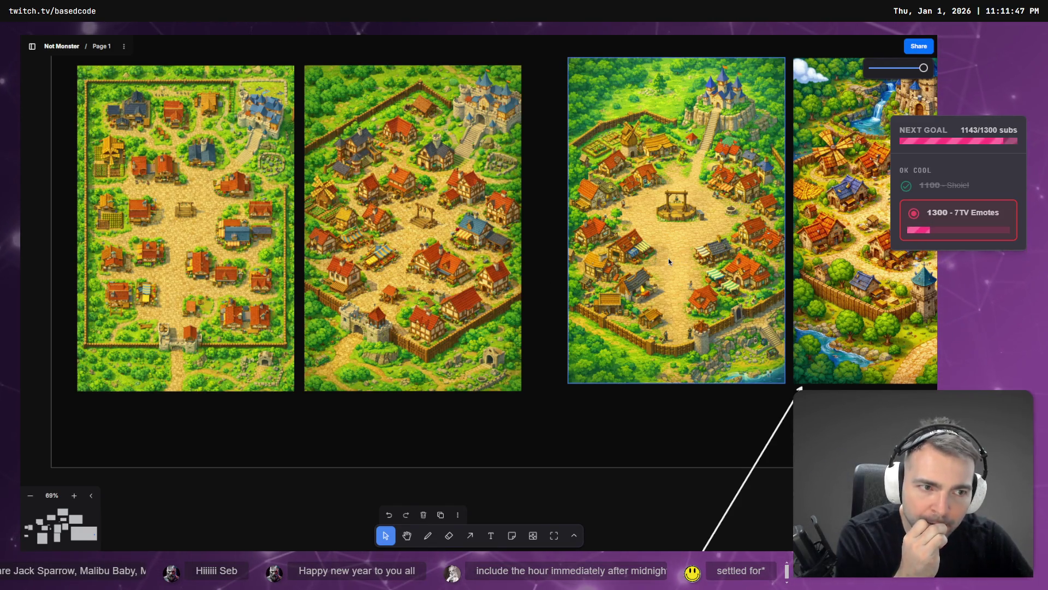
scroll(478, 298, right, 7)
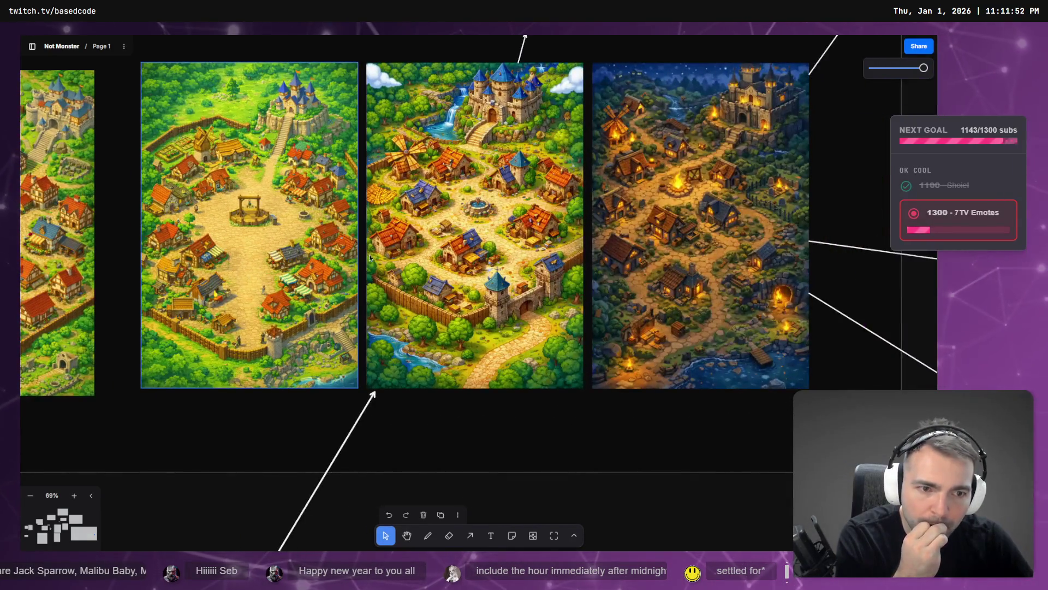
click(478, 297)
key(shift+Tab)
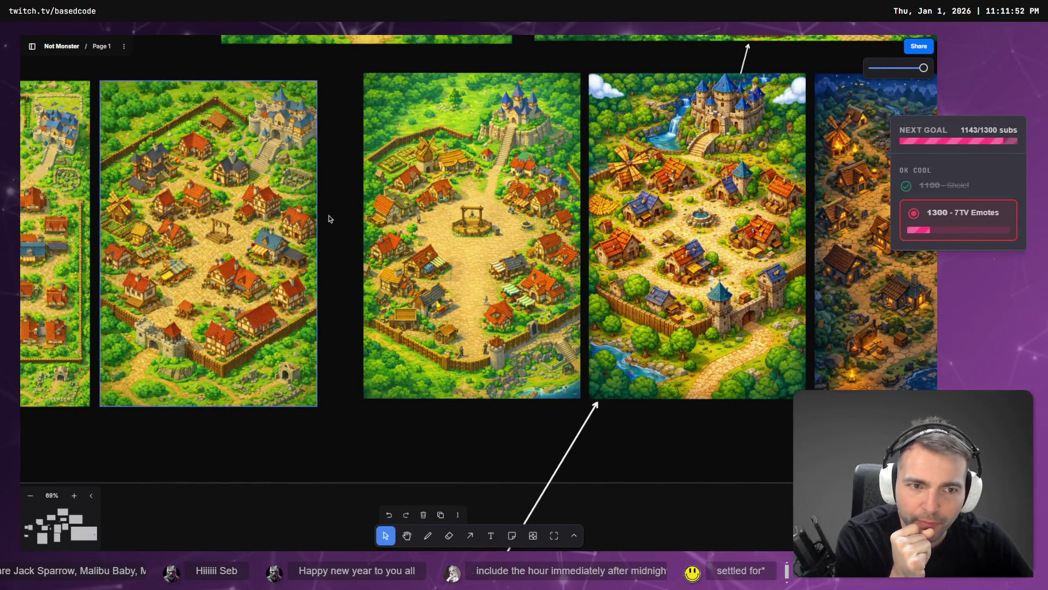
click(681, 198)
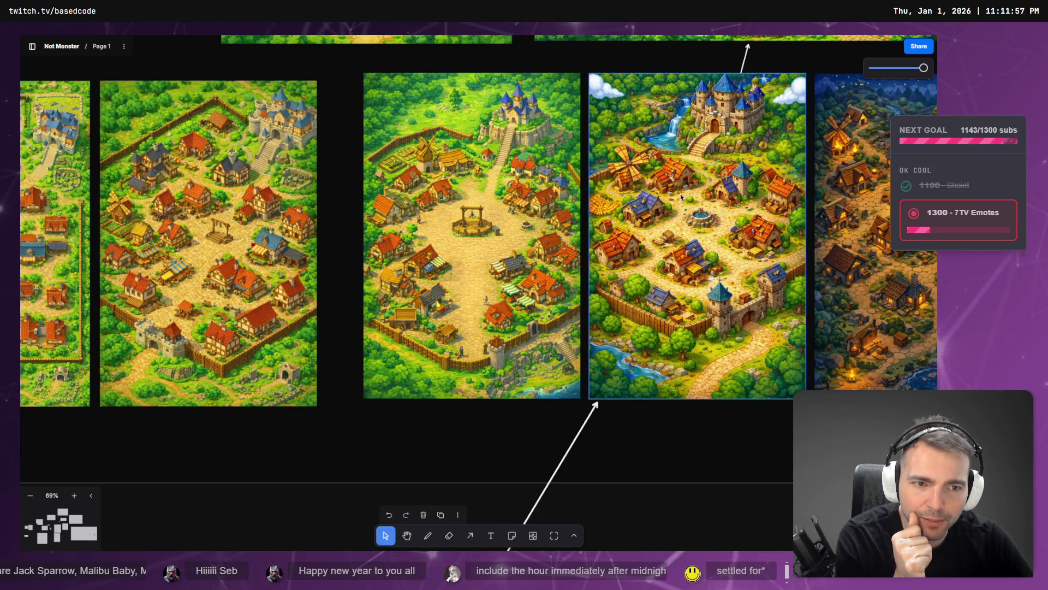
click(546, 207)
click(143, 234)
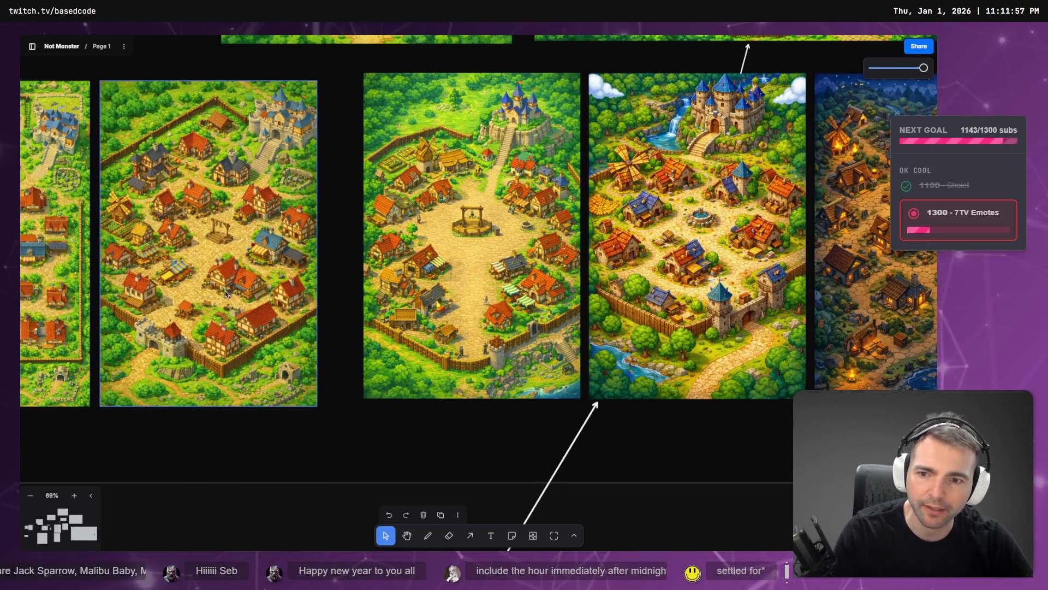
key(alt+Tab)
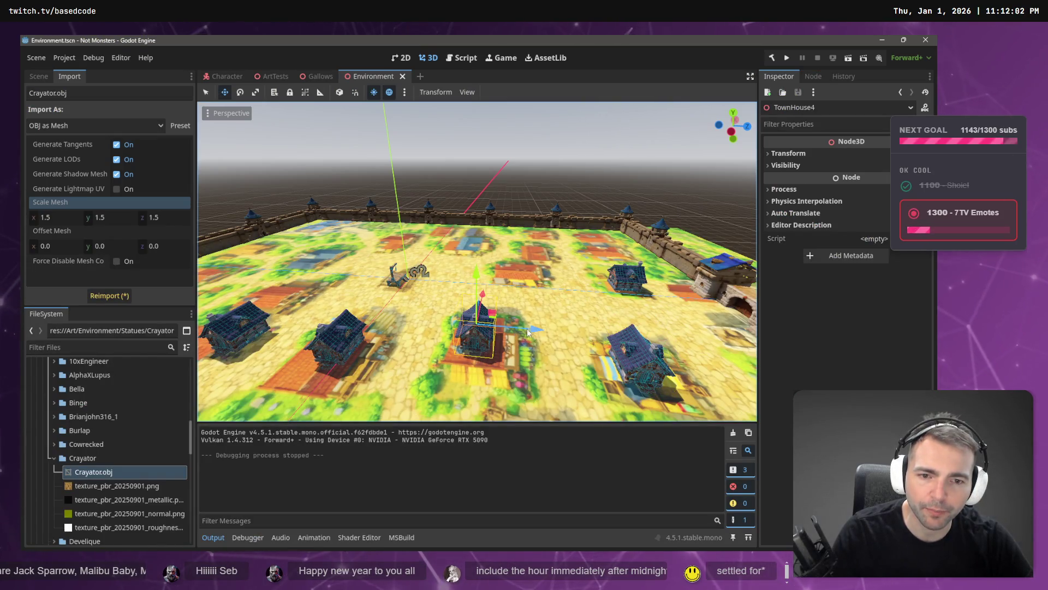
- Scale up TownHouse4 and stretch TownHouse5 and TownHouse3 along their Z axes
drag(529, 331, 498, 317)
mouse_move(575, 293)
mouse_down()
mouse_move(559, 325)
mouse_move(552, 293)
mouse_move(677, 316)
mouse_move(638, 307)
mouse_up()
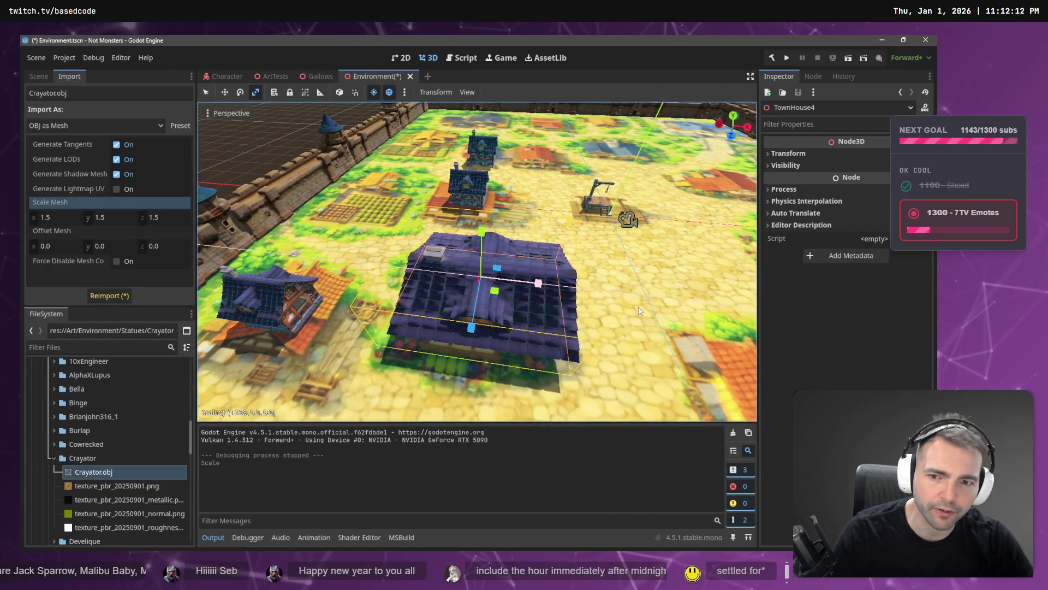
click(285, 318)
mouse_move(209, 345)
mouse_down()
mouse_move(197, 382)
mouse_move(527, 239)
mouse_up()
click(460, 200)
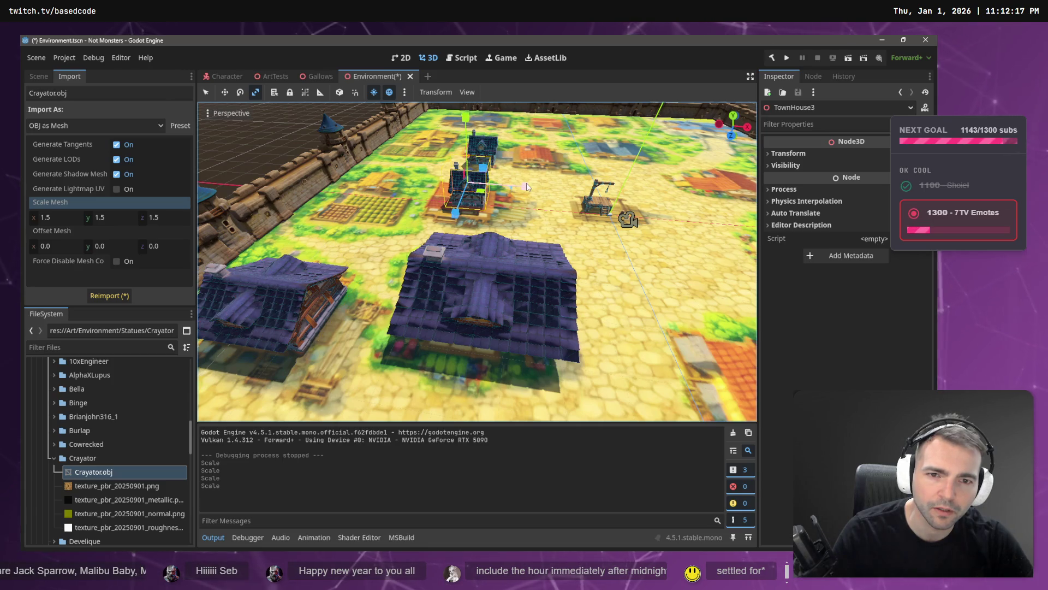
drag(534, 192, 549, 195)
mouse_move(455, 213)
mouse_down()
mouse_move(449, 230)
mouse_move(455, 215)
mouse_up()
- Rotate, resize and move TownHouse2, undo an accidental paste, and launch a test run
click(491, 145)
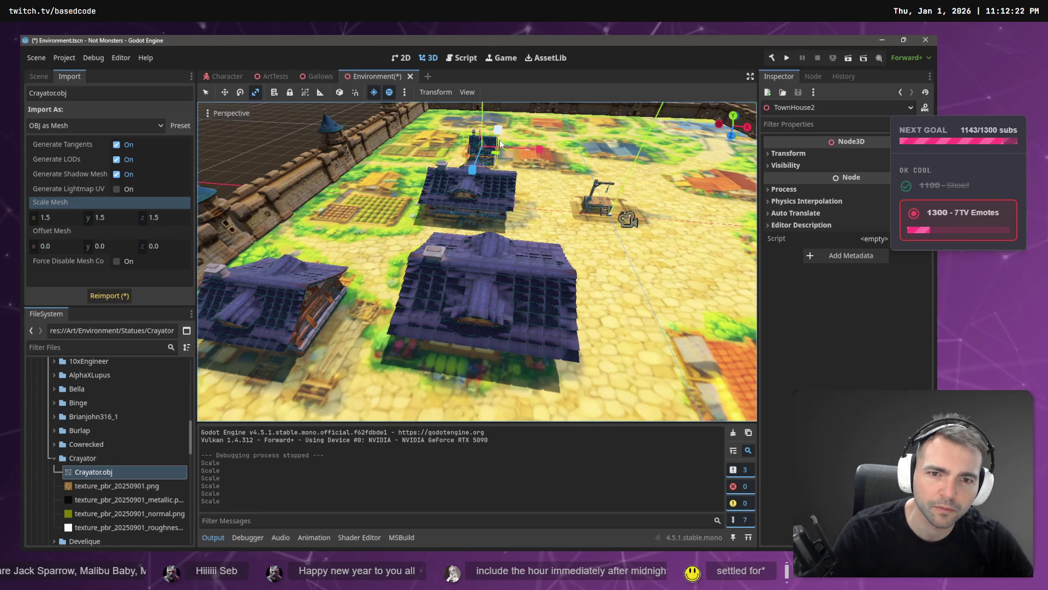
key(w)
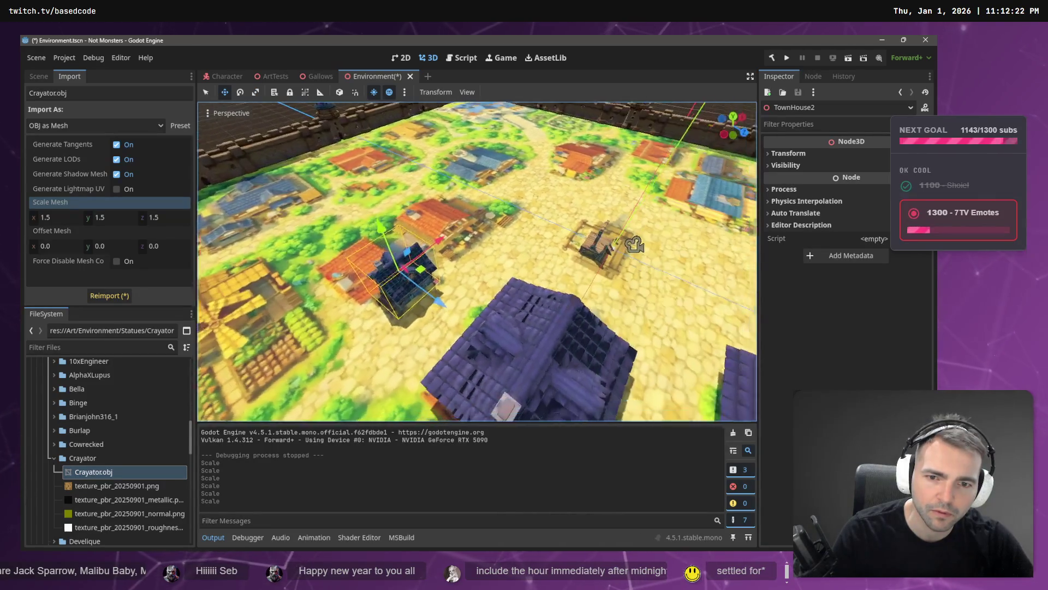
key(e)
drag(477, 304, 426, 295)
key(r)
drag(513, 282, 471, 271)
key(w)
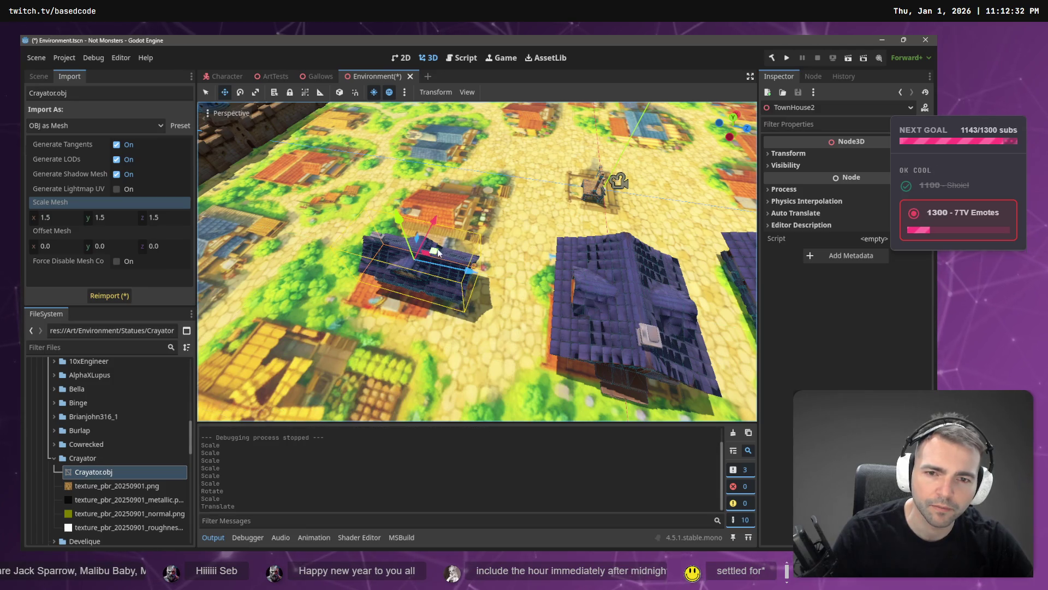
key(ctrl+v)
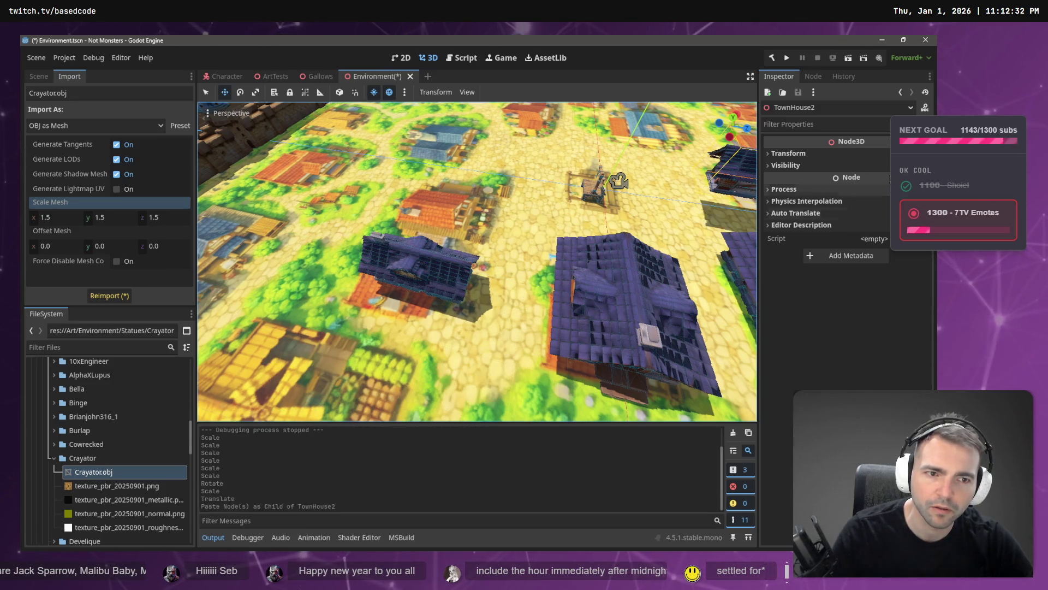
scroll(681, 182, down, 5)
key(ctrl+z)
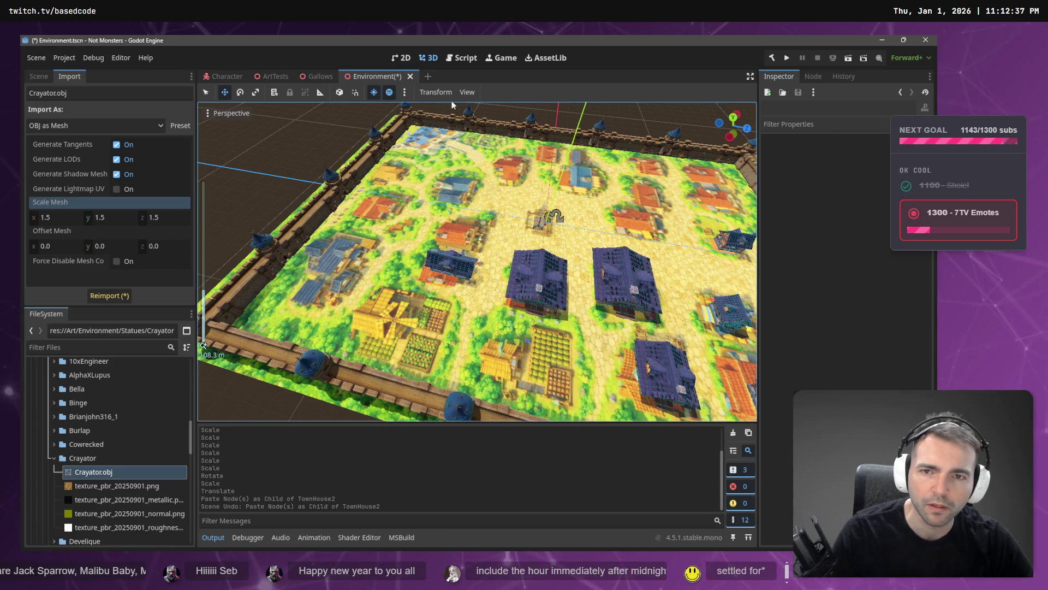
click(786, 58)
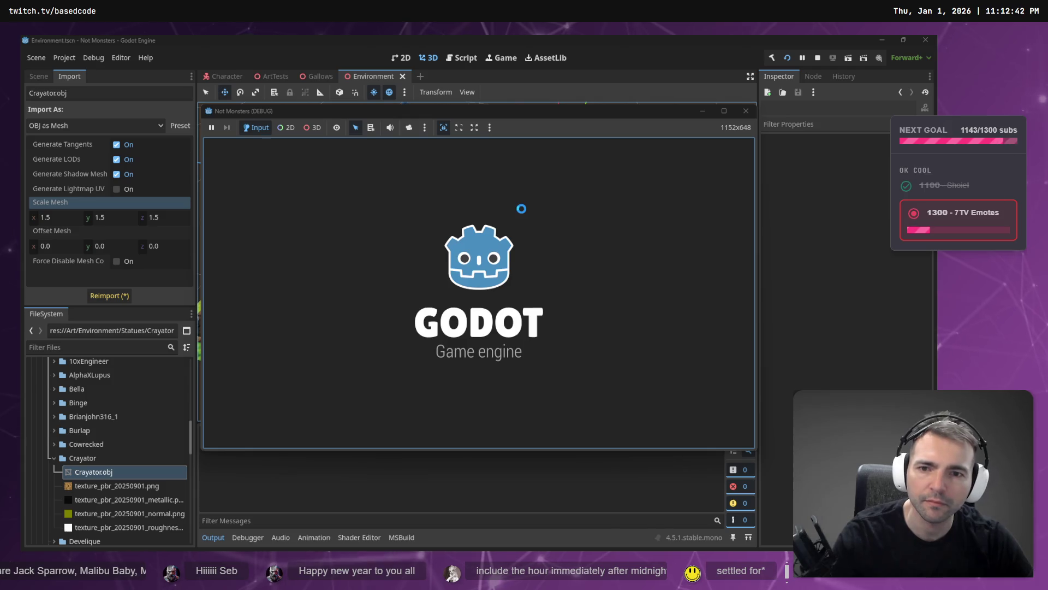
- Restart the game and run the character off the gallows, down the street and across the courtyard
key(F8)
key(F5)
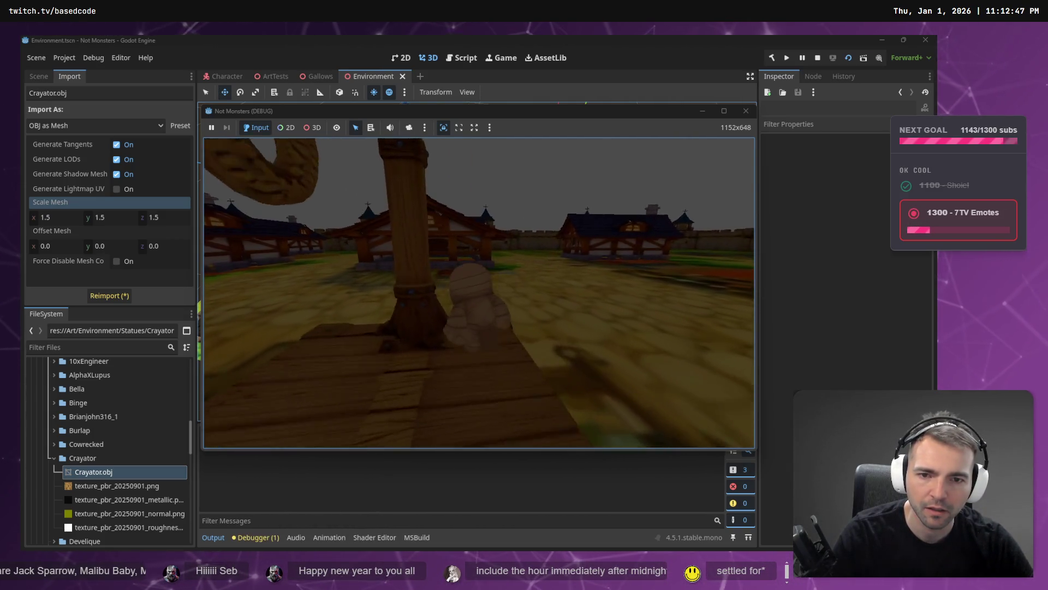
key(w)
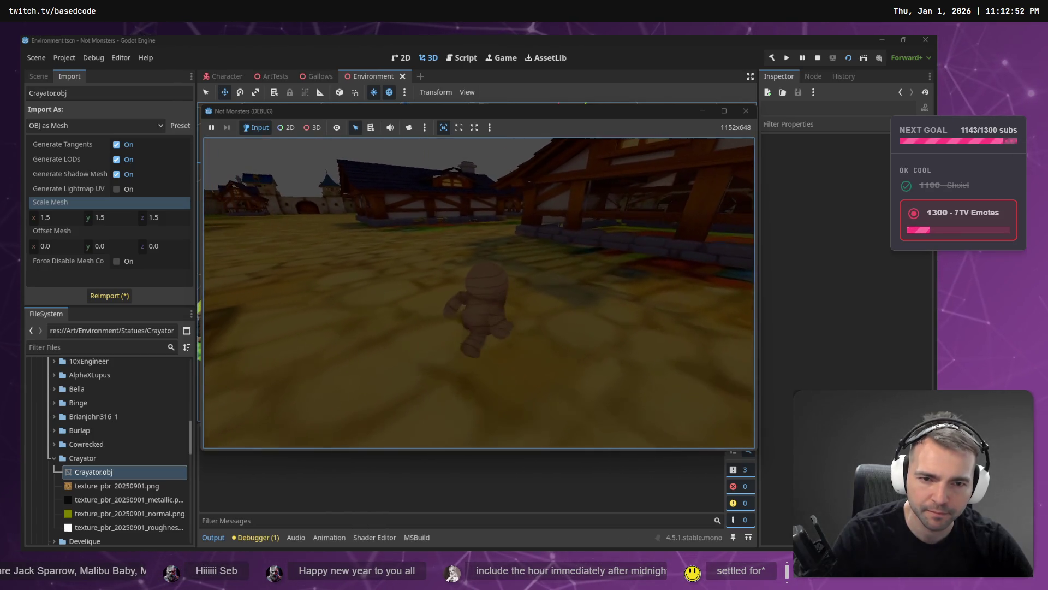
key(w)
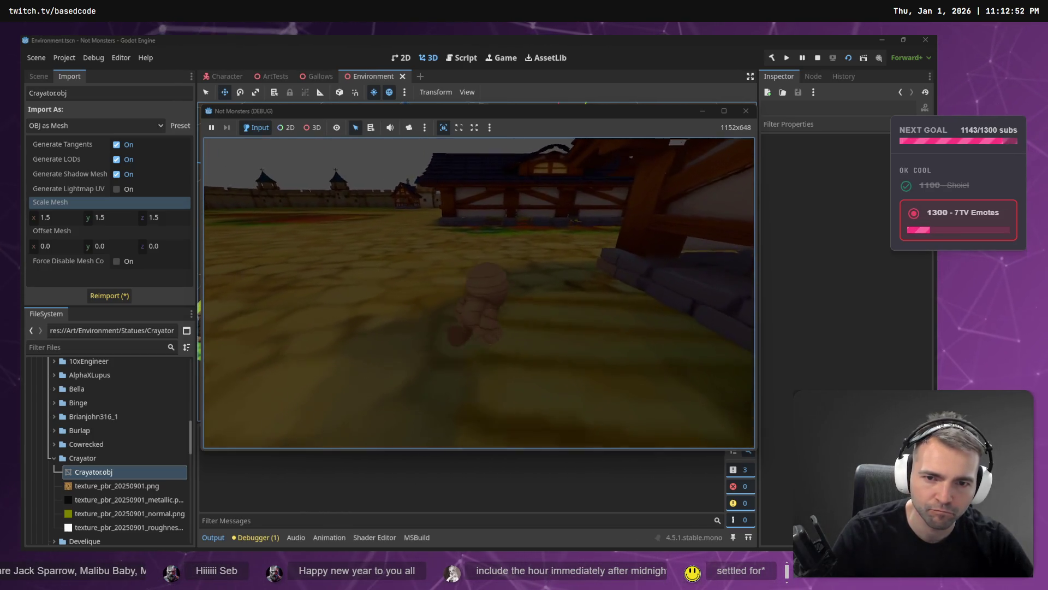
key(w)
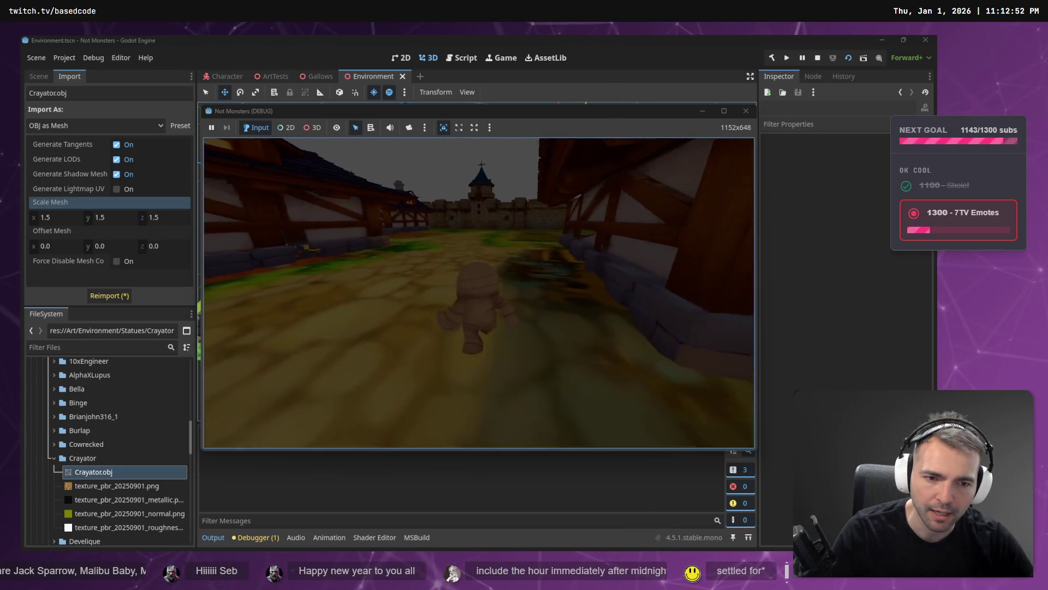
key(w)
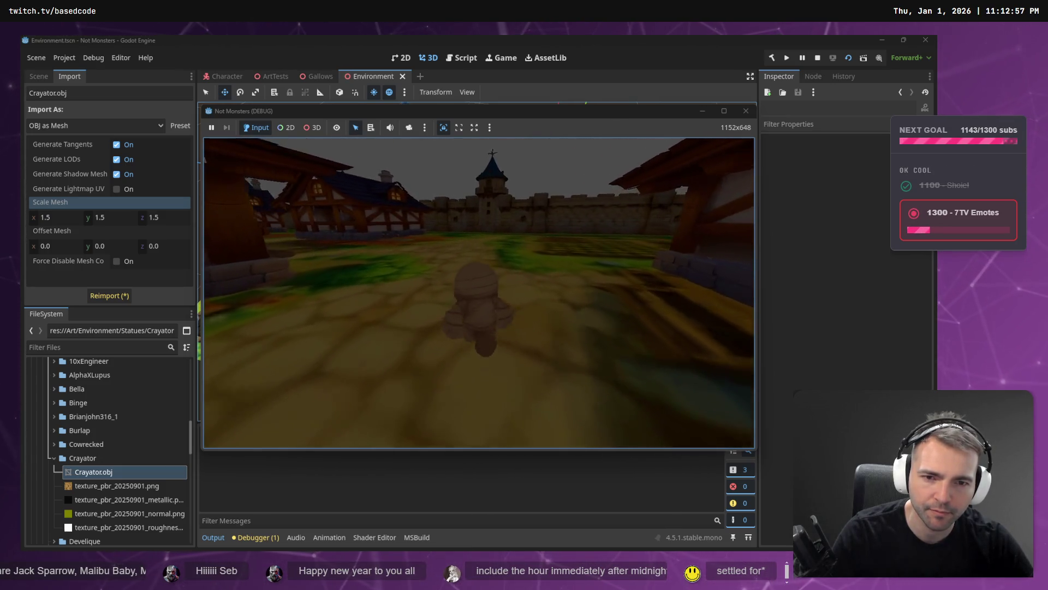
key(w)
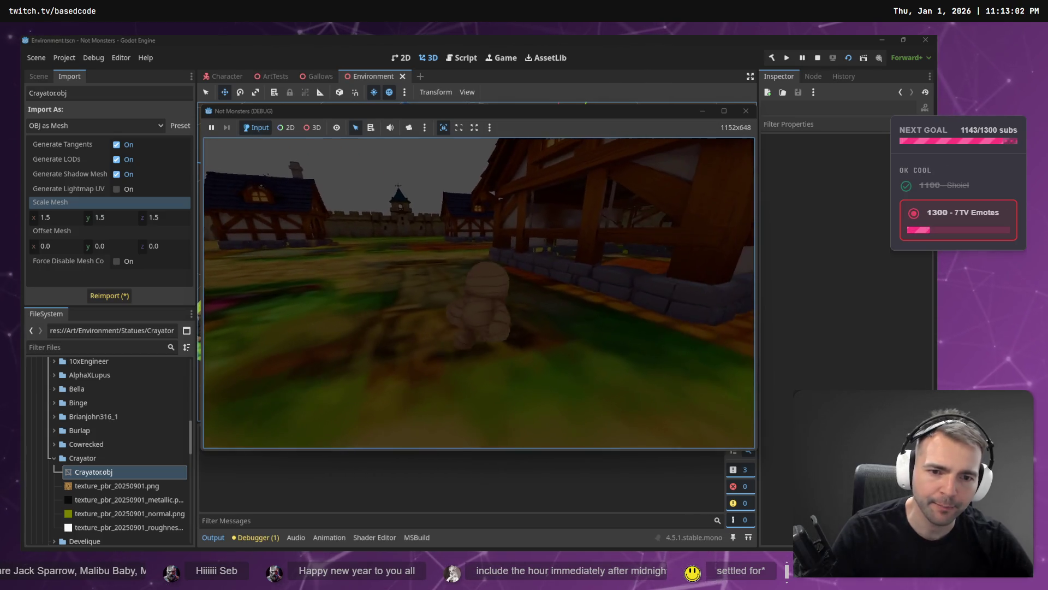
key(w)
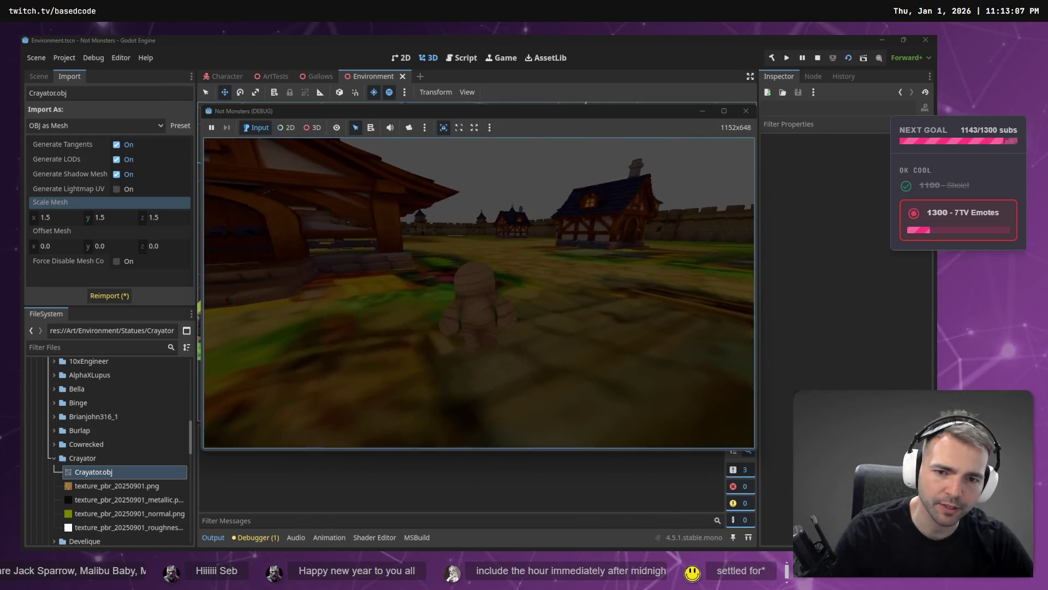
- Look around the timber house, castle wall and gallows in-game, then stop the test run
key(w)
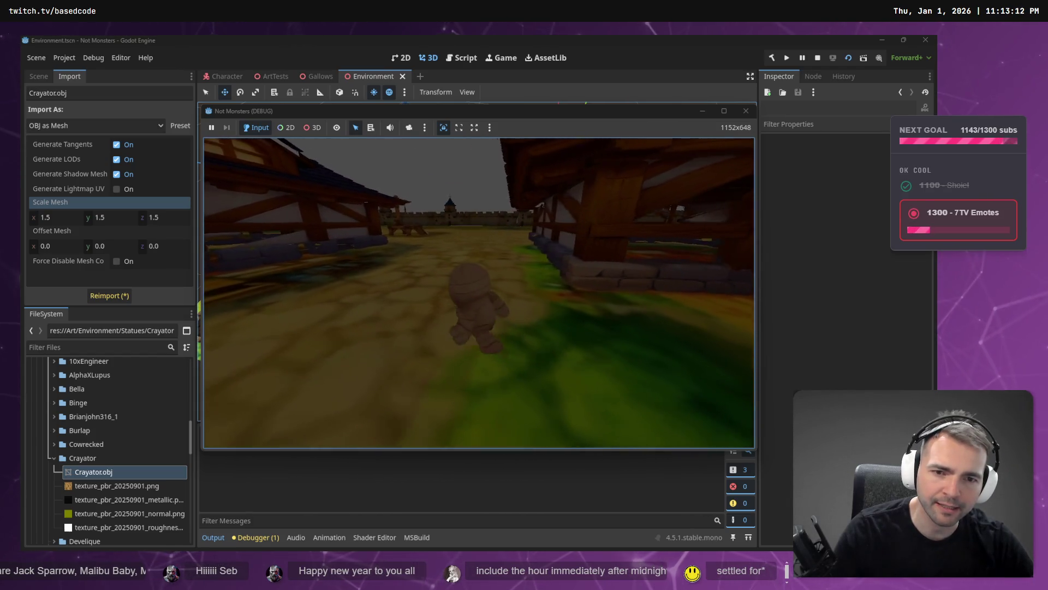
key(w)
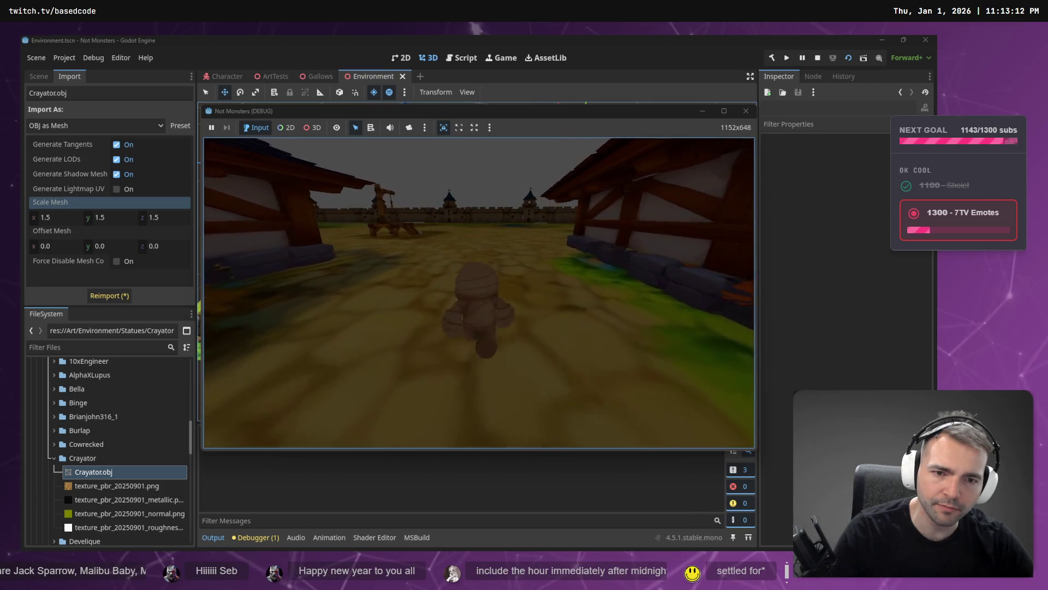
key(w)
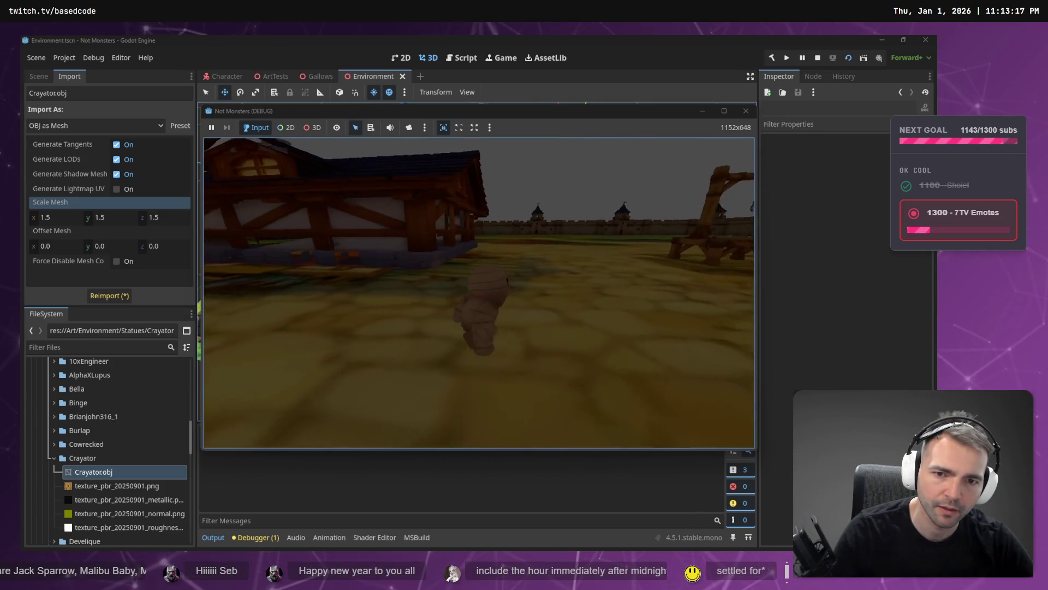
key(w)
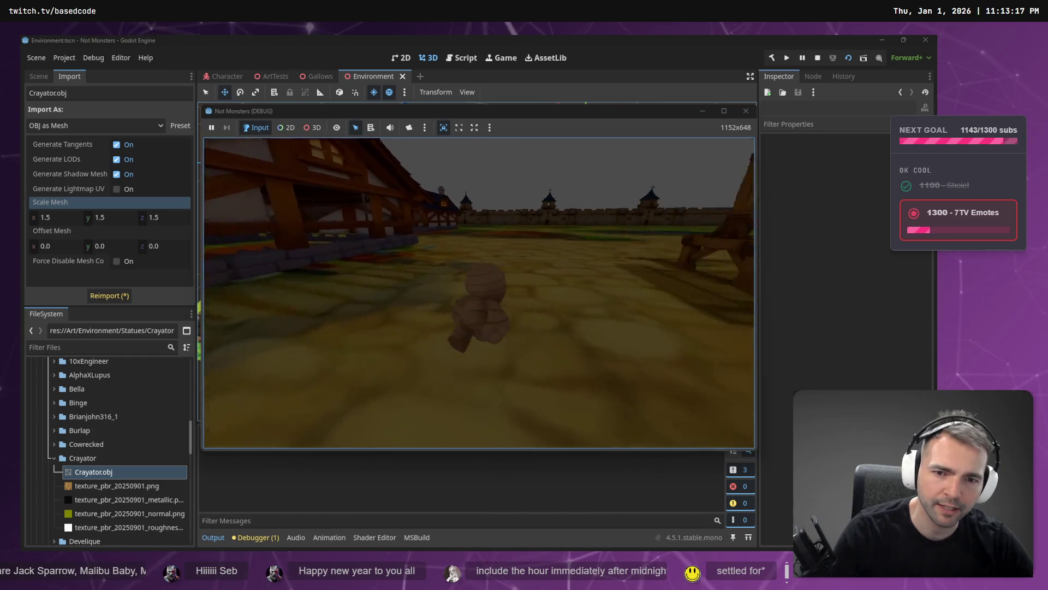
key(w)
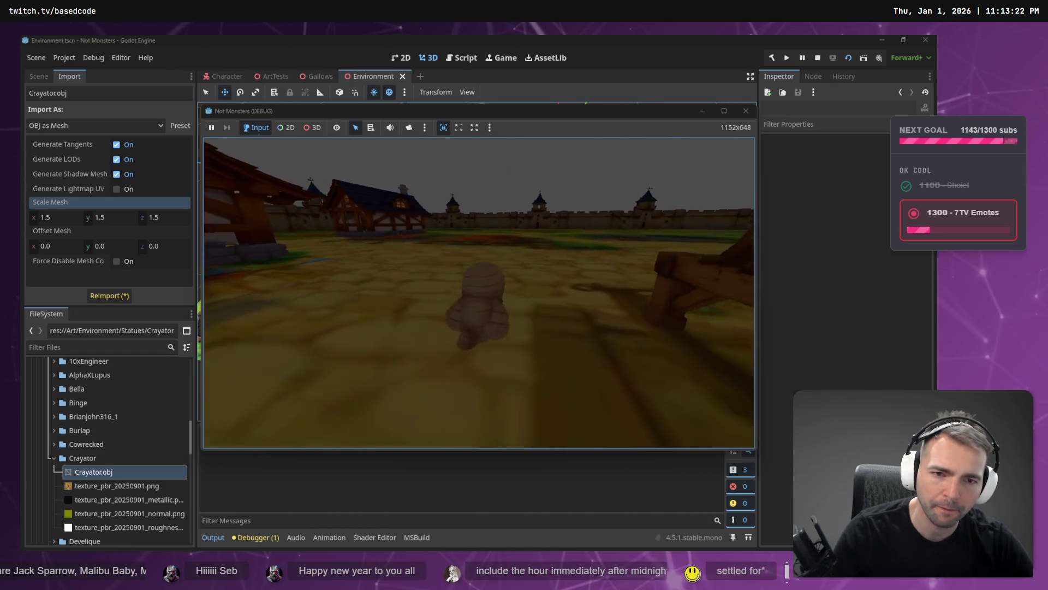
key(w)
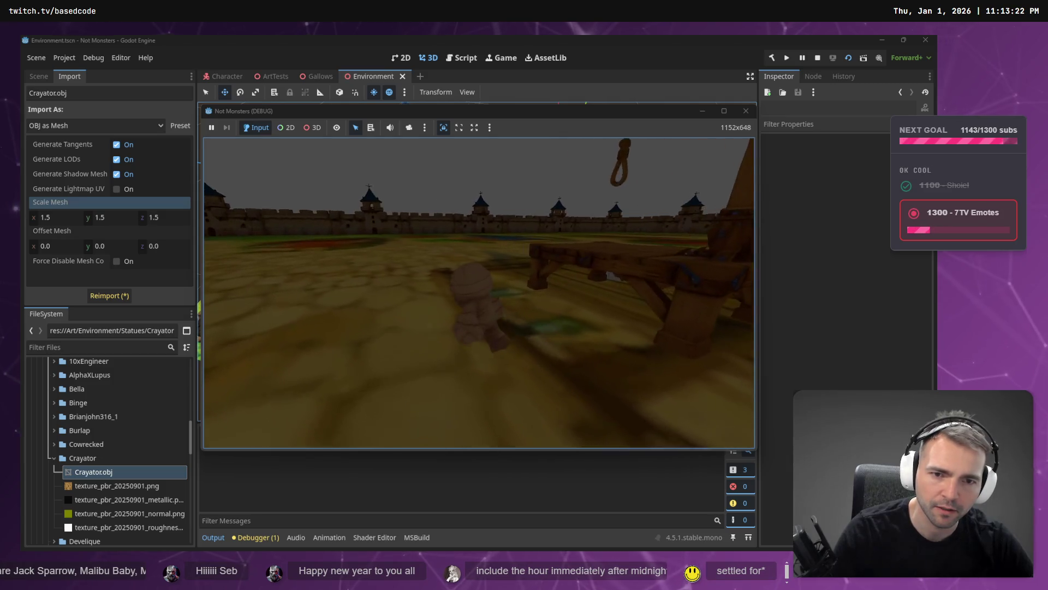
key(w)
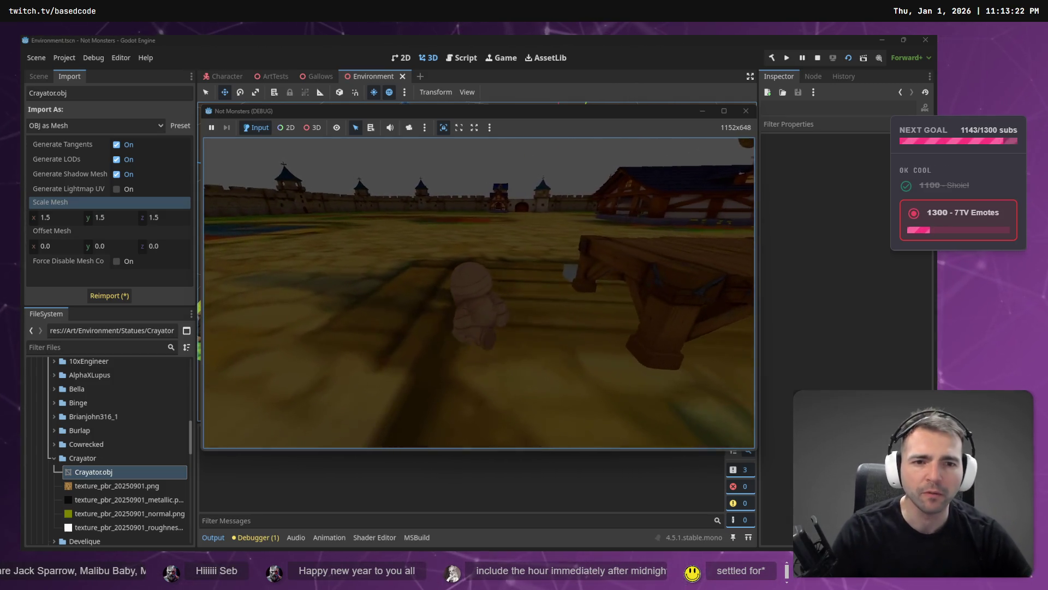
key(w)
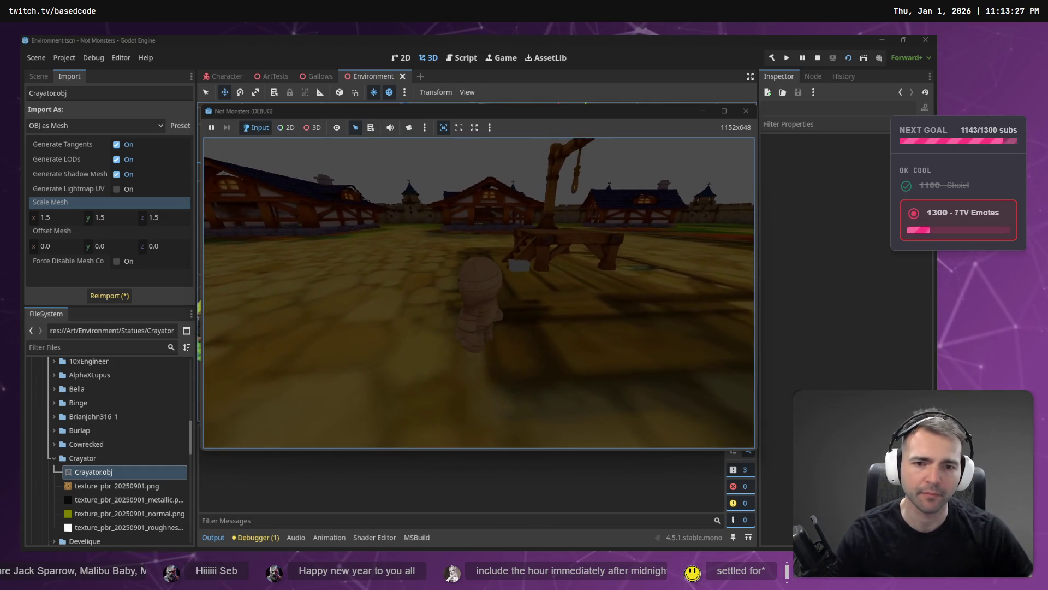
key(F8)
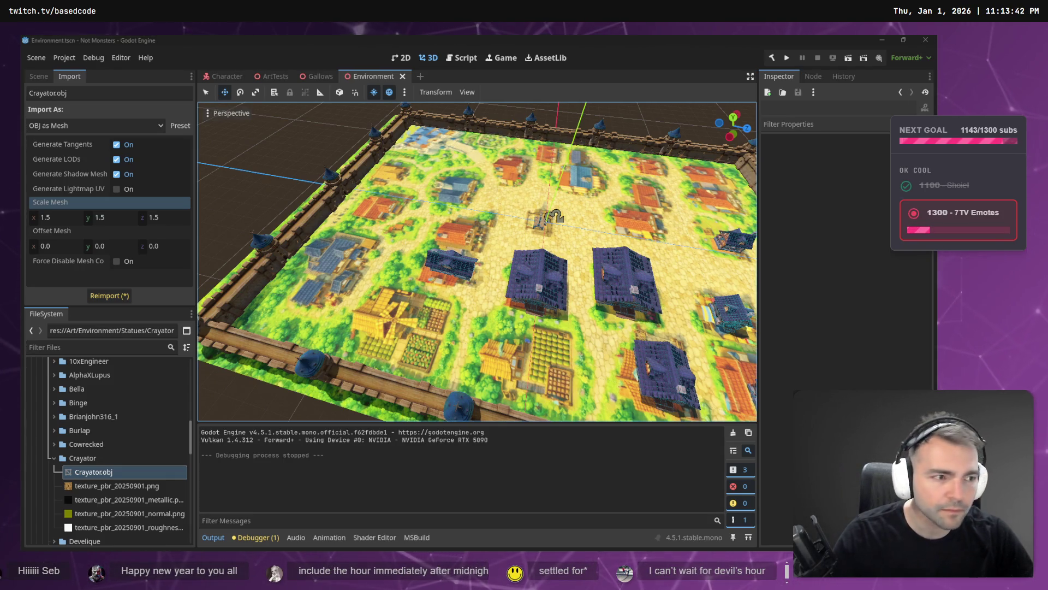
key(alt+Tab)
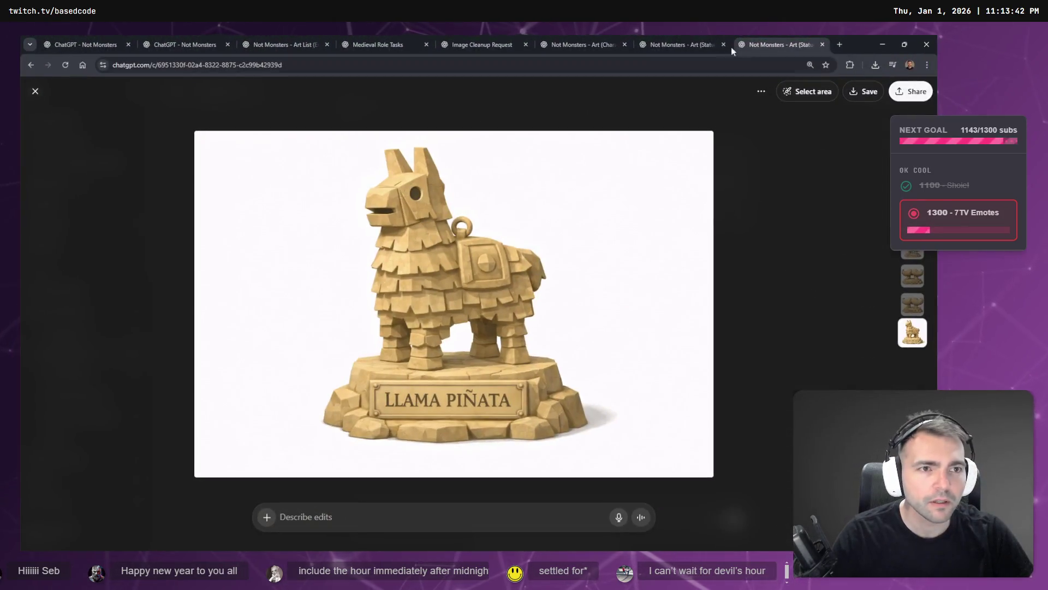
key(Escape)
scroll(599, 328, down, 3)
scroll(599, 328, down, 5)
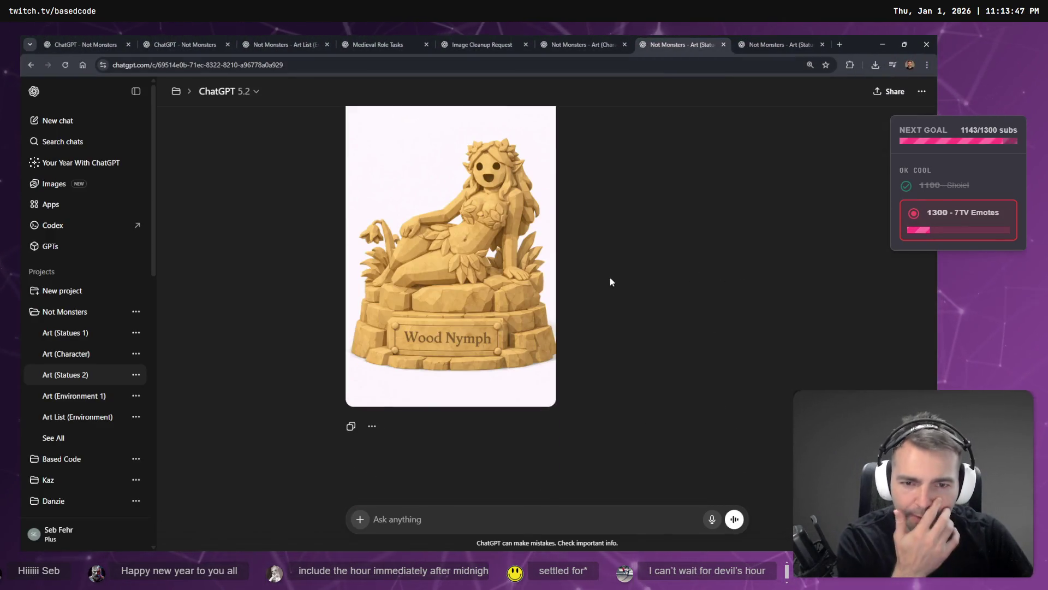
click(605, 39)
click(680, 36)
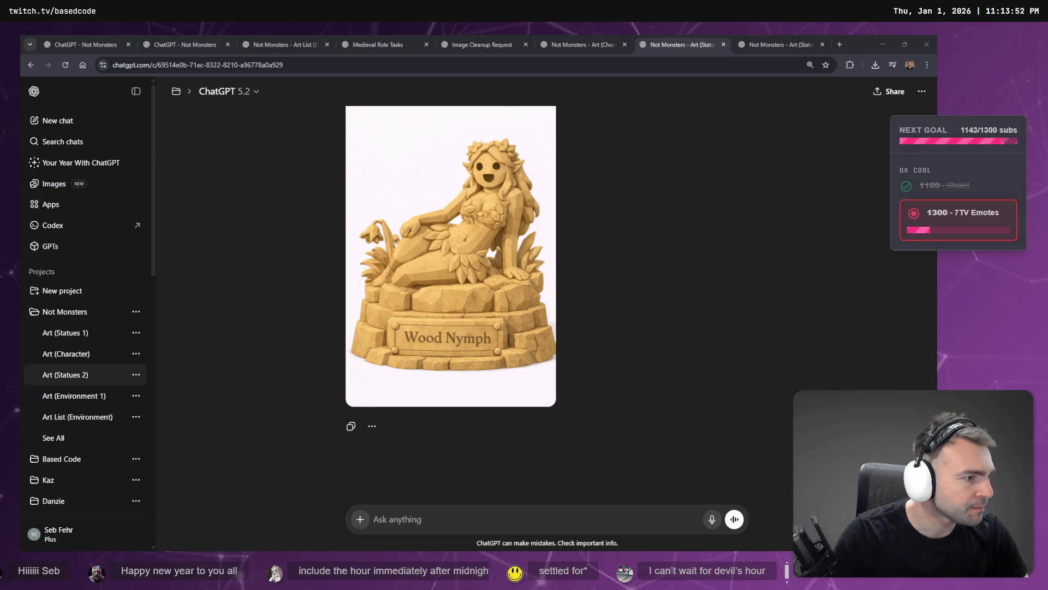
key(alt+Tab)
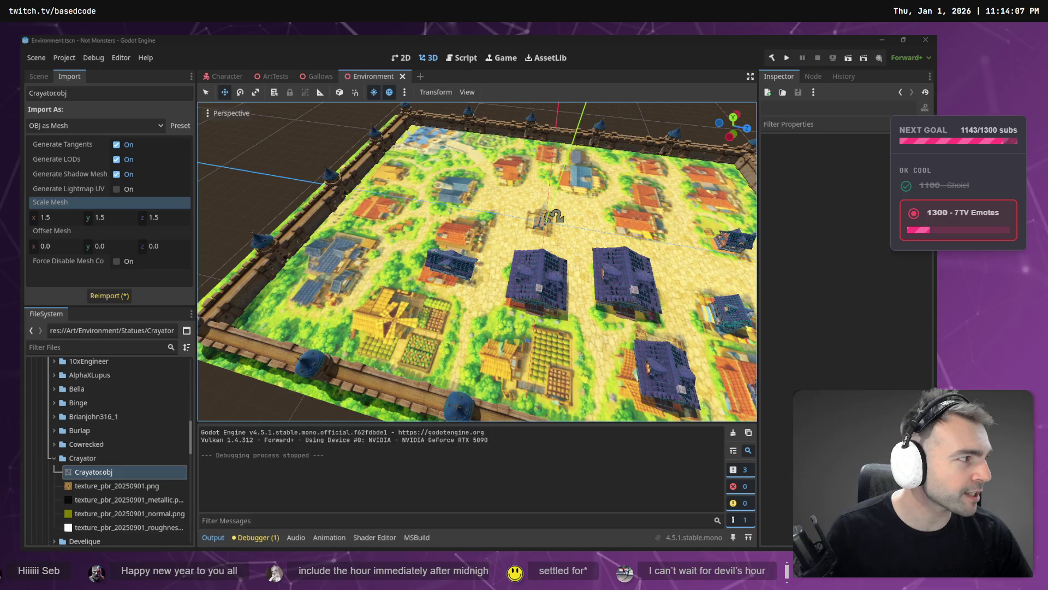
key(alt+Tab)
scroll(738, 367, down, 10)
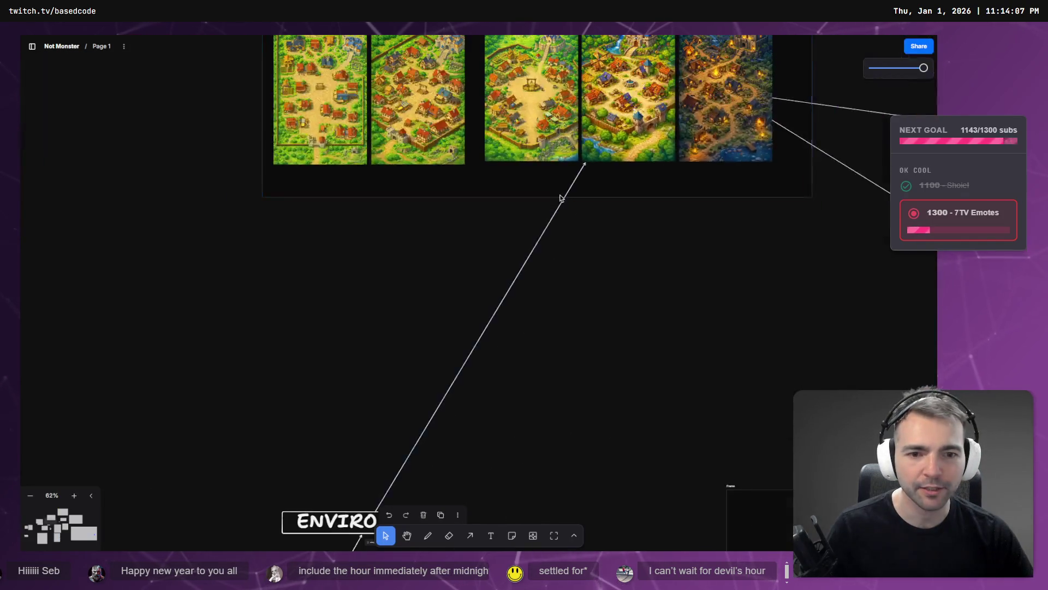
scroll(738, 367, up, 10)
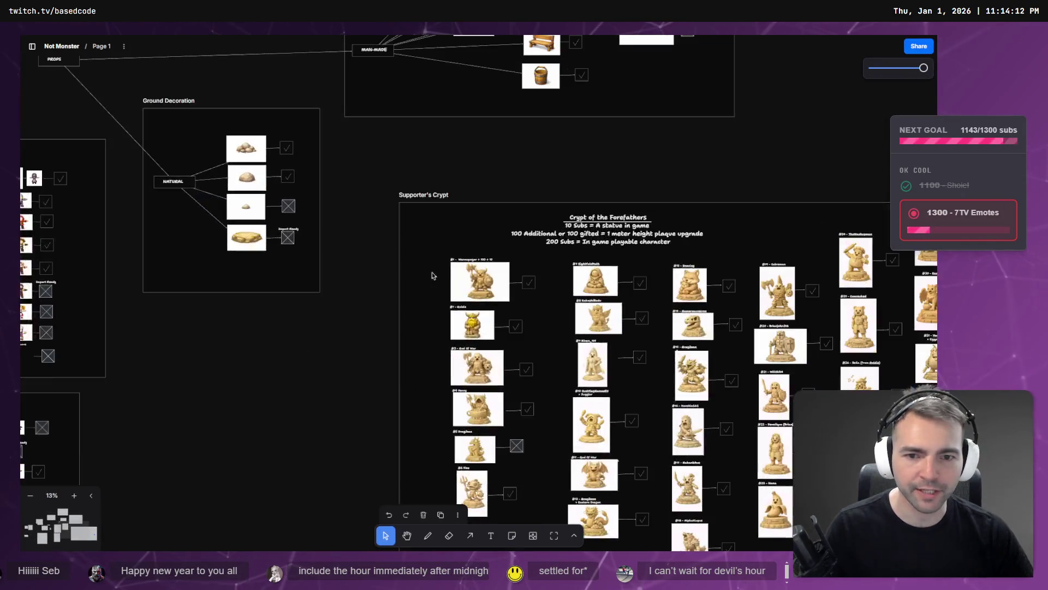
scroll(553, 315, down, 3)
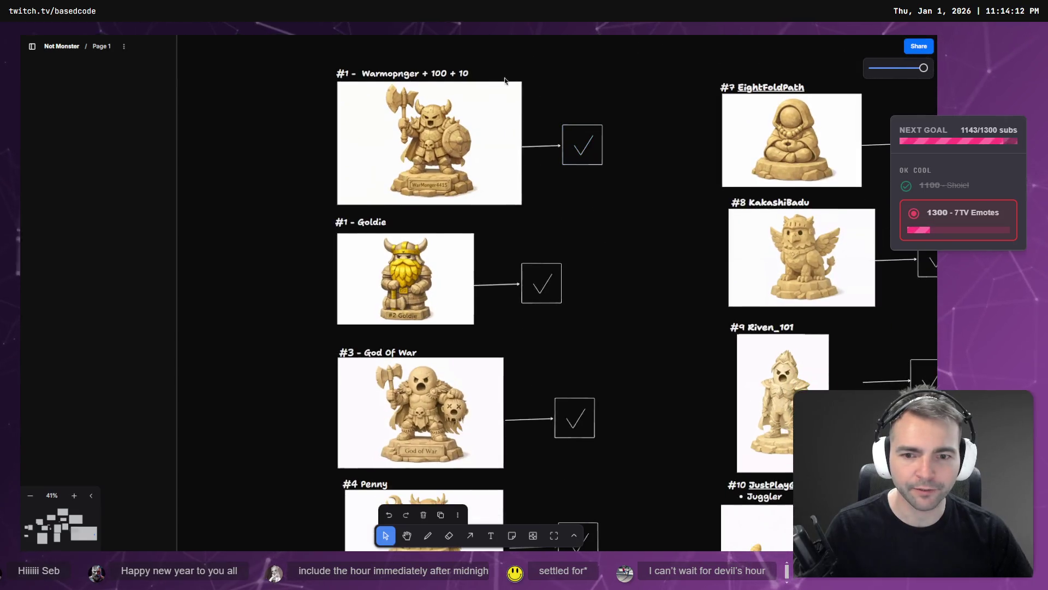
click(382, 419)
scroll(251, 424, down, 5)
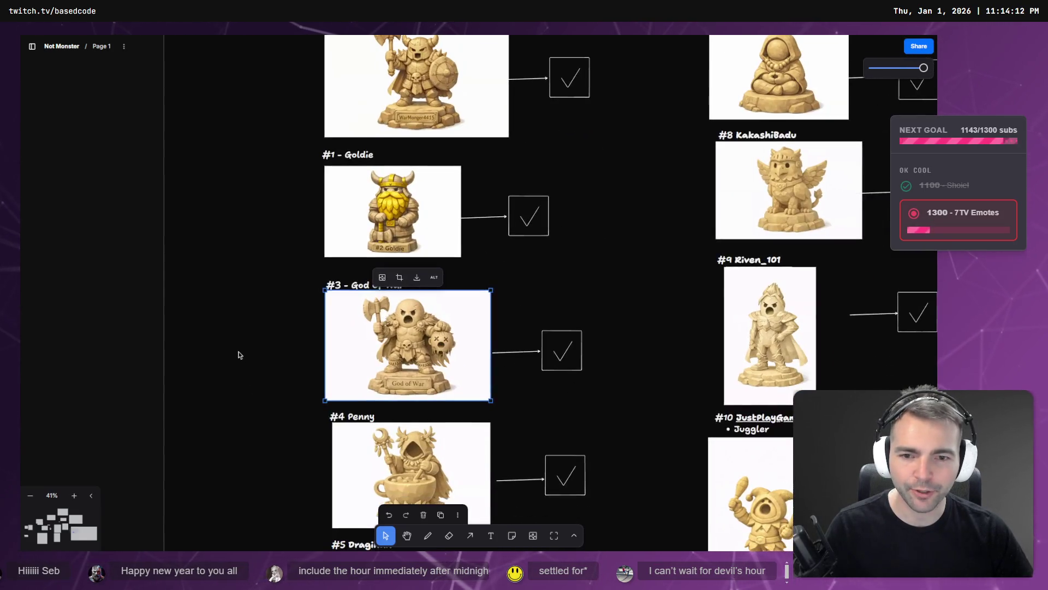
scroll(501, 204, up, 5)
click(653, 307)
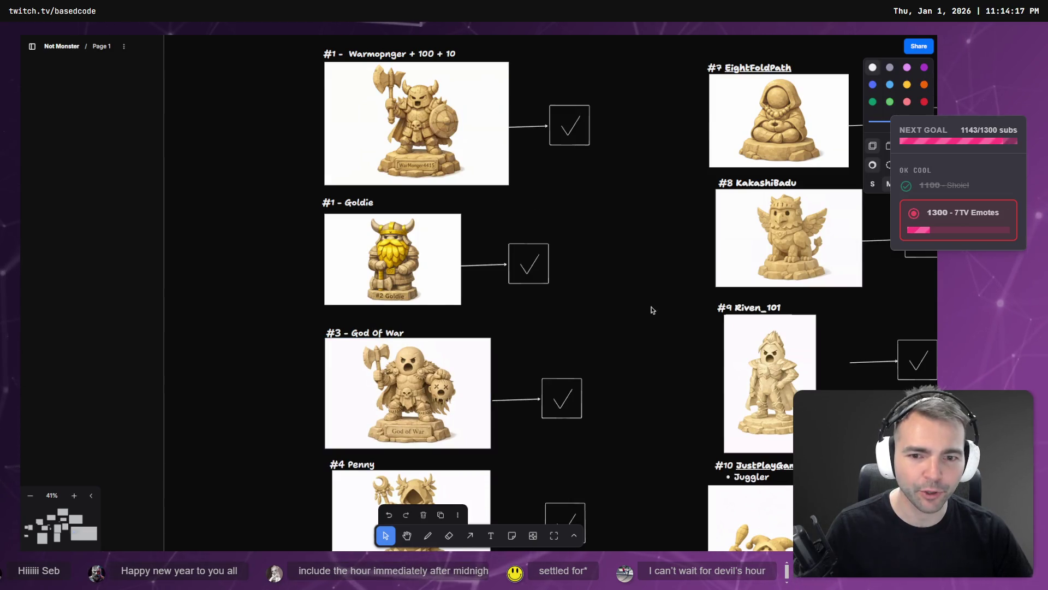
scroll(653, 306, down, 3)
drag(678, 355, 292, 237)
scroll(292, 237, down, 5)
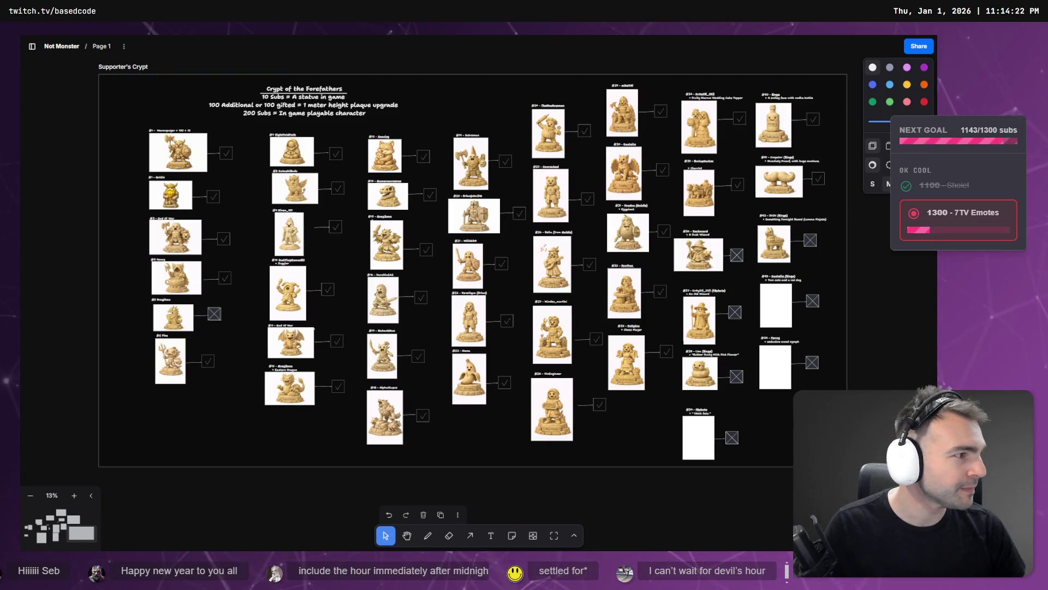
key(alt+Tab)
key(w)
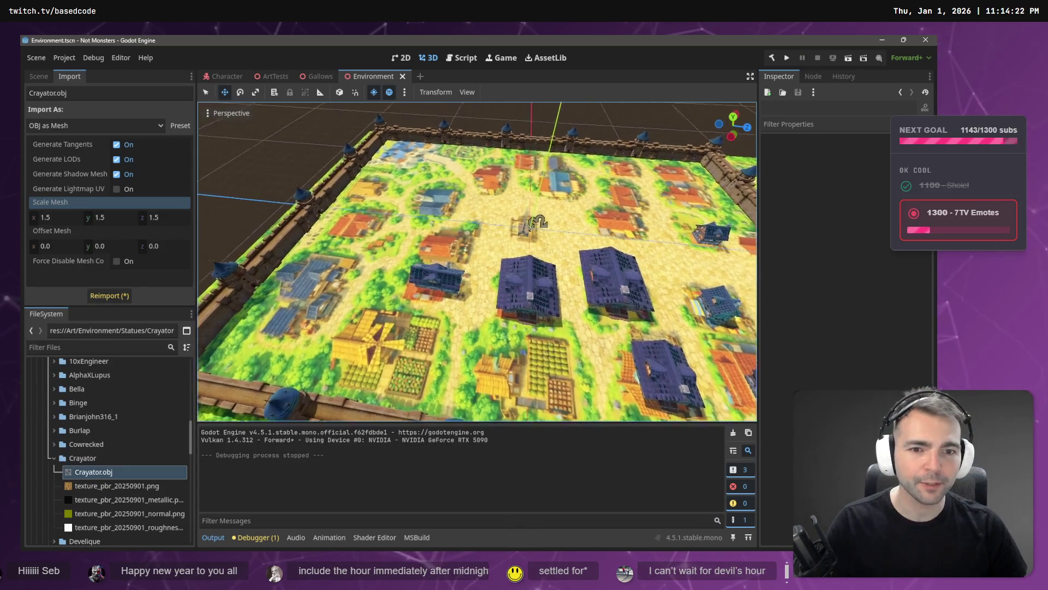
- Fly low over the village to view the gallows and gate, then switch to the statue board
key(w)
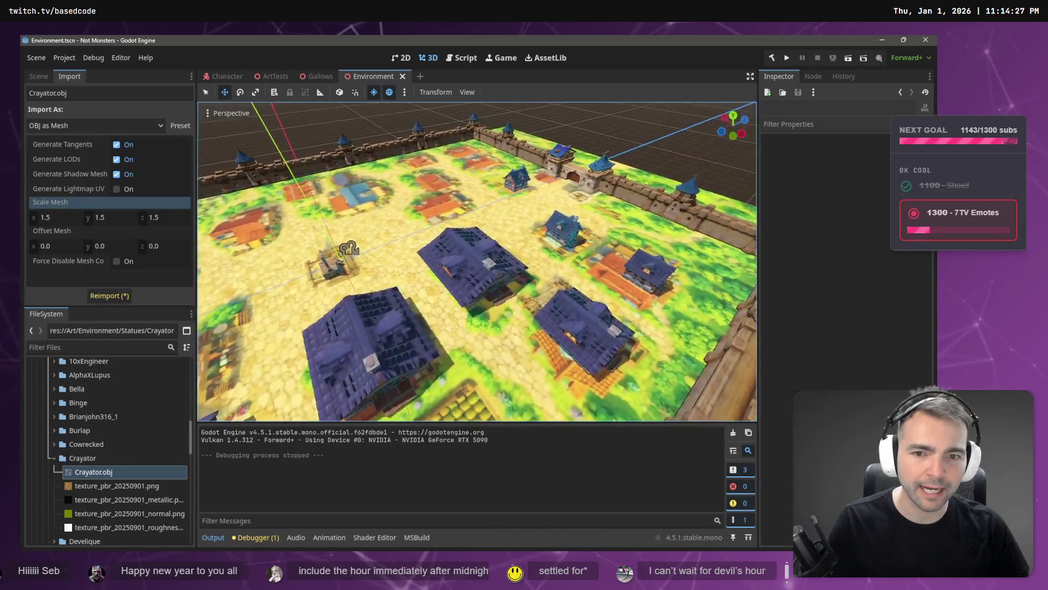
key(w)
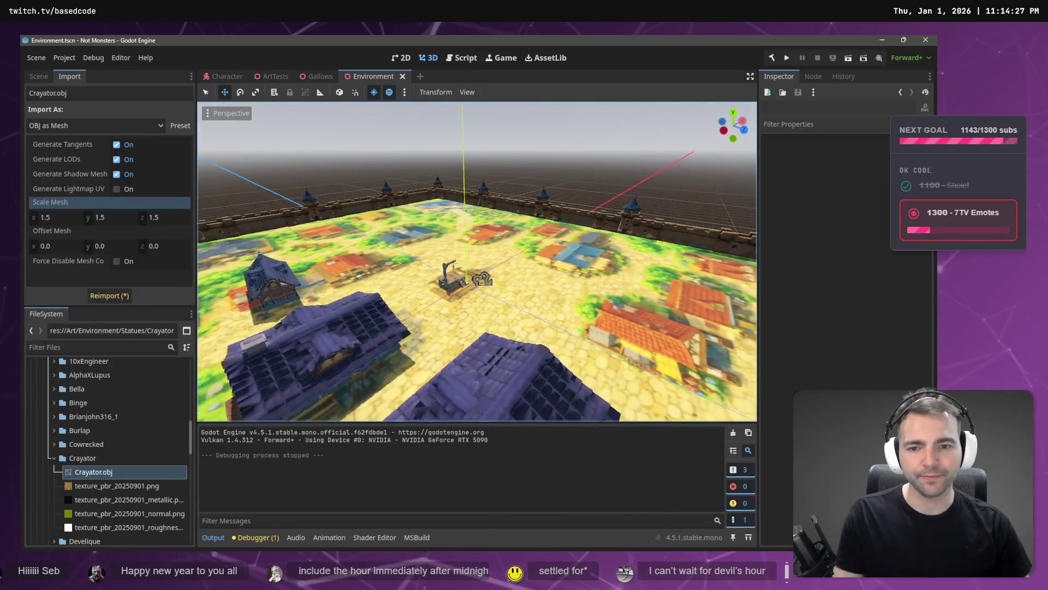
key(w)
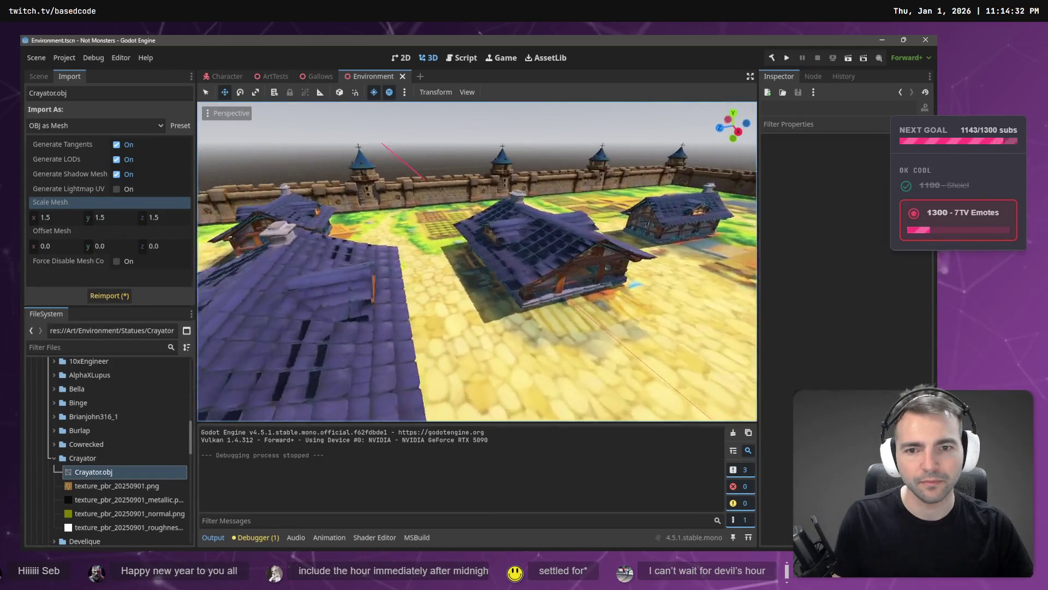
key(s)
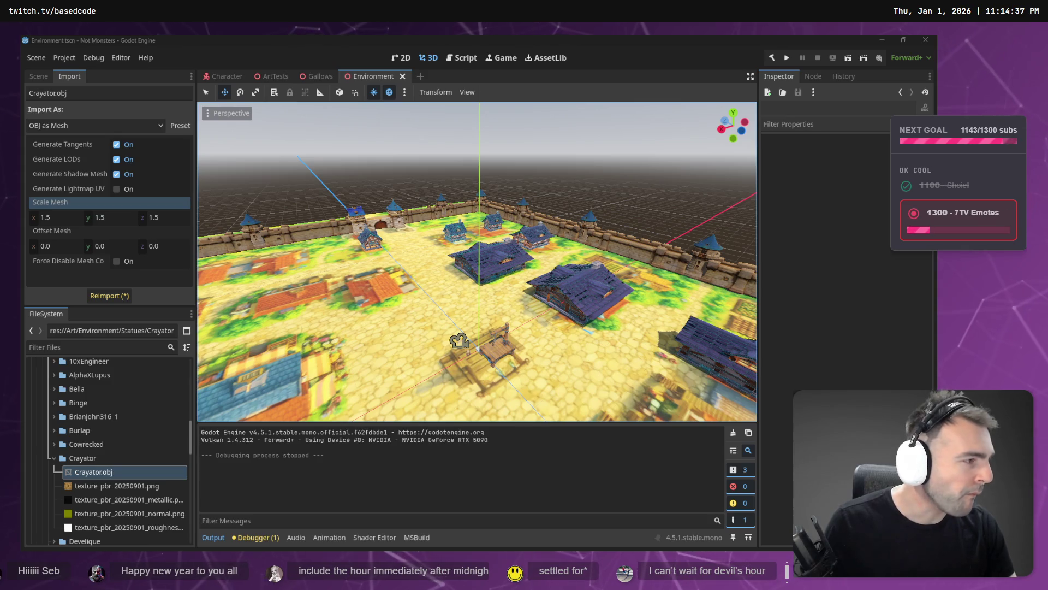
key(alt+Tab)
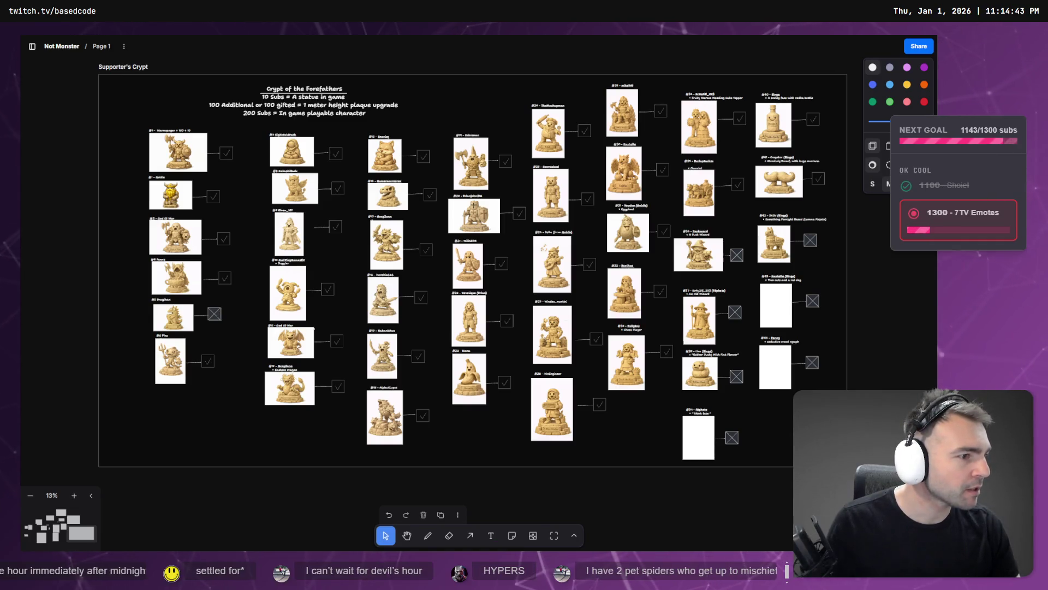
- Switch to Chrome and open the Image Cleanup Request ChatGPT chat
key(alt+Tab)
click(482, 44)
click(378, 44)
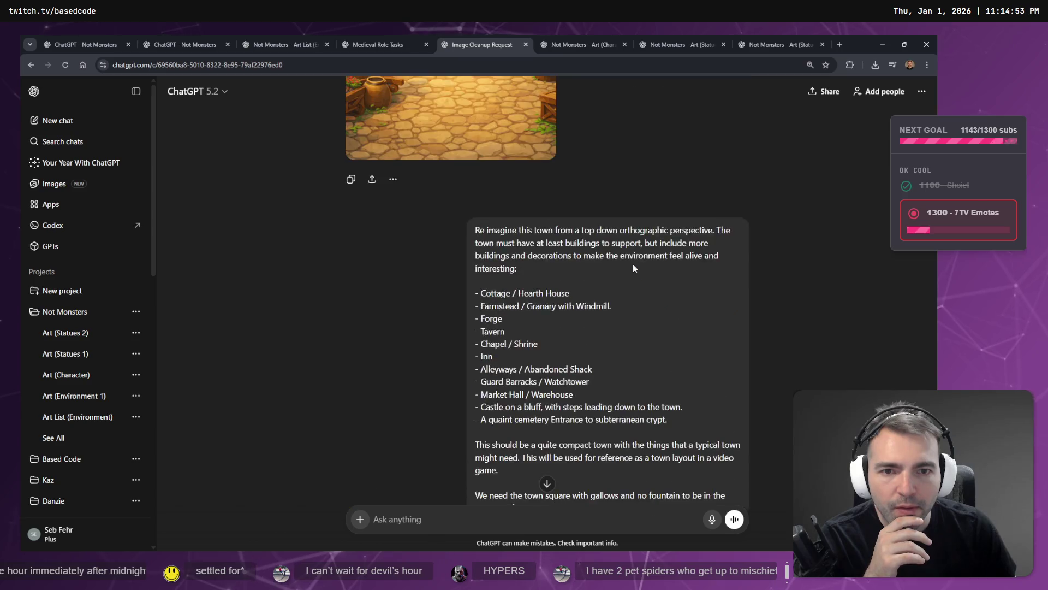
- Add a line requiring closely packed buildings to the town prompt, resend it, and snap Hunyuan 3D right
scroll(633, 263, down, 3)
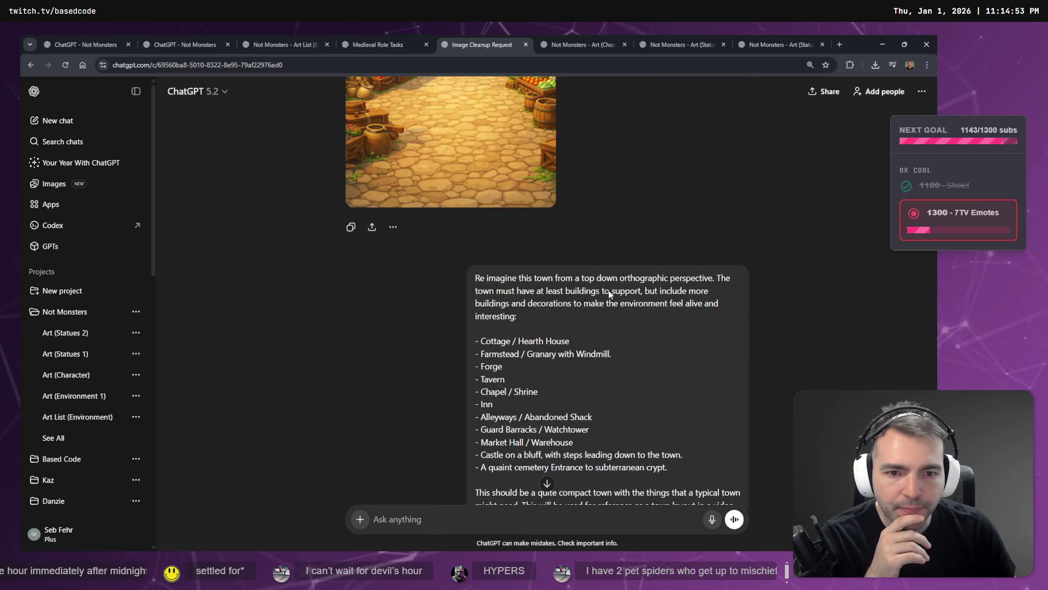
click(694, 234)
scroll(534, 314, down, 5)
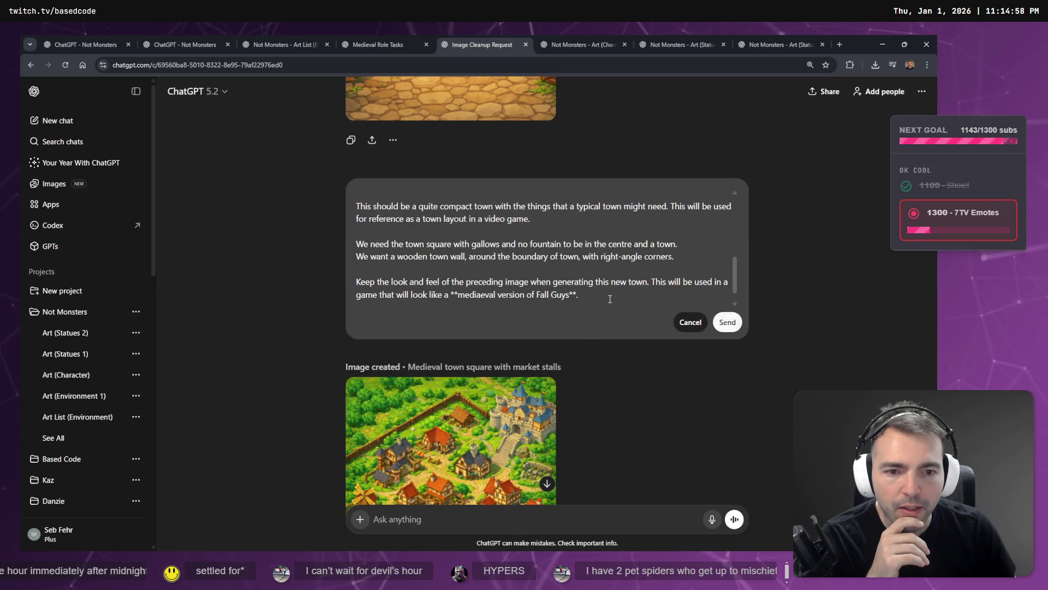
key(shift+Return)
key(shift+Return)
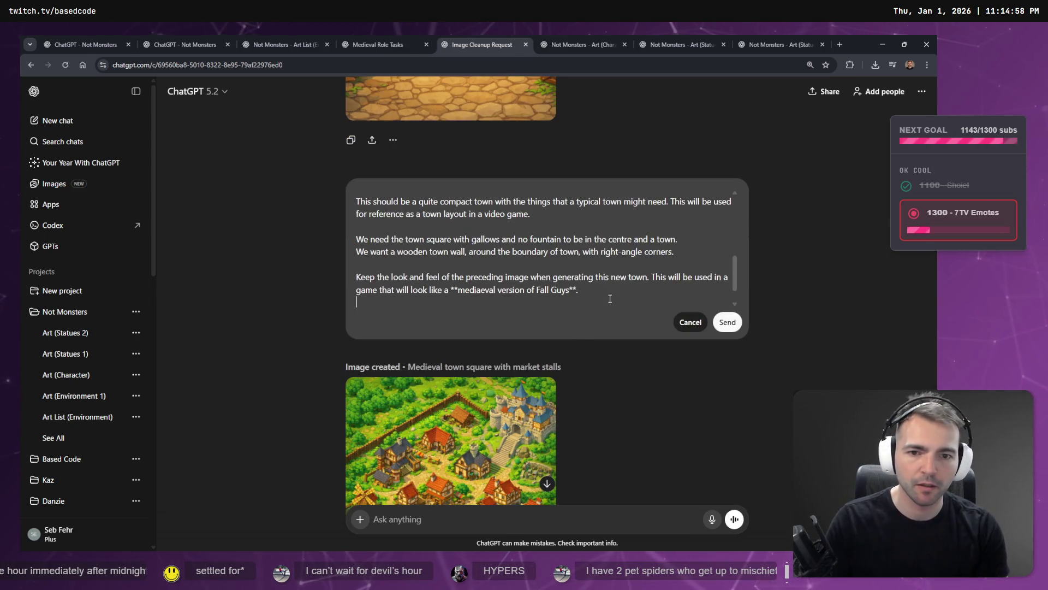
text(Th)
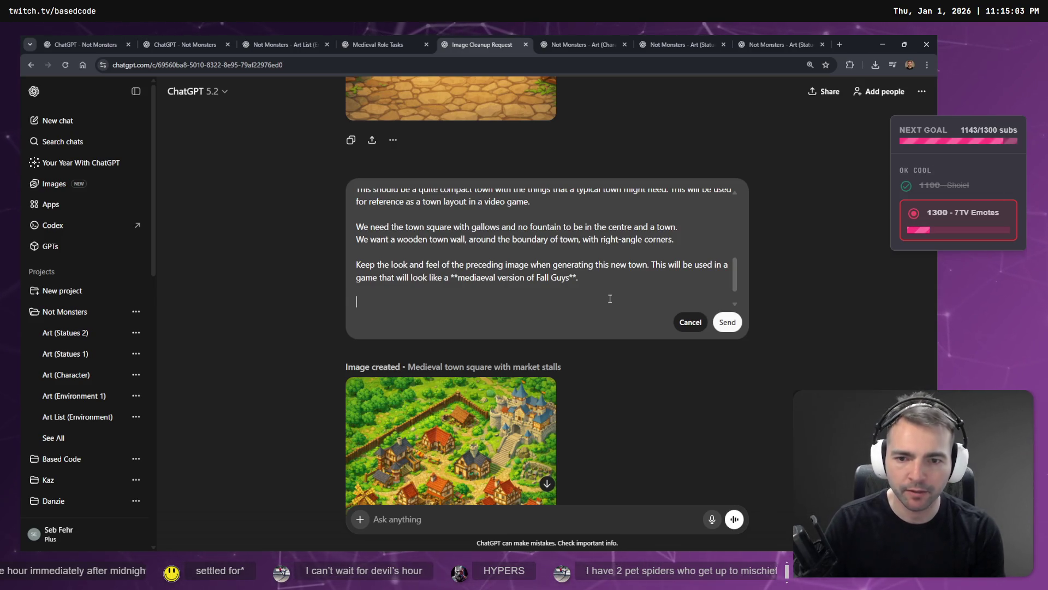
key(super+h)
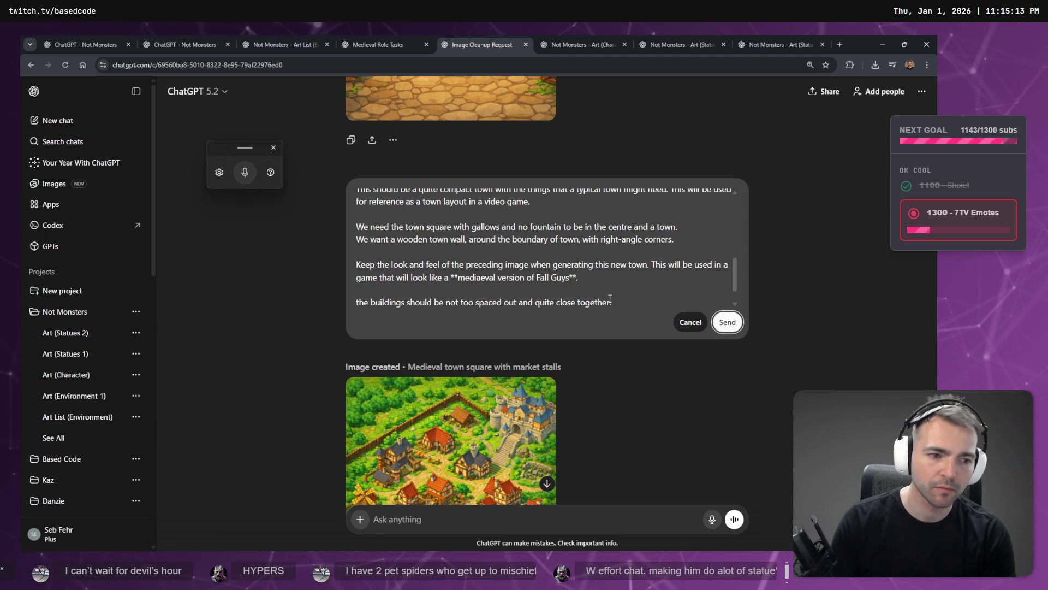
key(Return)
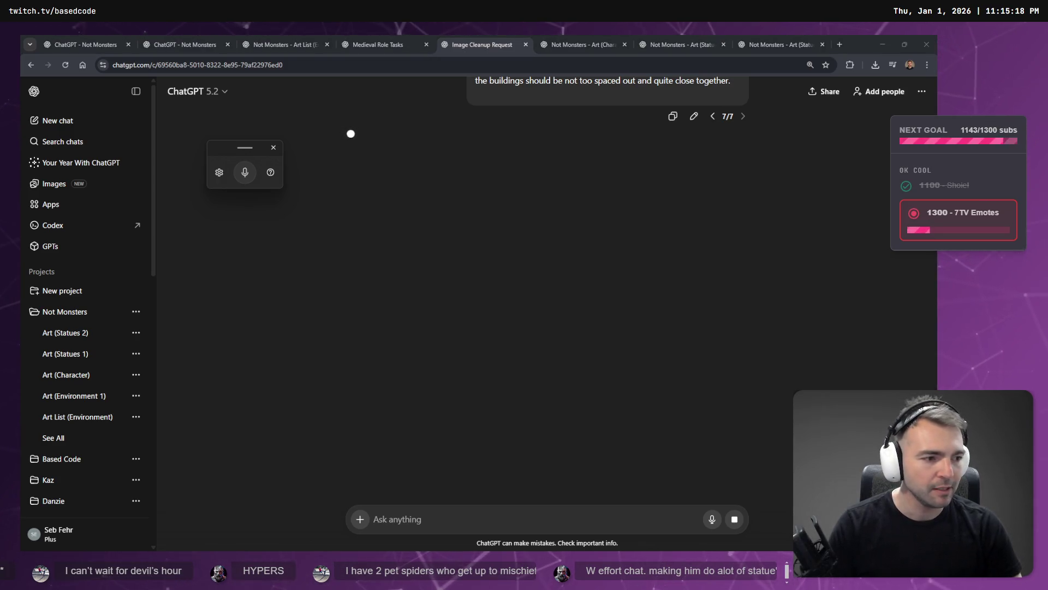
key(alt+Tab)
key(super+Right)
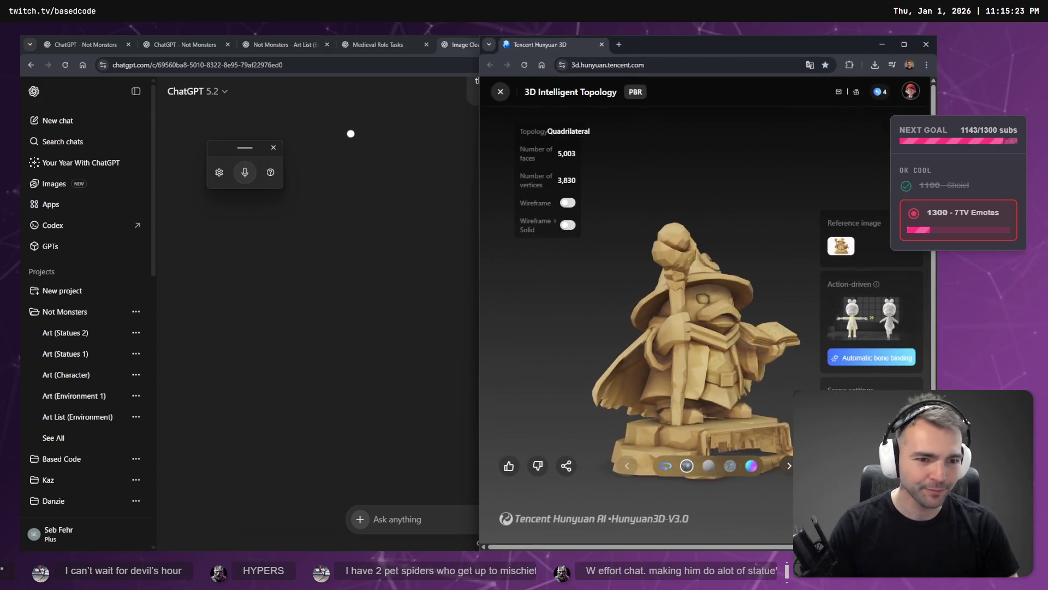
- View the Hunyuan 3D wizard statue full screen, then bring ChatGPT back to fill the screen
key(Escape)
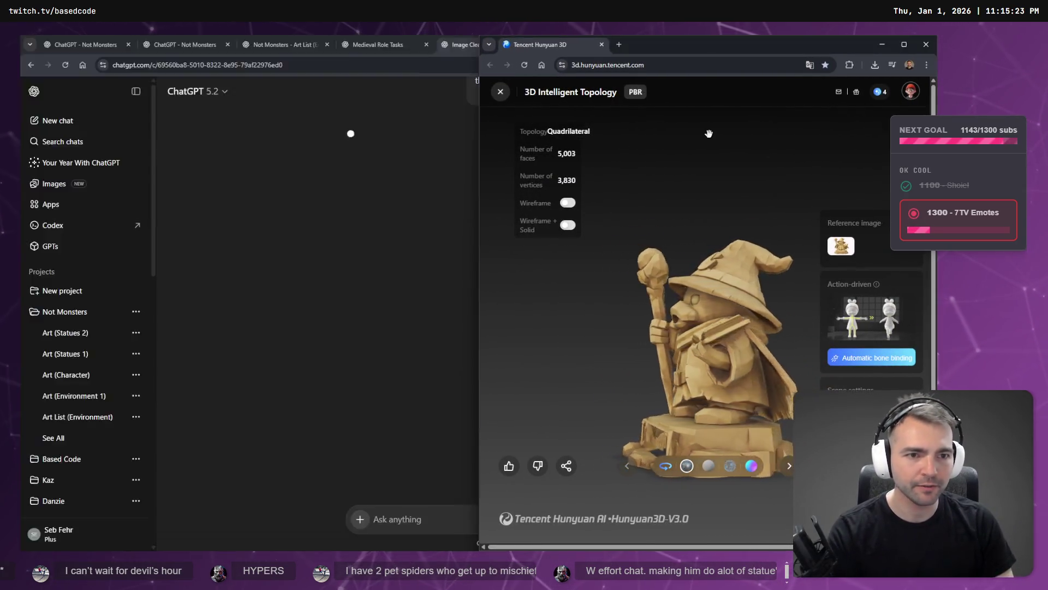
key(F11)
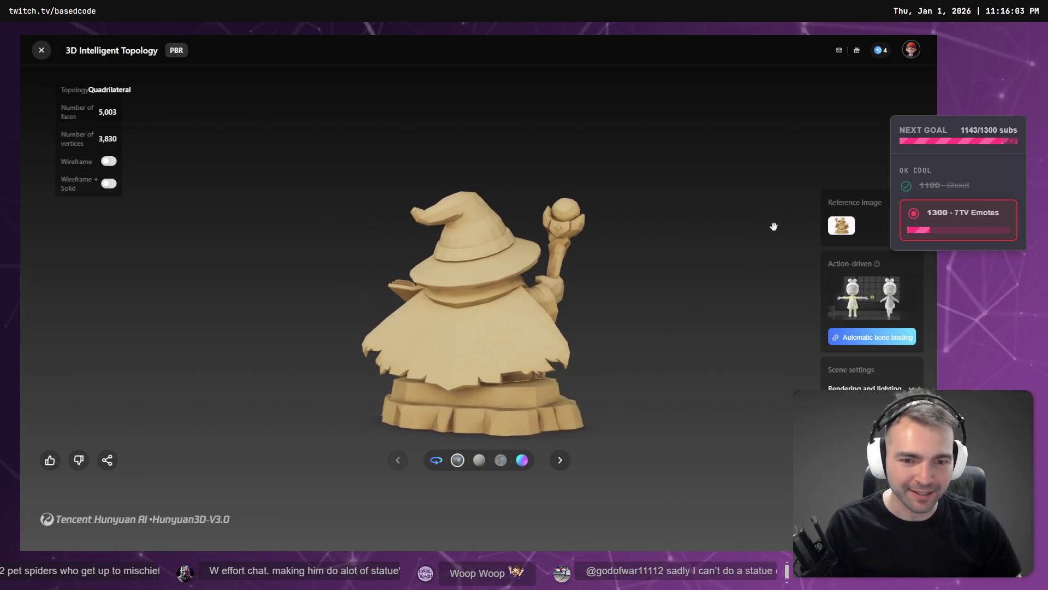
key(alt+Tab)
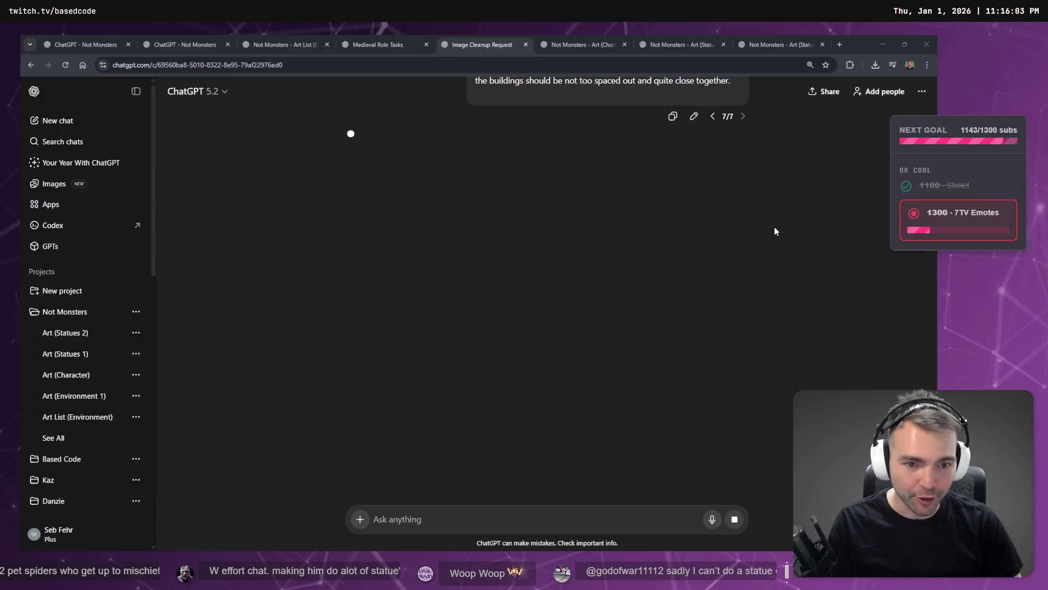
key(alt+Tab)
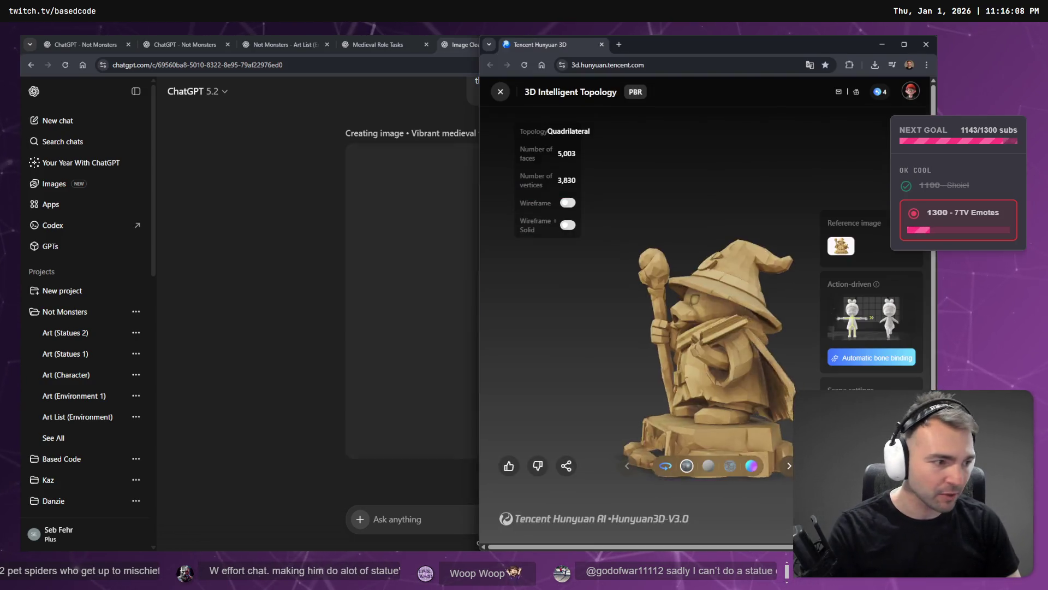
key(super+Right)
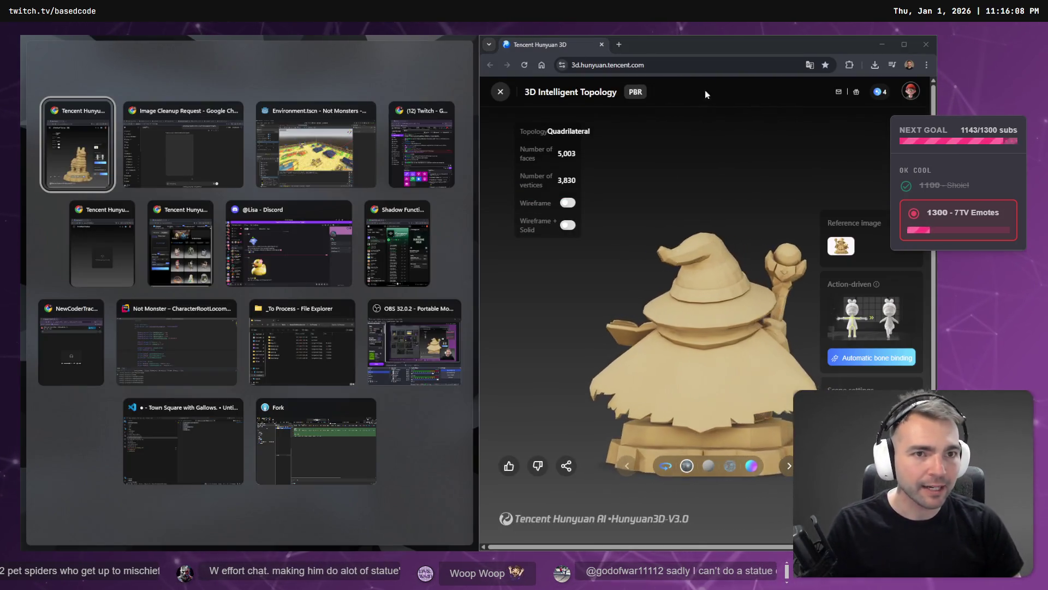
key(Right)
key(Return)
key(super+Up)
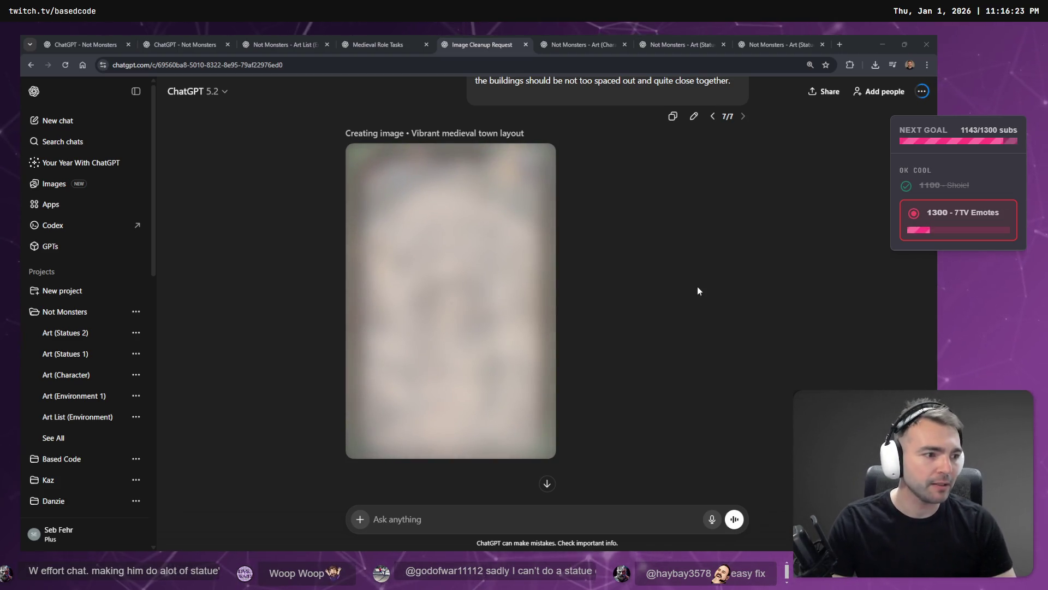
- Locate JXSN.glb in _To Process/JXSX, check entry #42 on the statue board, and return to Godot
key(super+e)
click(273, 382)
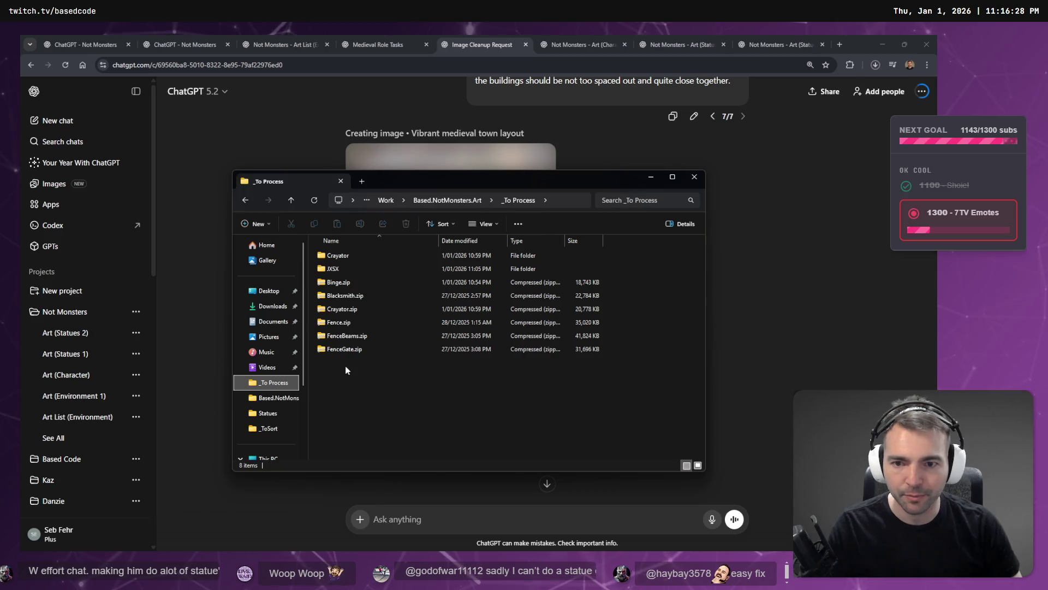
double_click(345, 269)
click(374, 256)
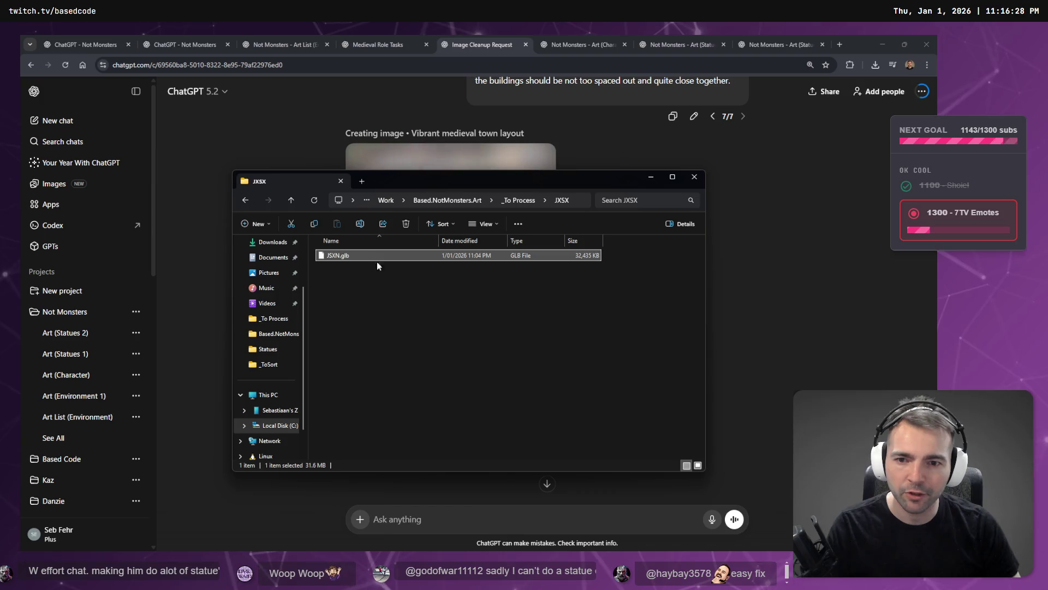
key(alt+Tab)
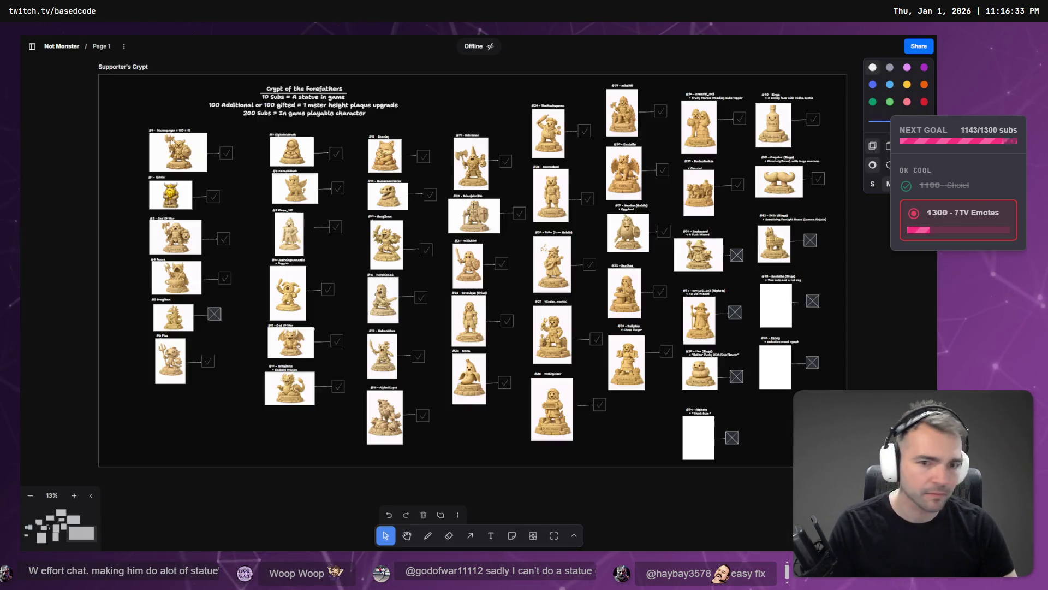
scroll(795, 280, up, 5)
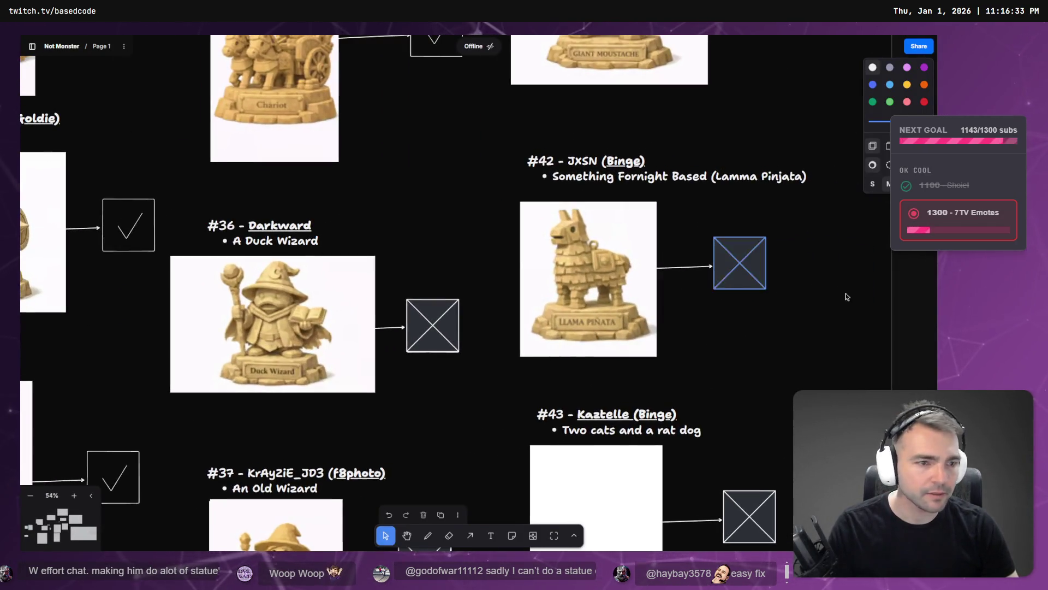
key(alt+Tab)
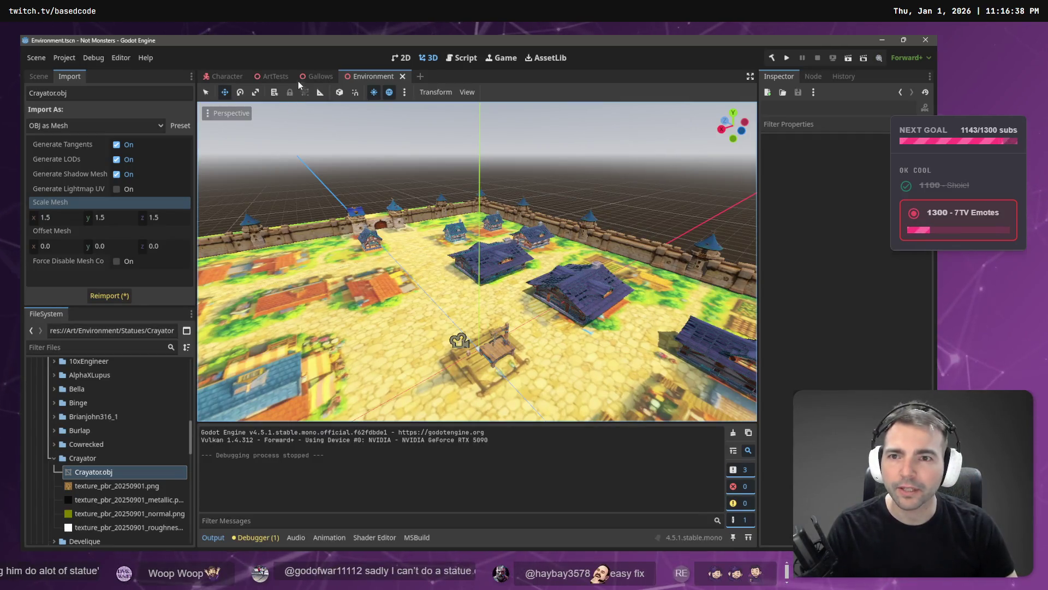
- Pan the Godot view across the statues and check the statue board and JXSX folder
key(a)
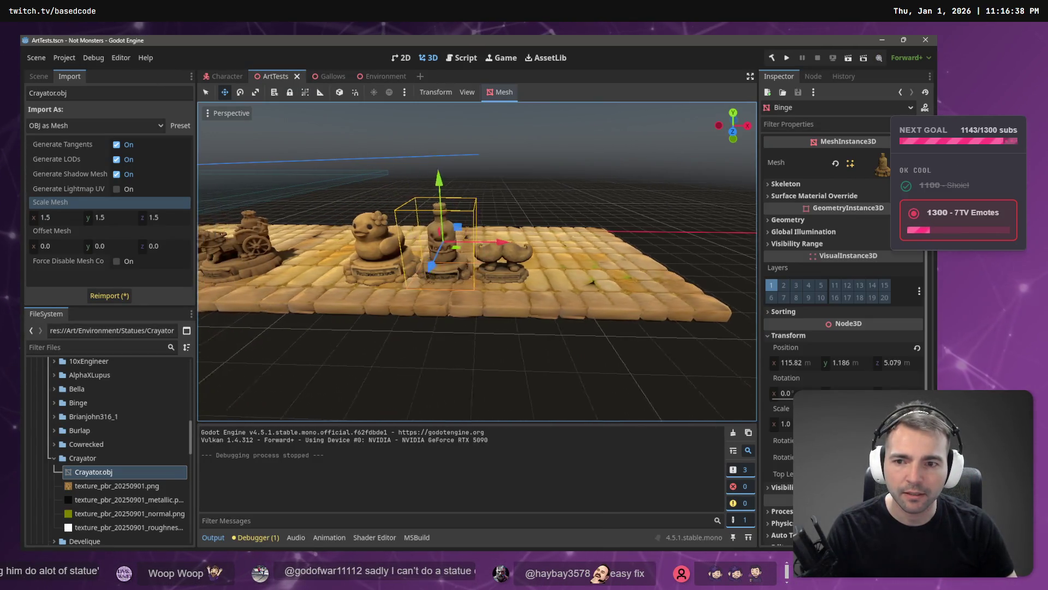
key(d)
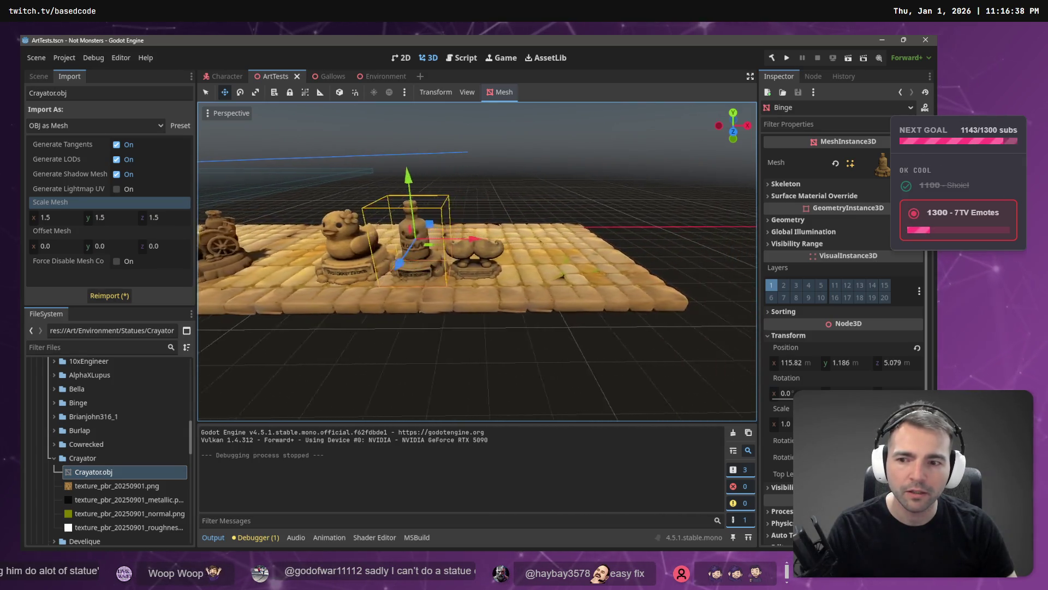
key(alt+Tab)
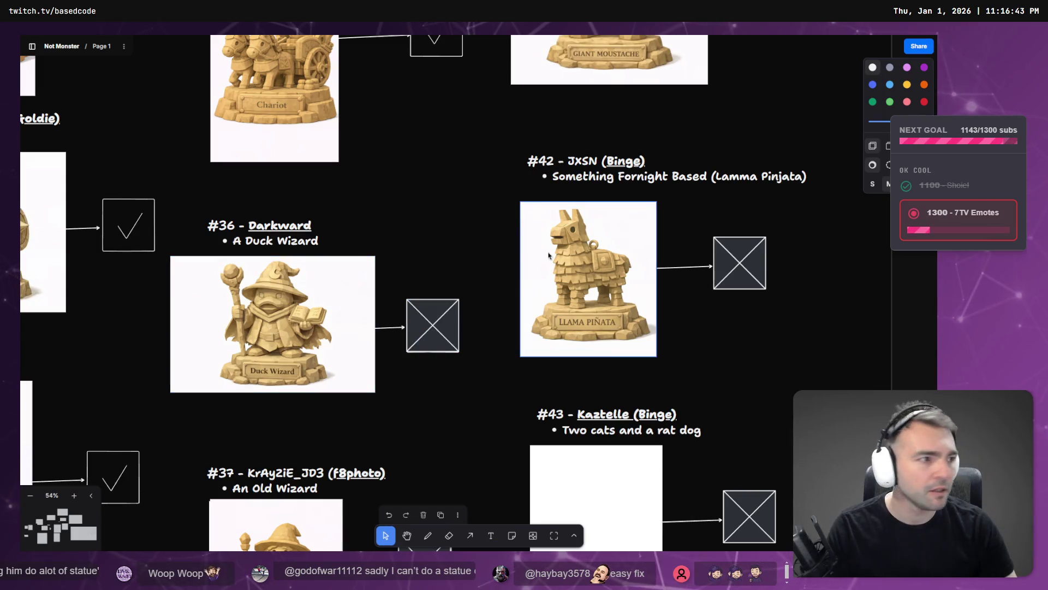
key(alt+Tab)
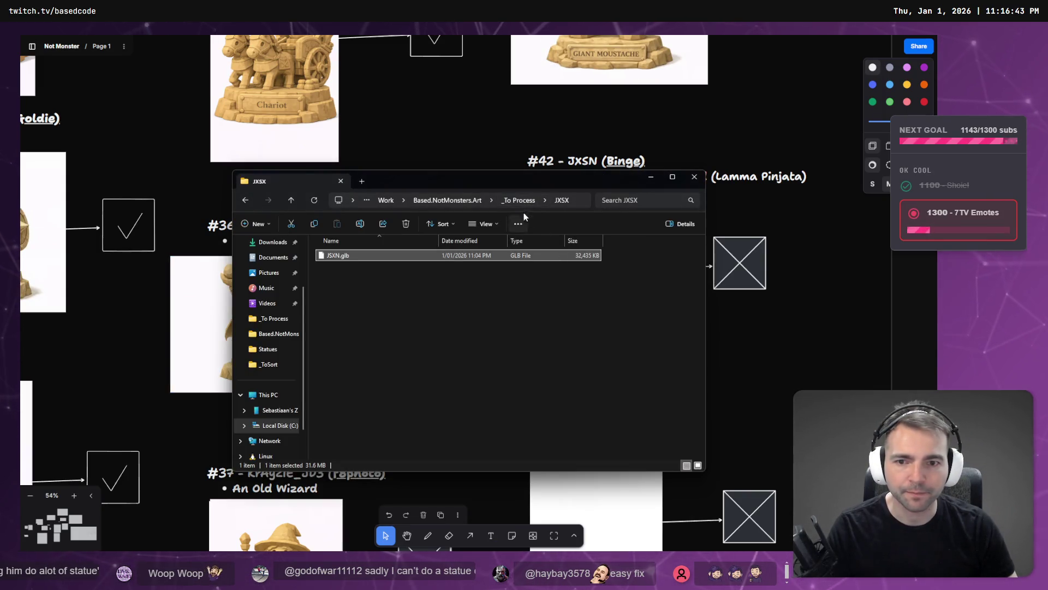
key(alt+Tab)
scroll(90, 476, down, 5)
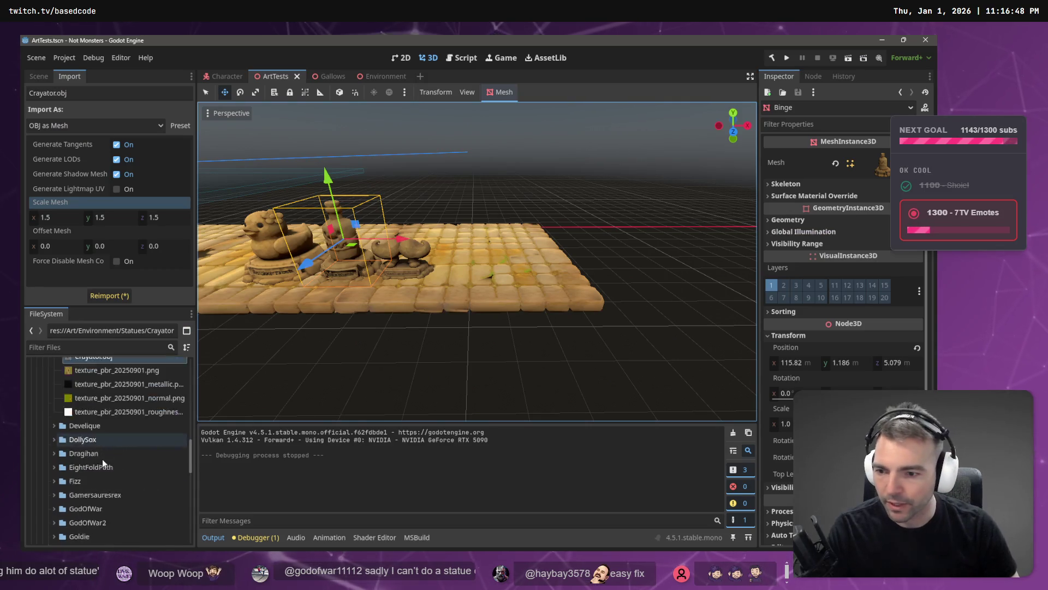
scroll(90, 476, down, 5)
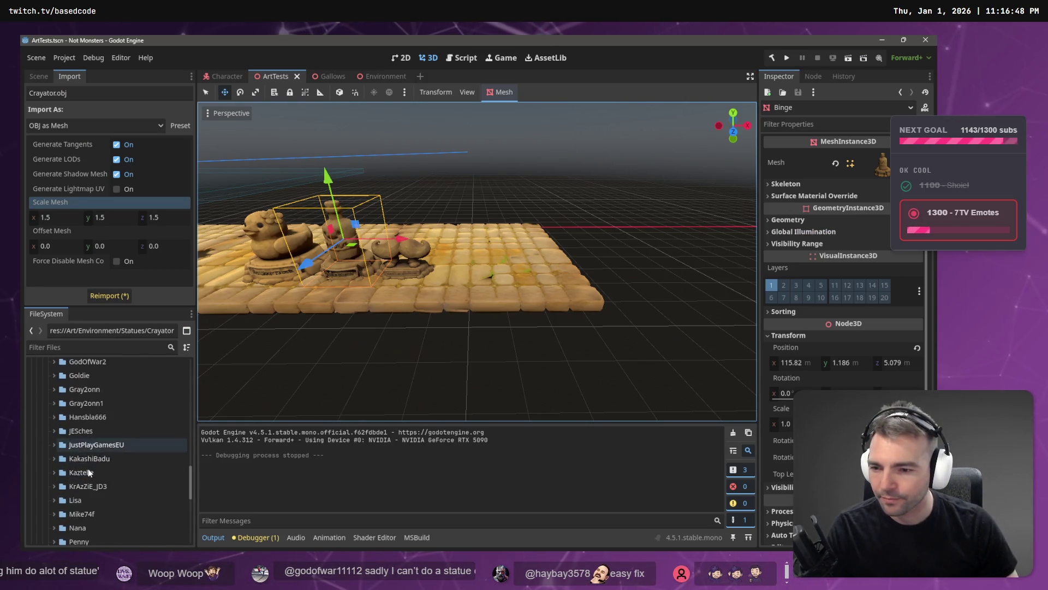
- Drag JXSN.glb's folder into Godot's Art/Environment/Statues folder and browse the FileSystem list
key(alt+Tab)
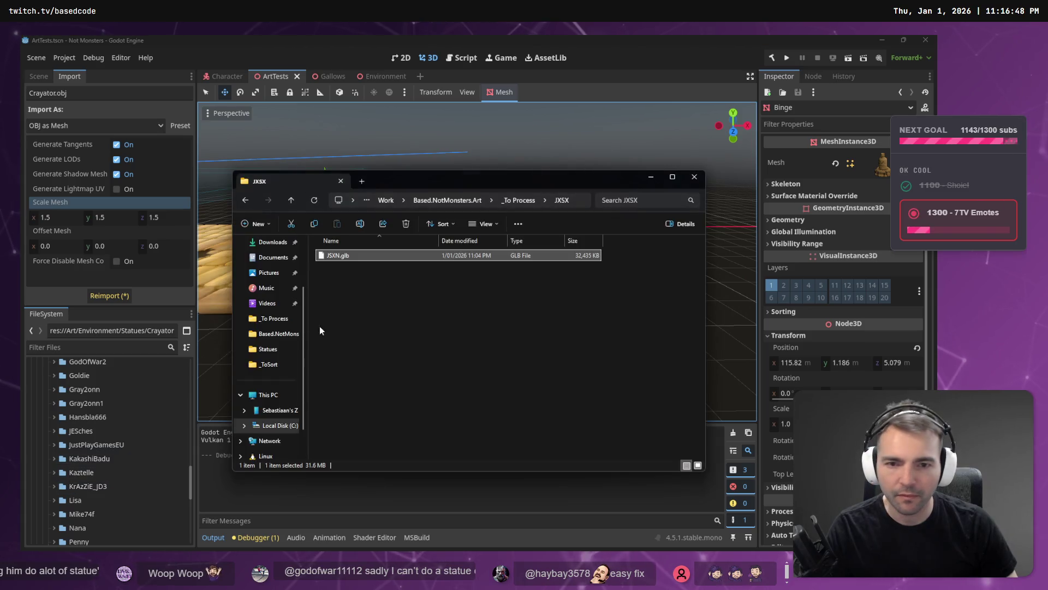
mouse_move(338, 255)
mouse_down()
mouse_move(243, 368)
mouse_move(75, 401)
mouse_move(71, 441)
mouse_up()
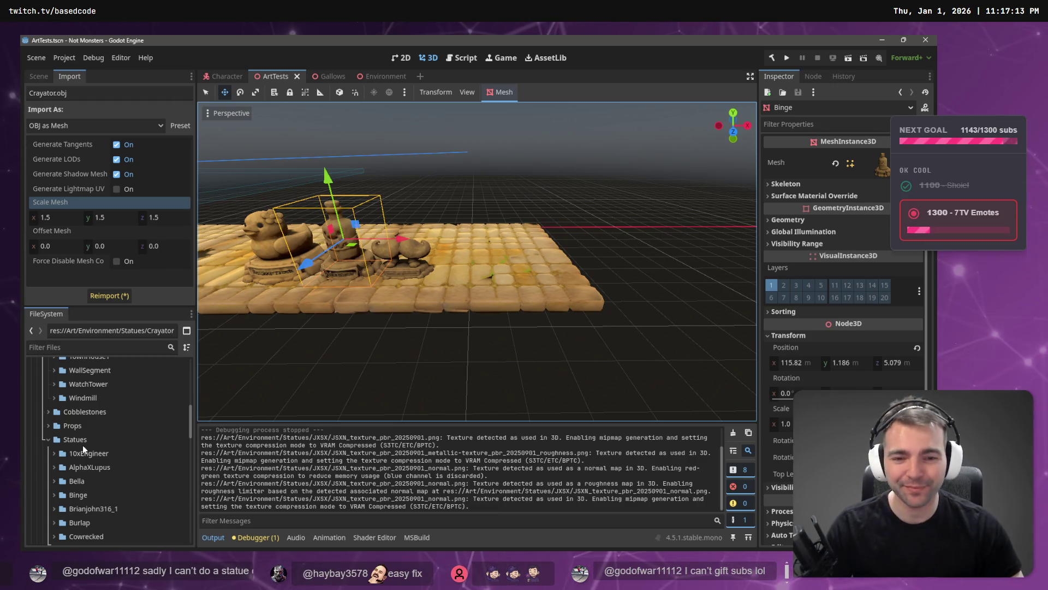
scroll(80, 448, down, 5)
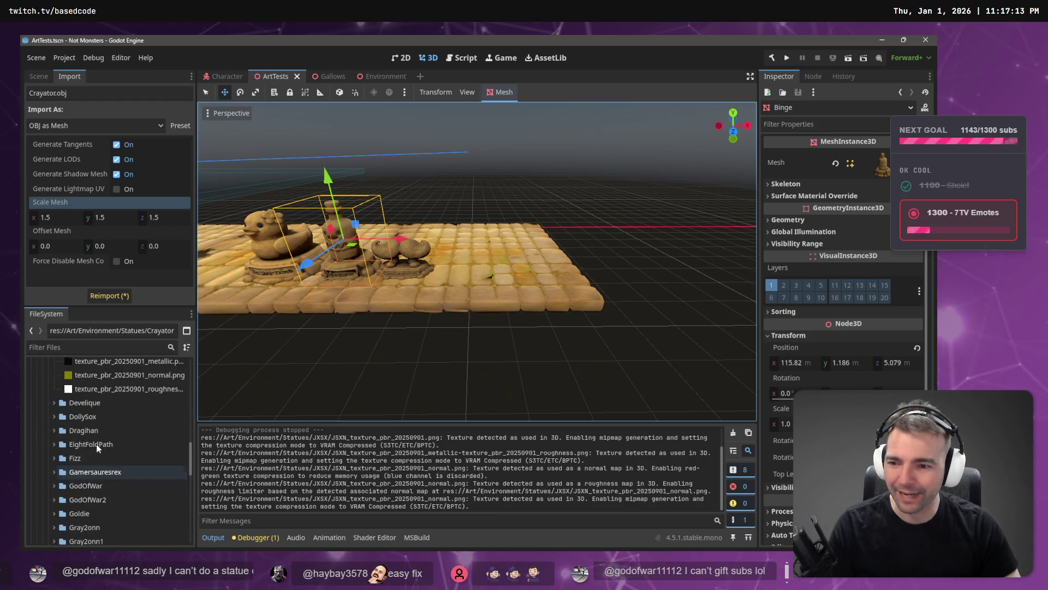
click(56, 433)
scroll(57, 442, down, 5)
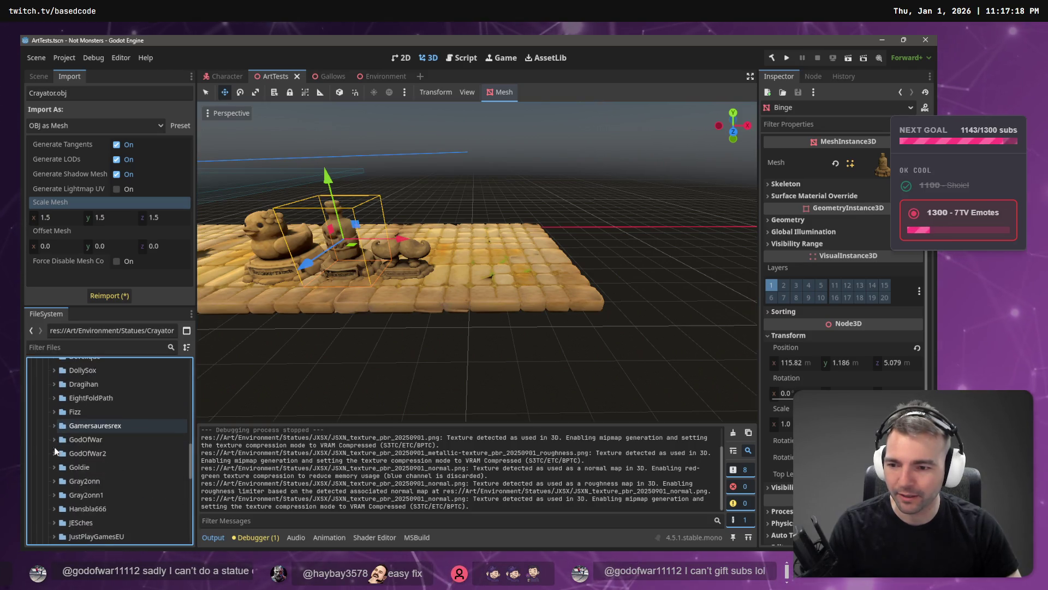
scroll(57, 454, down, 3)
- Place JXSN.glb in the scene, reimport it at a larger Root Scale and raise it onto the paving
mouse_move(87, 449)
mouse_down()
mouse_move(436, 268)
mouse_move(461, 276)
mouse_up()
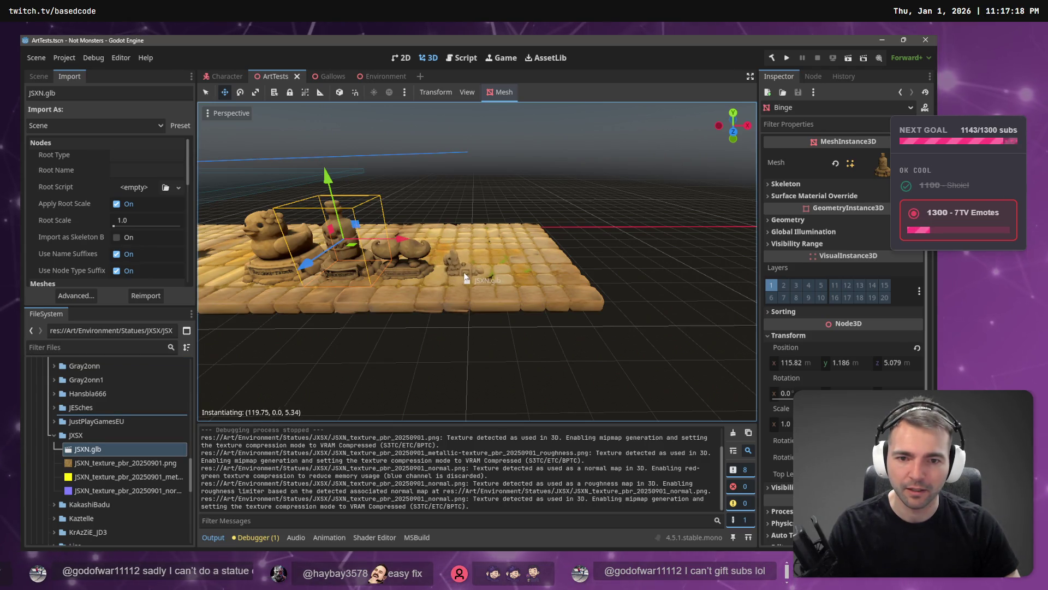
click(147, 220)
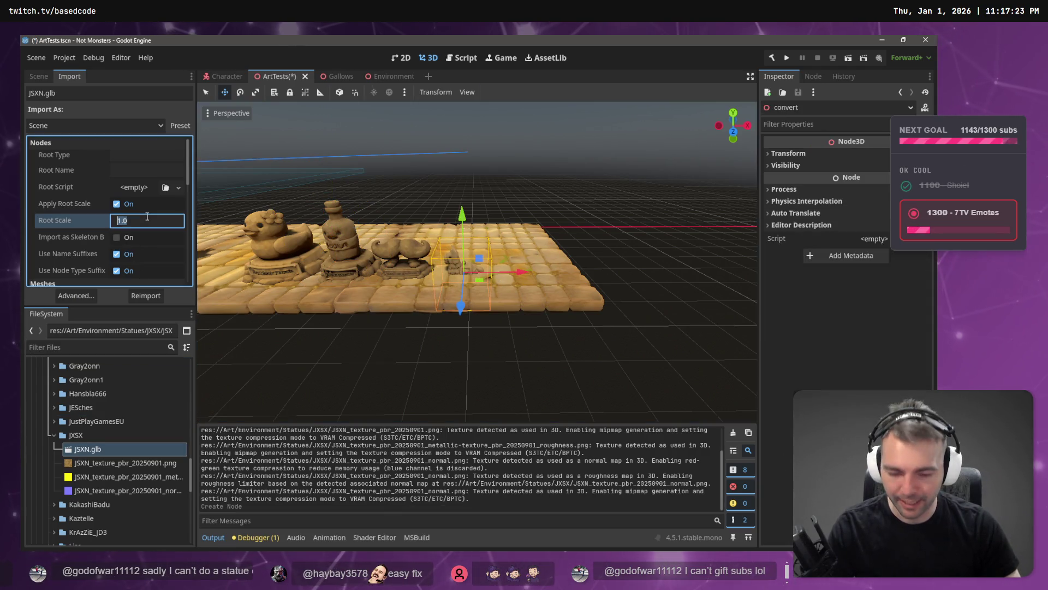
text(1.4)
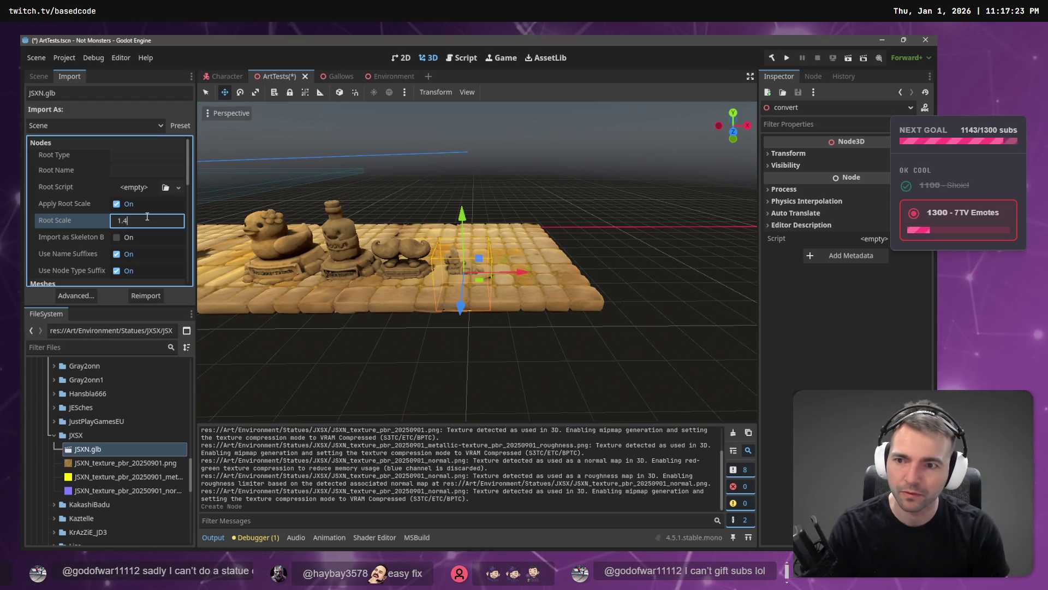
click(144, 296)
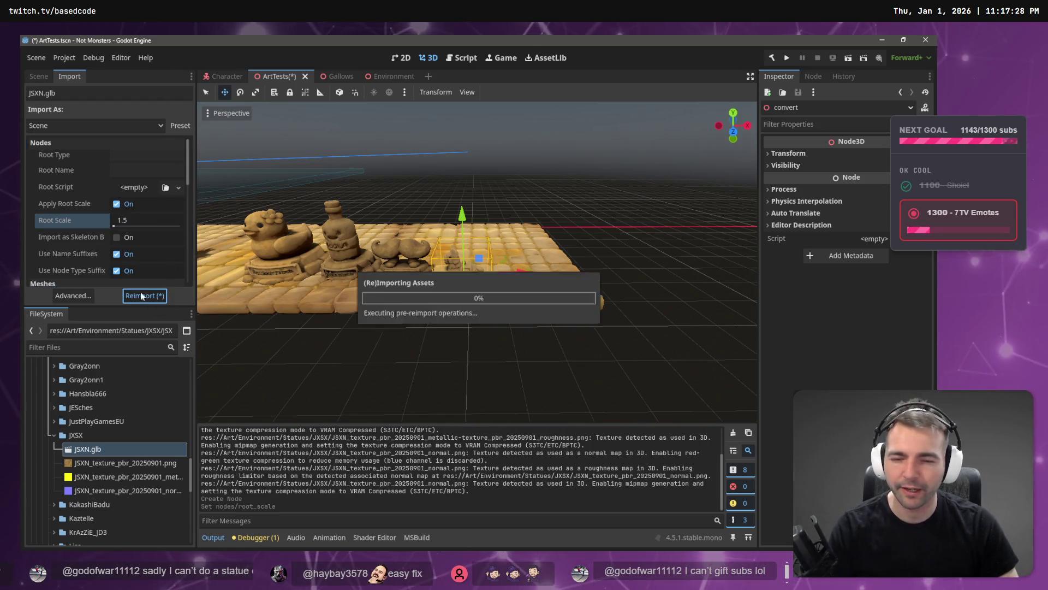
drag(461, 213, 462, 164)
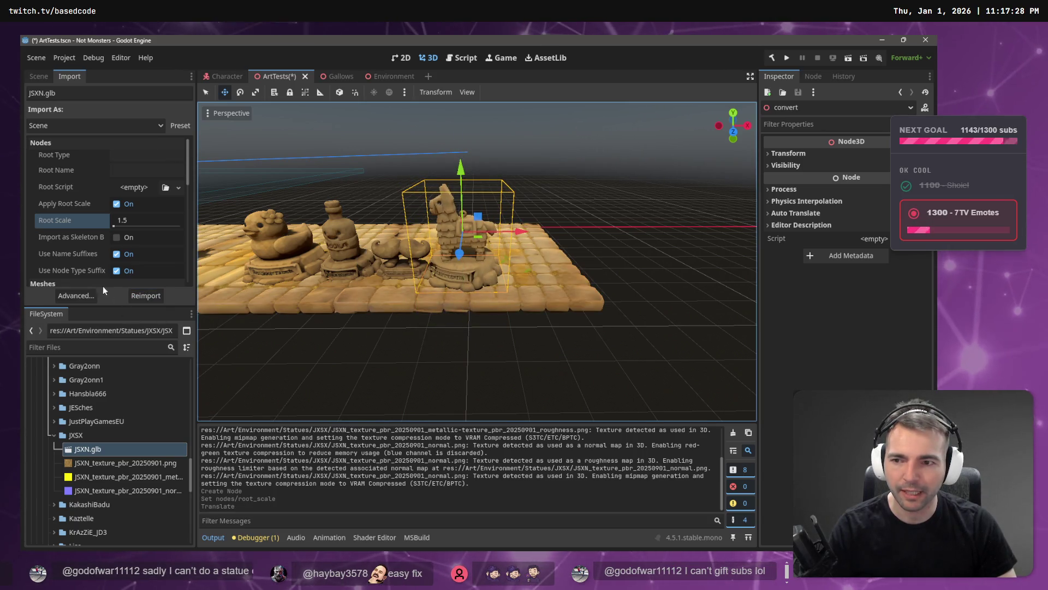
- Reimport the llama statue at Root Scale 1.3, then 1.2, settling it onto the paving
click(121, 219)
text(1.3)
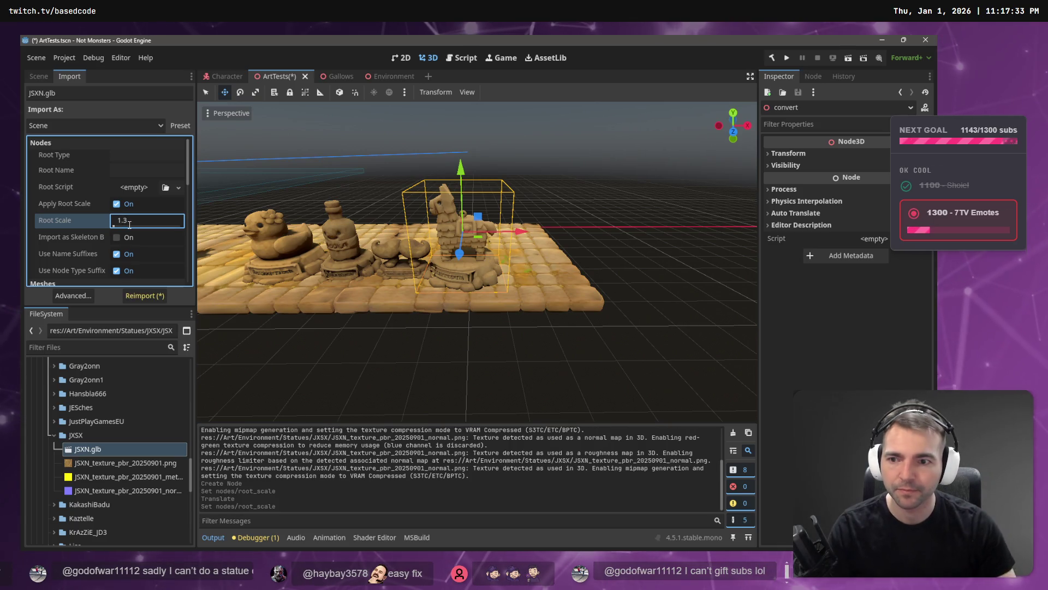
click(151, 294)
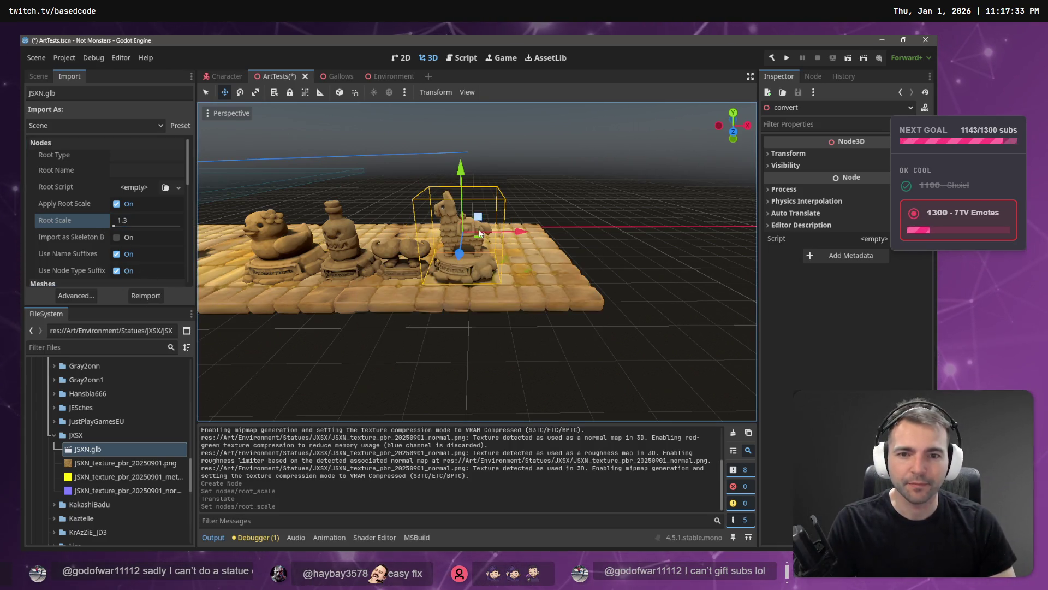
drag(450, 169, 450, 175)
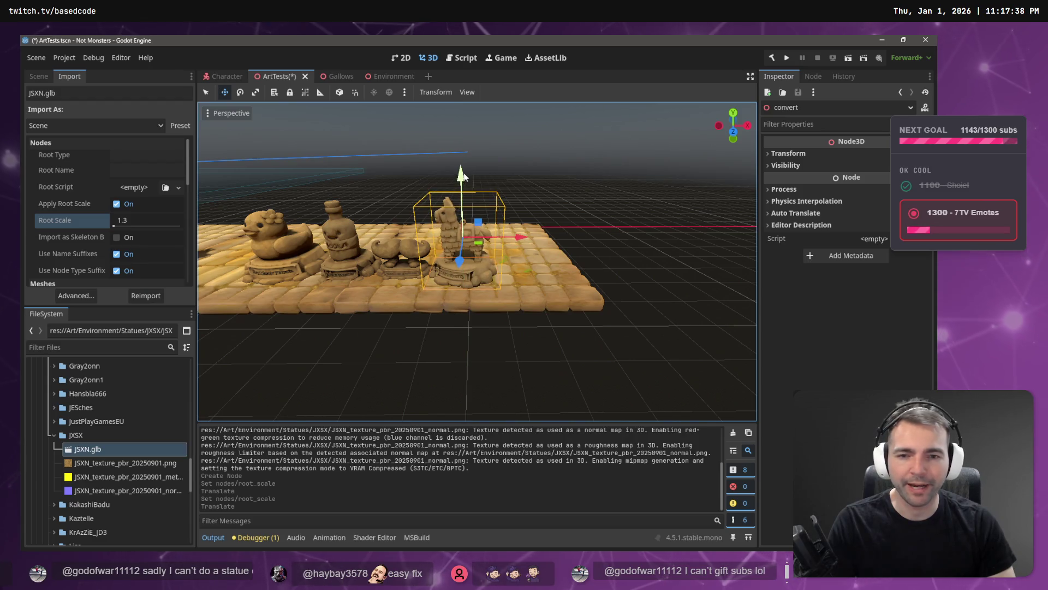
click(132, 219)
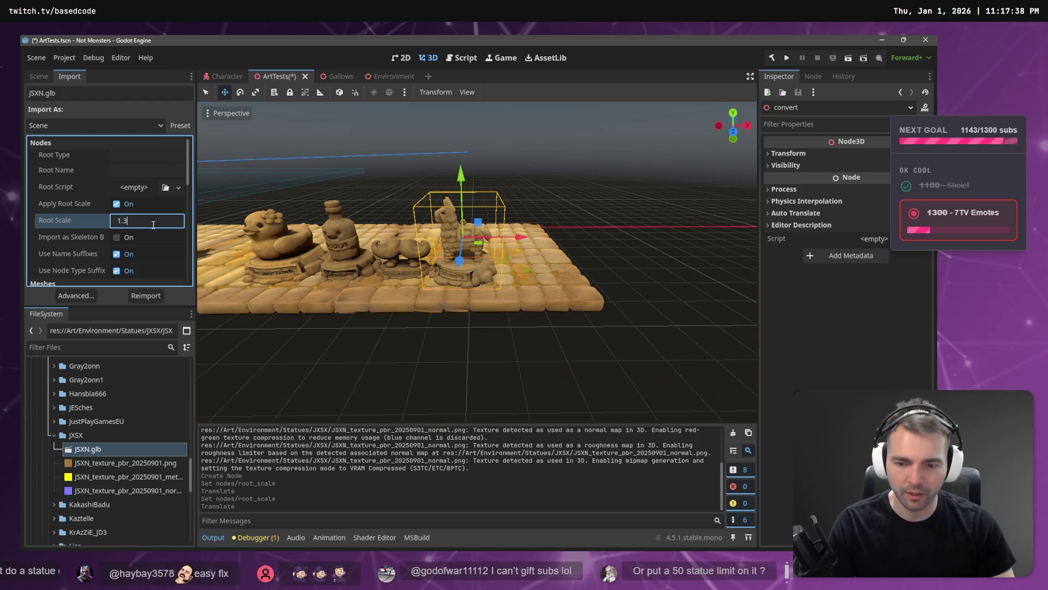
text(1.2)
click(136, 296)
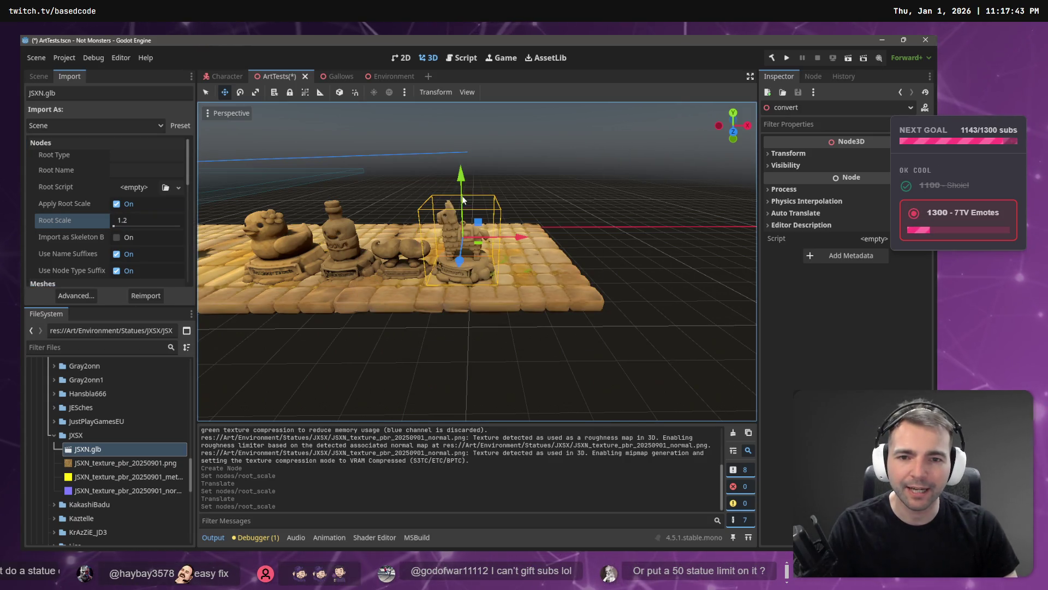
- Nudge the llama statue into line with the row and save the ArtTests scene
drag(465, 183, 465, 181)
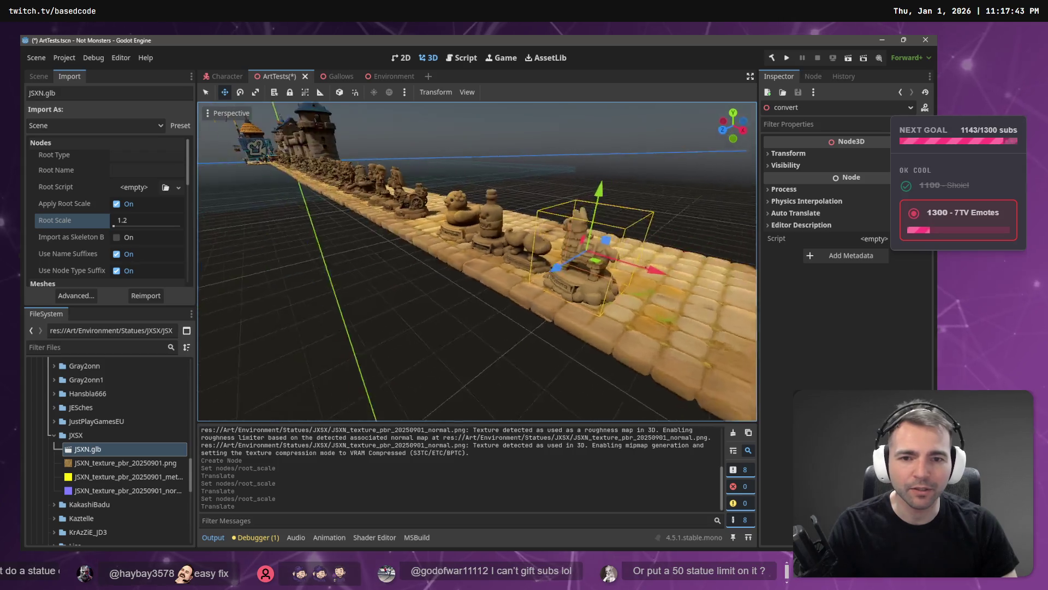
drag(400, 271, 414, 268)
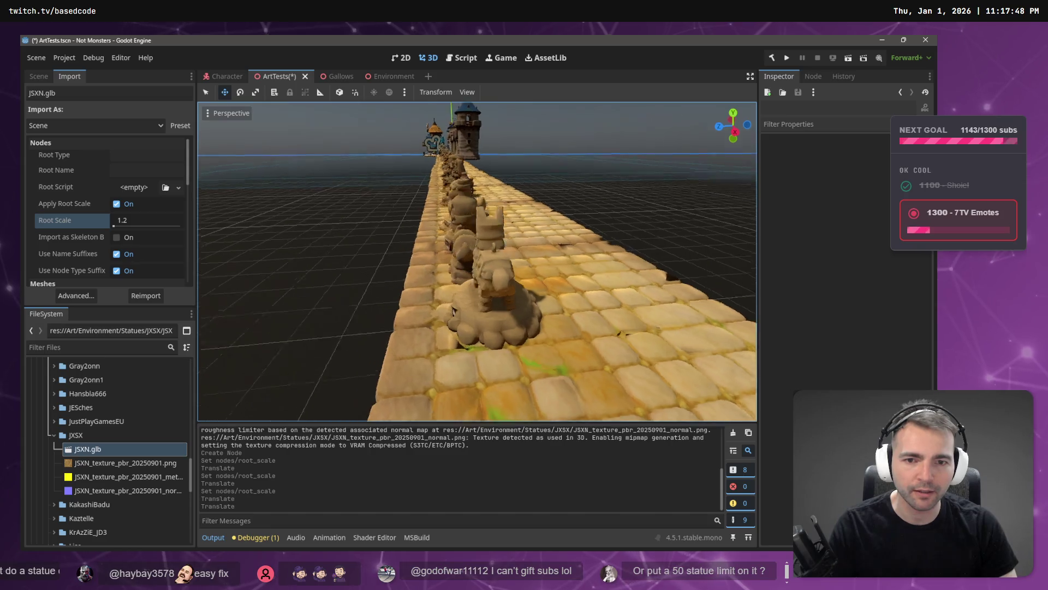
click(456, 264)
drag(405, 268, 414, 264)
key(ctrl+s)
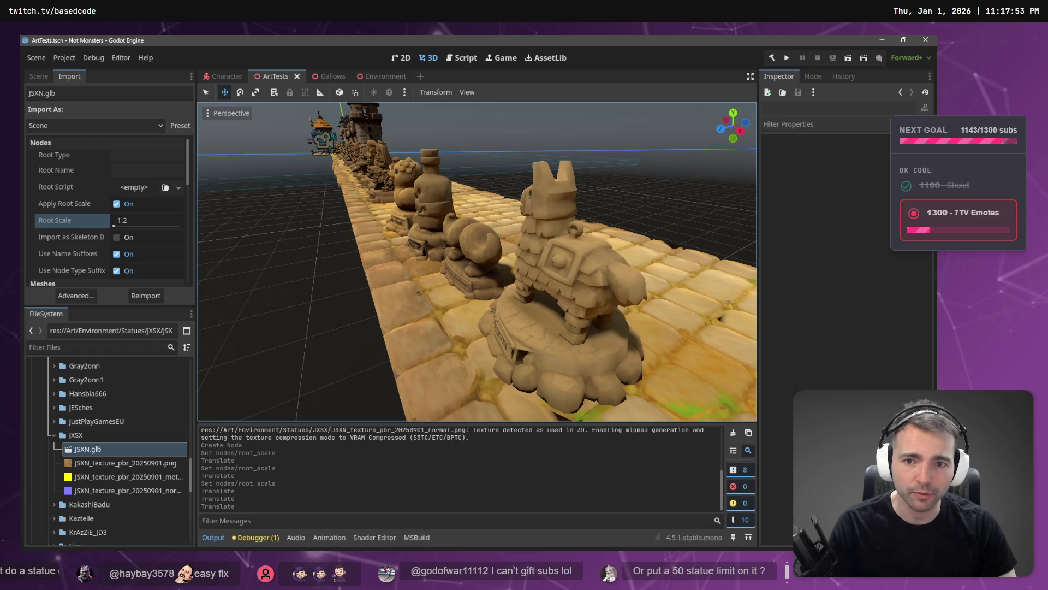
- Duplicate the tldraw #44 'seductive wood nymph' entry into a new slot below it
scroll(478, 261, down, 5)
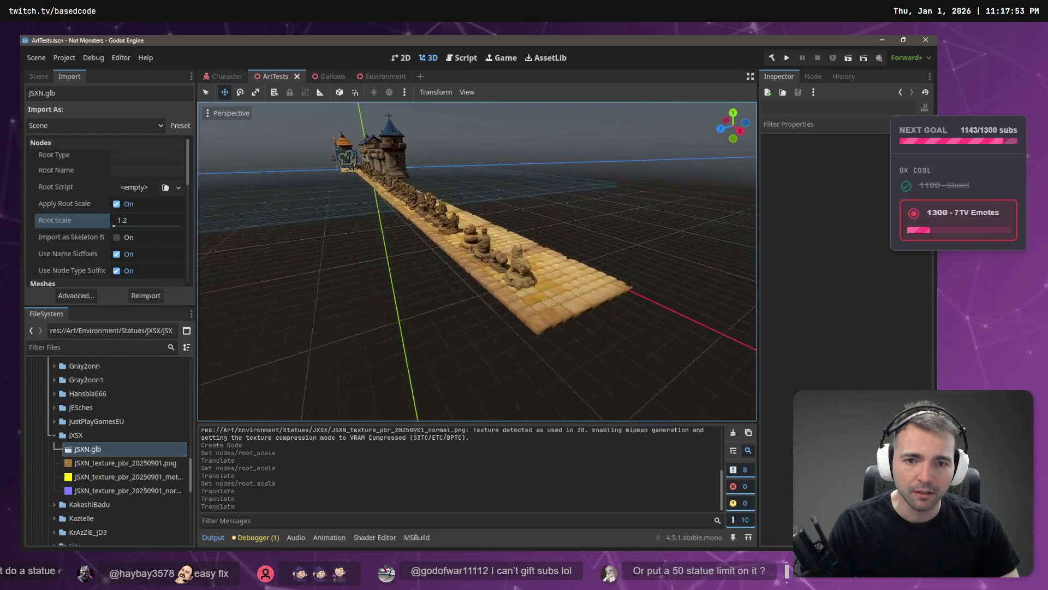
drag(477, 261, 324, 248)
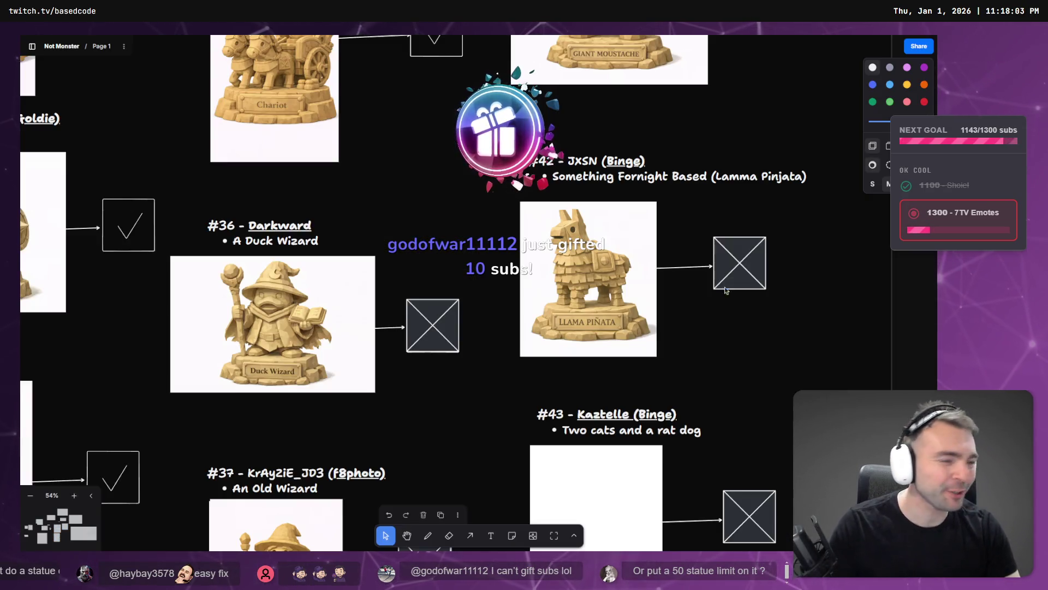
scroll(725, 286, down, 10)
scroll(721, 300, up, 4)
scroll(727, 316, down, 5)
mouse_move(765, 420)
mouse_down()
mouse_move(669, 350)
mouse_move(630, 272)
mouse_up()
drag(672, 333, 672, 447)
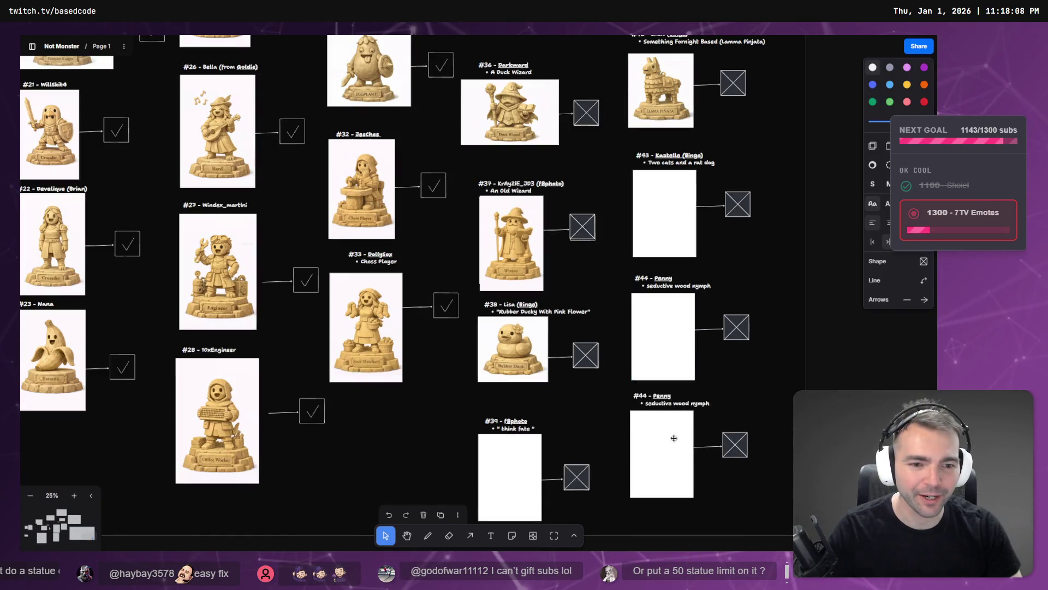
- Retitle the copied entry's heading as #45 with the new supporter's name
double_click(648, 396)
triple_click(649, 395)
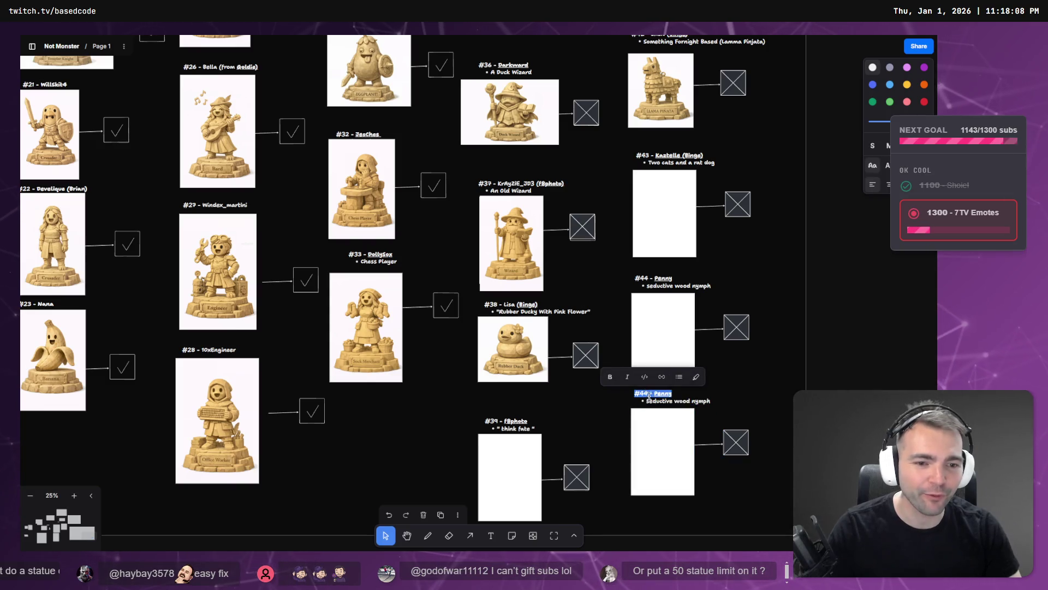
text(#45 - Penny)
key(Escape)
- Delete the 'seductive wood nymph' line under #45, leaving an empty bullet
click(680, 410)
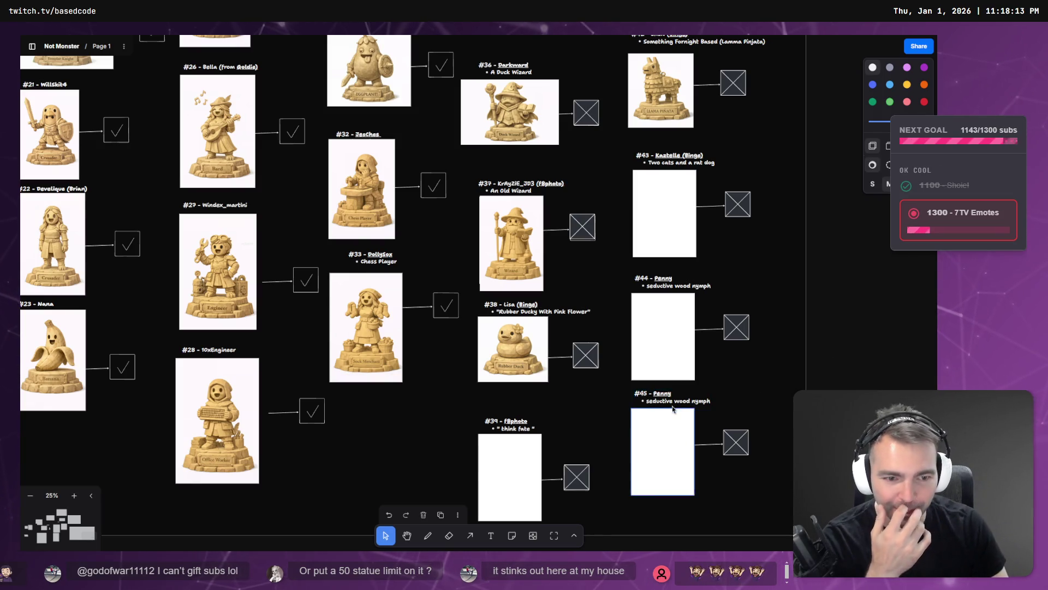
click(711, 404)
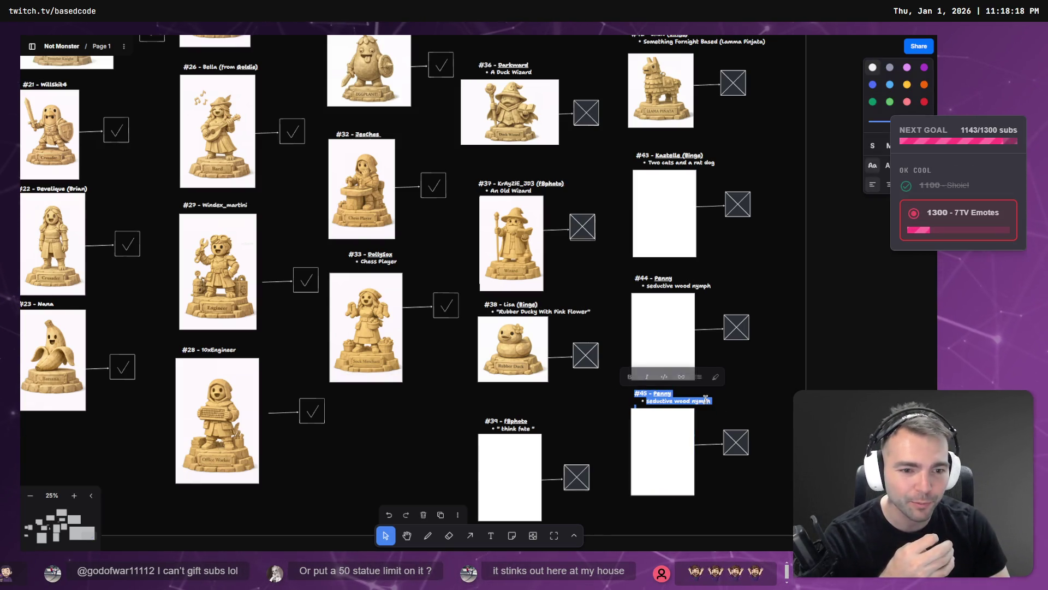
drag(713, 401, 647, 401)
key(BackSpace)
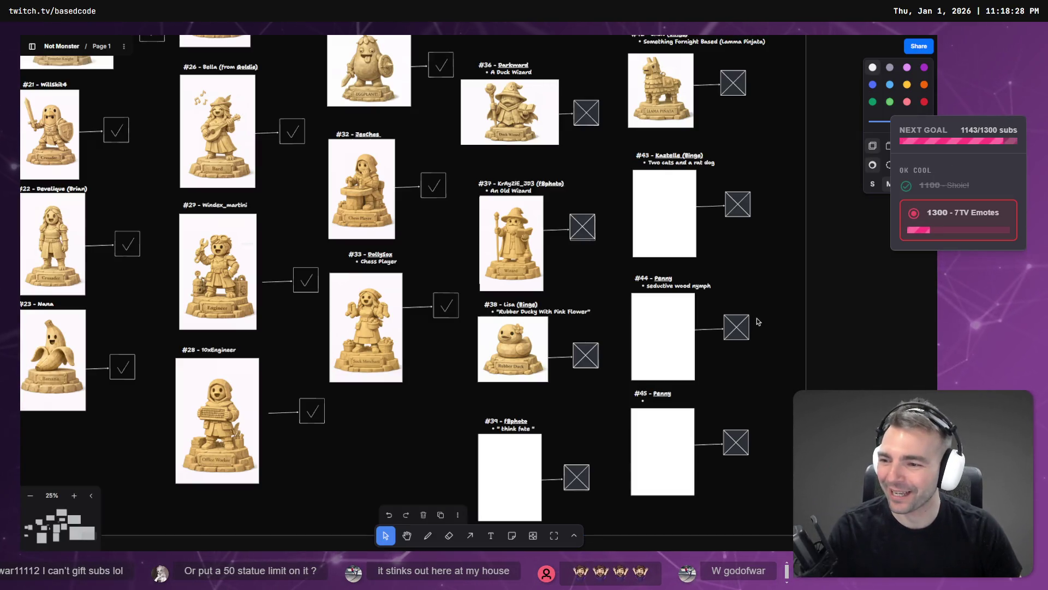
click(731, 326)
scroll(720, 322, down, 5)
scroll(720, 322, up, 3)
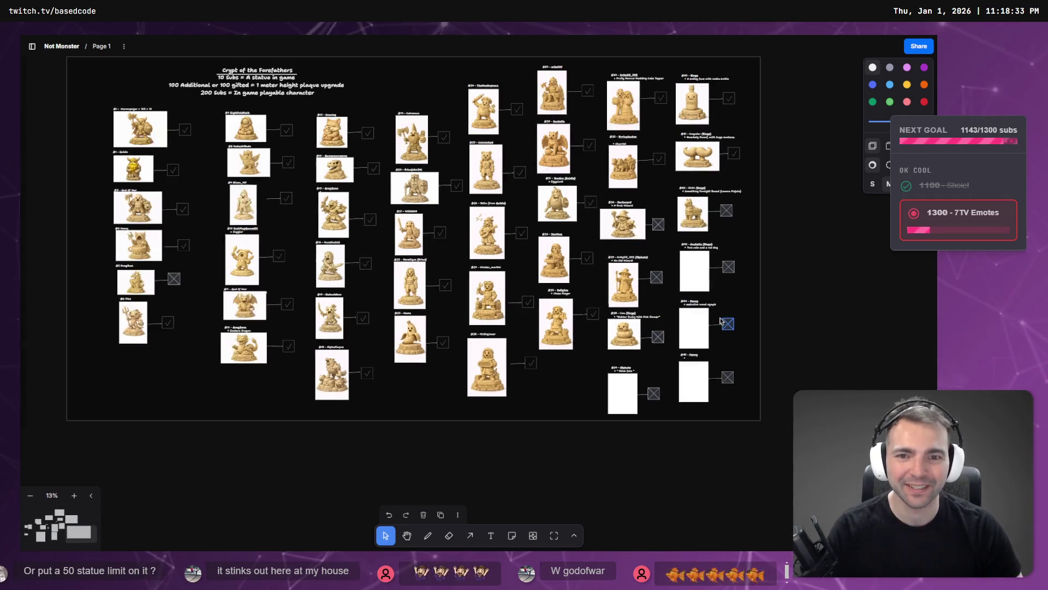
scroll(723, 318, up, 2)
scroll(723, 318, up, 3)
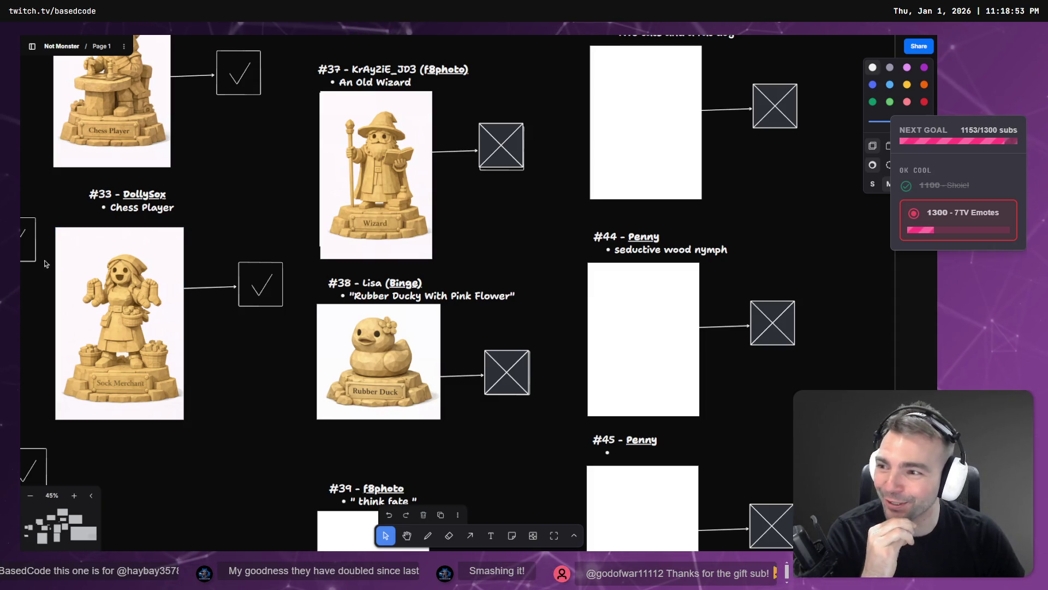
scroll(564, 322, down, 3)
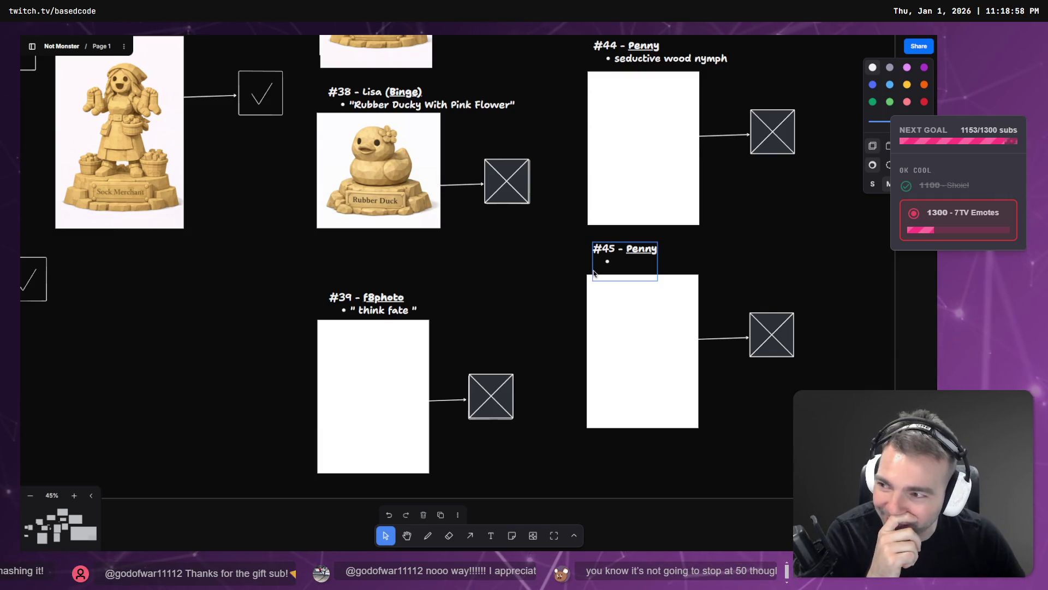
scroll(588, 274, down, 10)
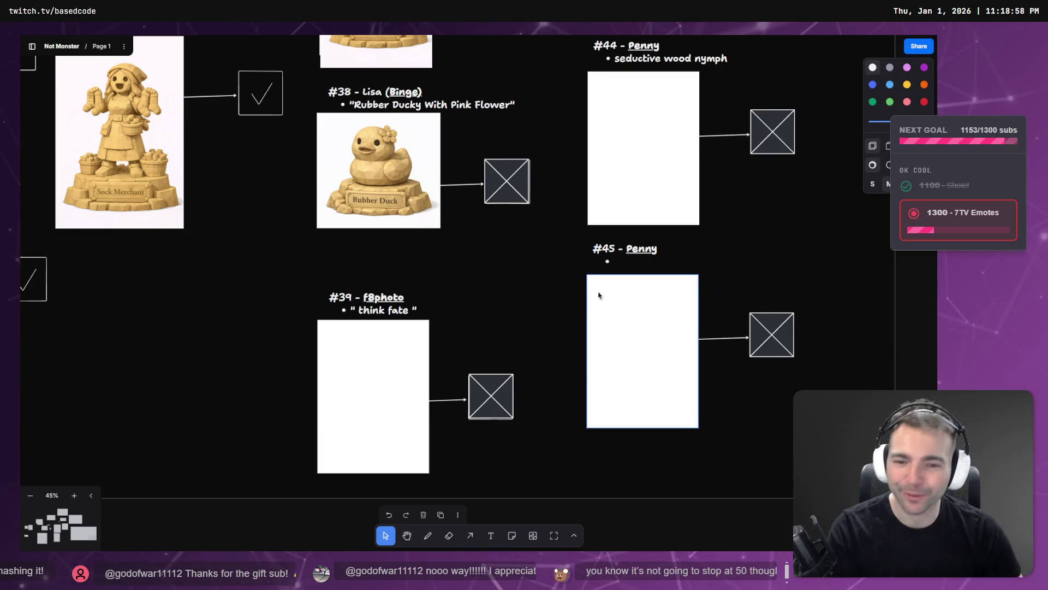
scroll(344, 210, up, 8)
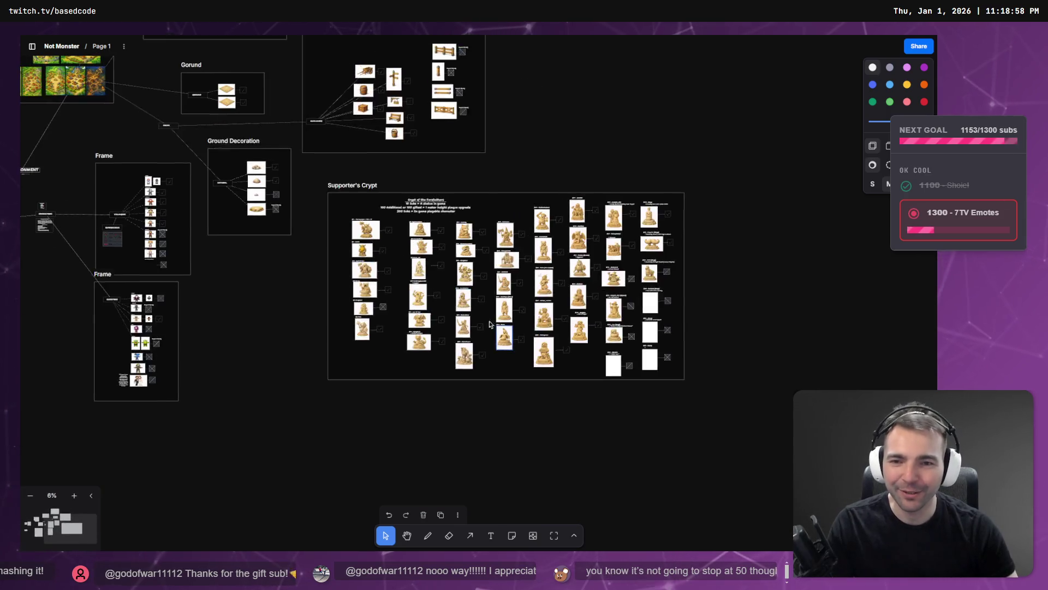
scroll(432, 213, down, 5)
mouse_move(440, 118)
mouse_down()
mouse_move(426, 271)
mouse_move(402, 232)
mouse_move(388, 129)
mouse_up()
scroll(649, 396, down, 5)
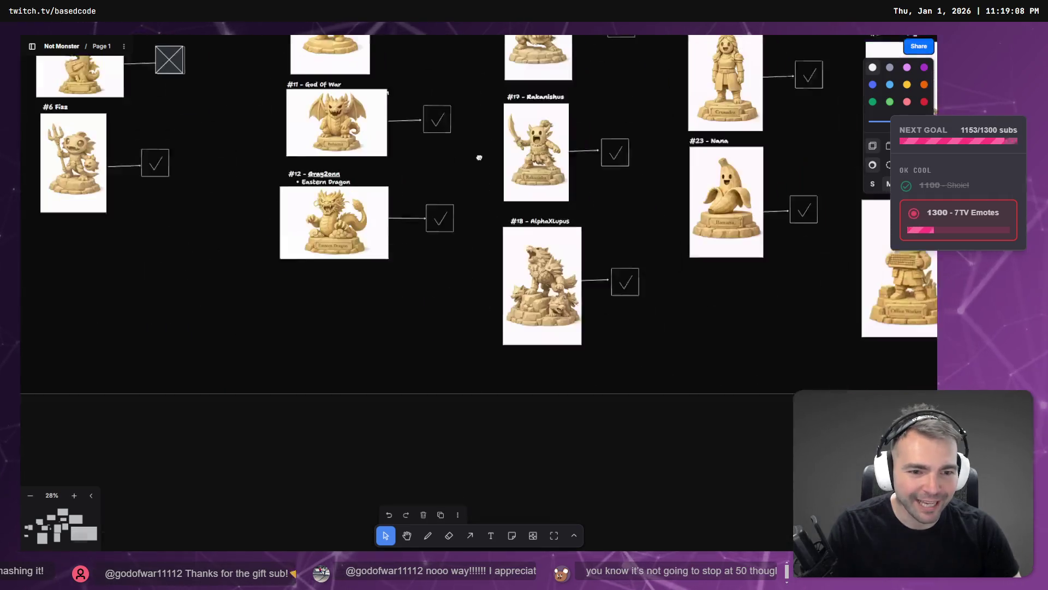
scroll(546, 273, up, 10)
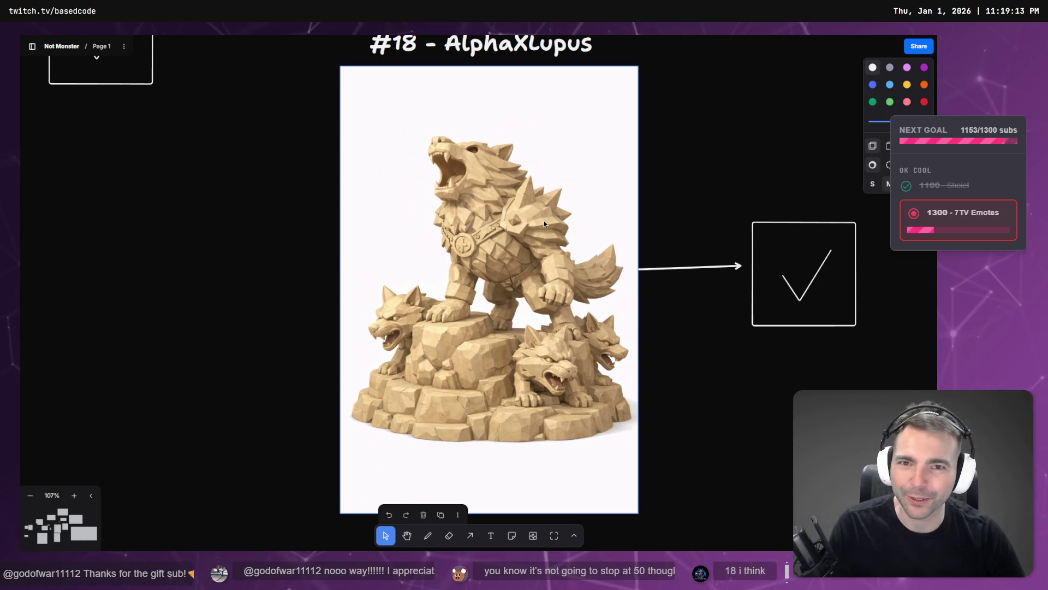
scroll(544, 223, down, 2)
click(700, 112)
scroll(695, 113, down, 10)
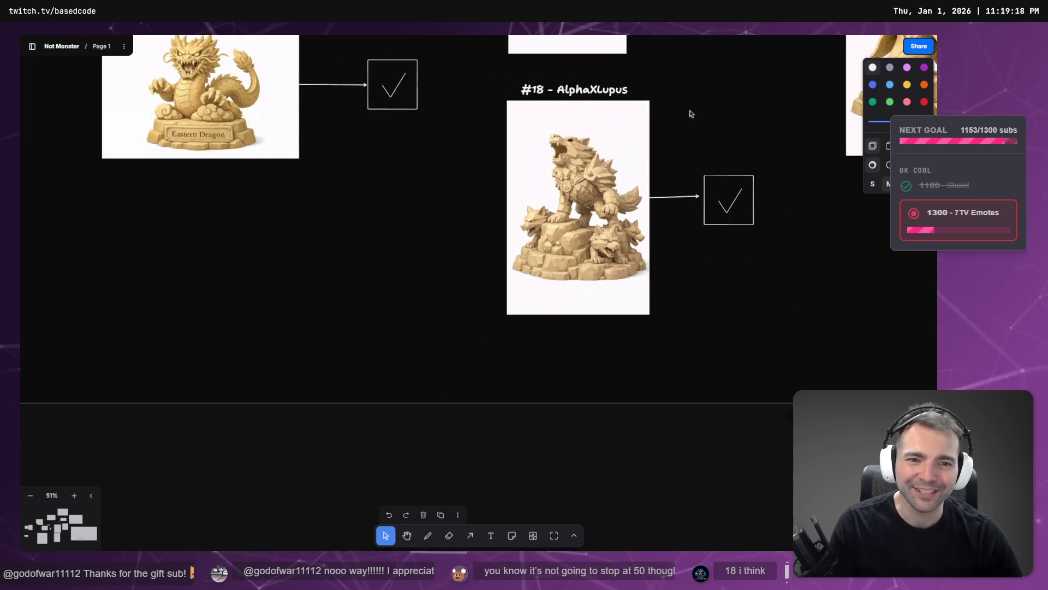
scroll(544, 322, down, 5)
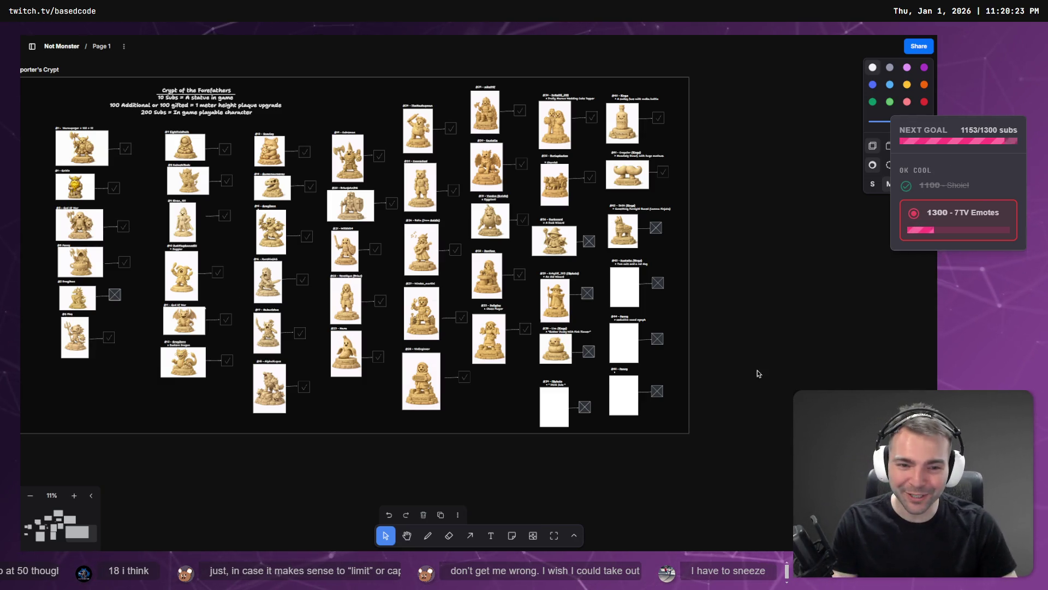
- Replace the #45 name with the supporter's handle, gift-giver in parentheses, fixing a typo
scroll(645, 369, up, 5)
click(582, 381)
double_click(582, 381)
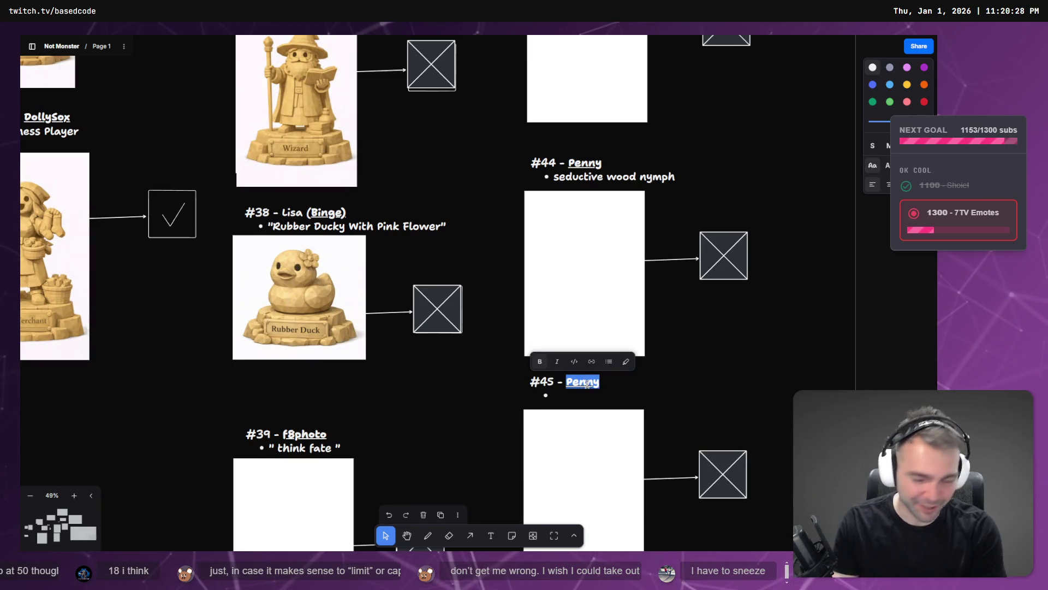
text(GodOfWar)
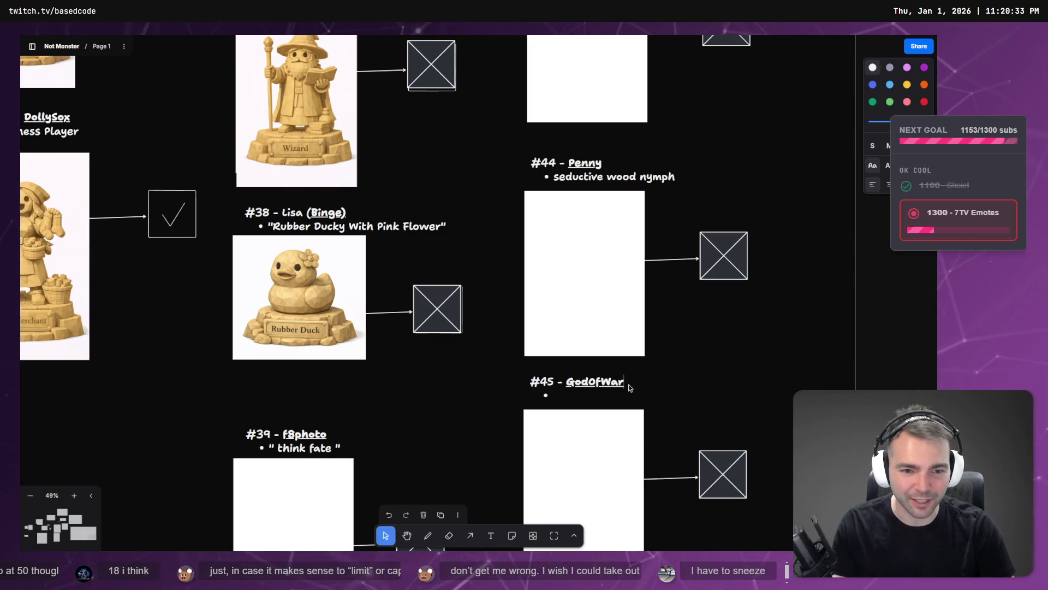
text(()
key(End)
text())
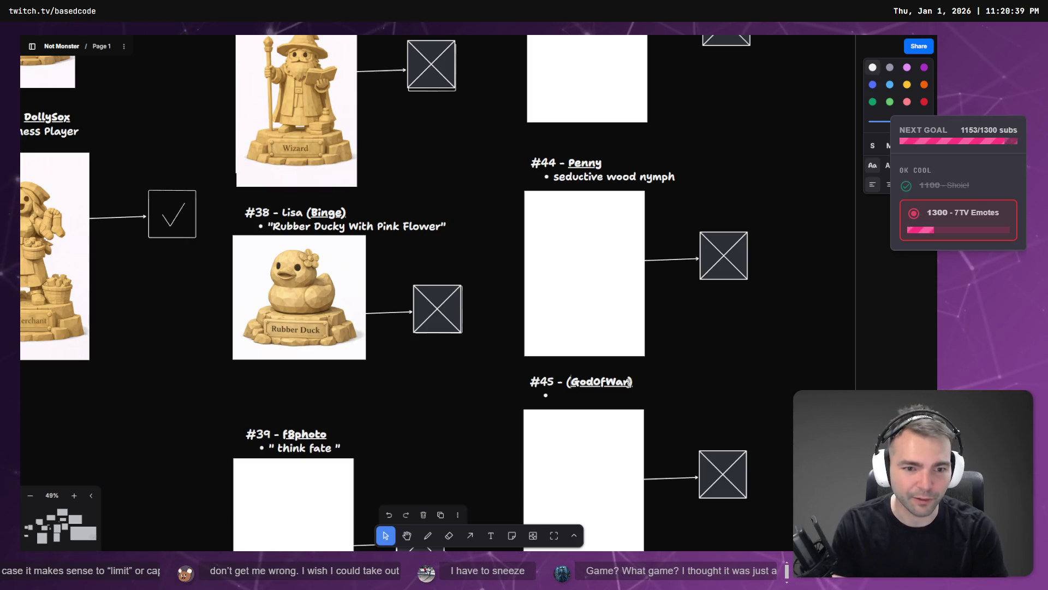
text(Haybat)
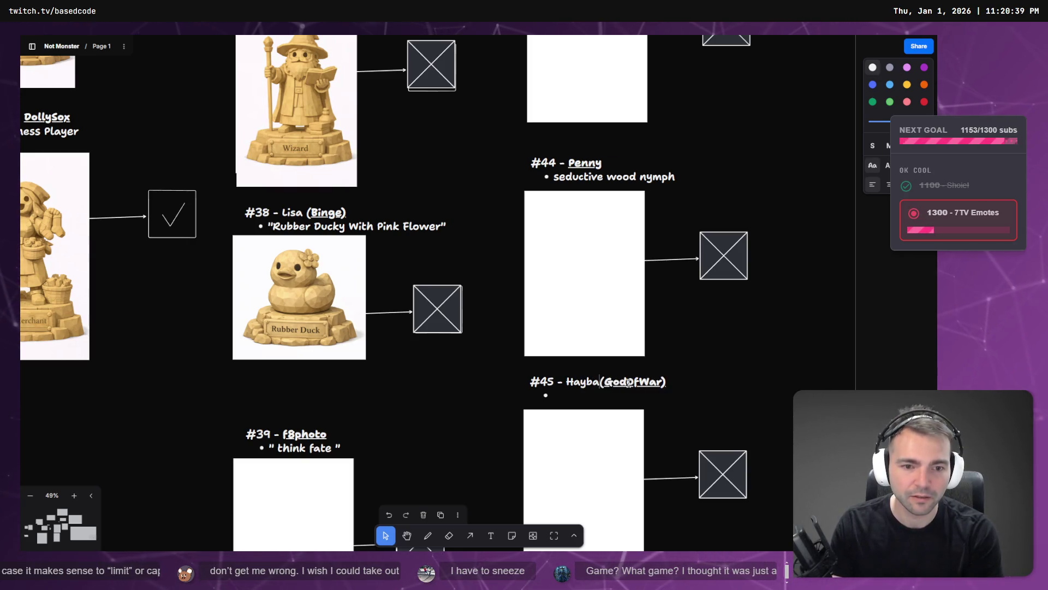
key(BackSpace)
key(BackSpace)
text(y)
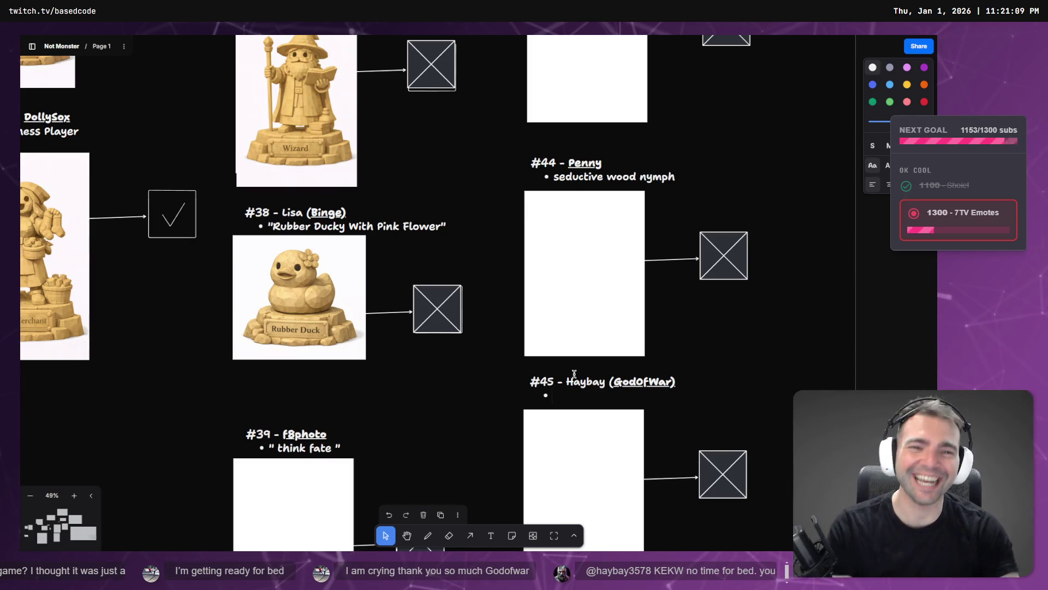
click(853, 346)
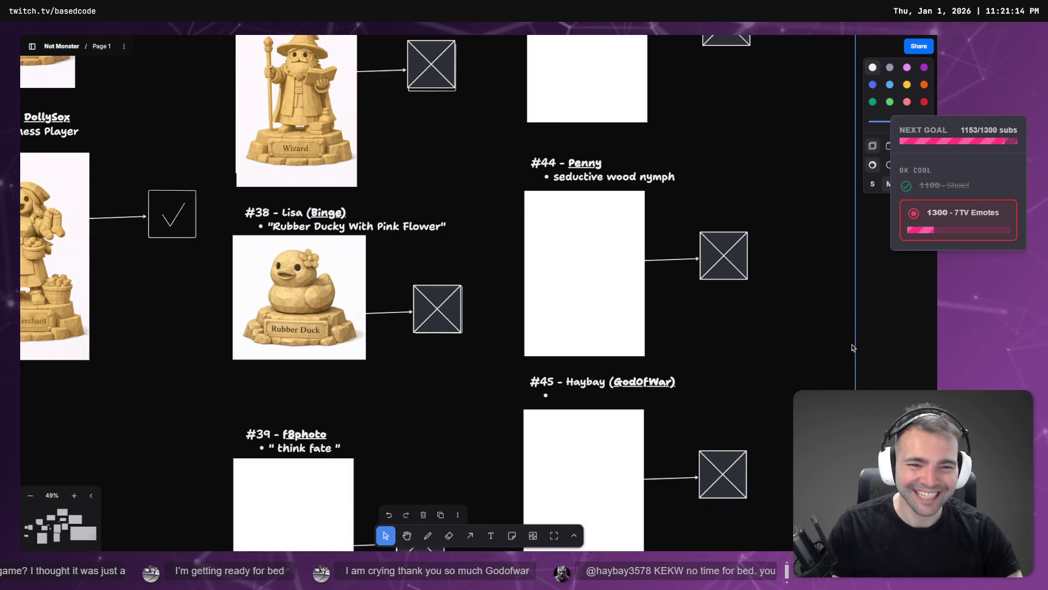
- Check the llama piñata statue in the Godot scene before updating the board
scroll(748, 316, down, 10)
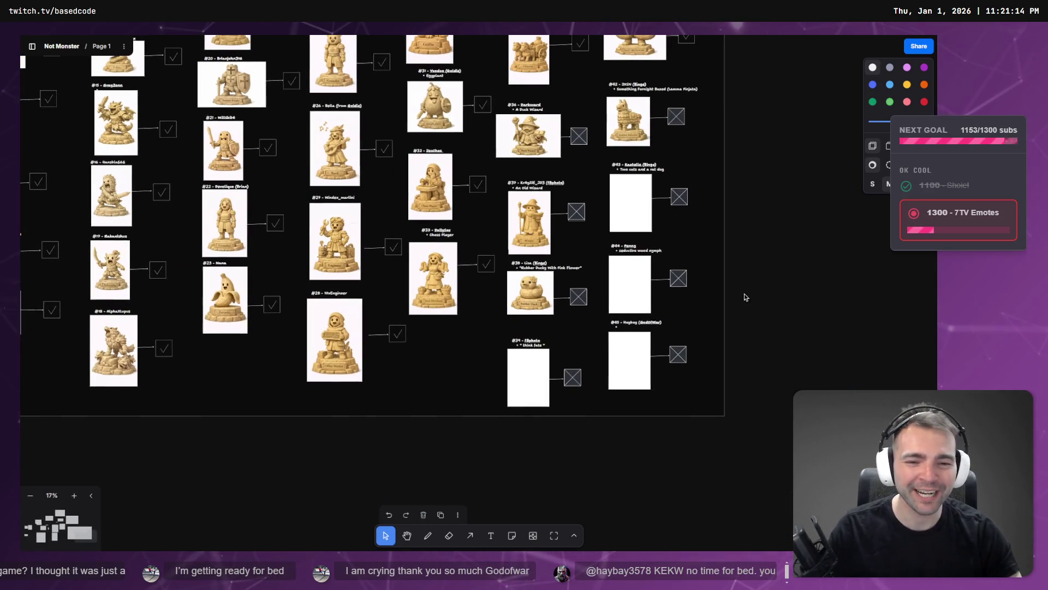
scroll(744, 293, up, 5)
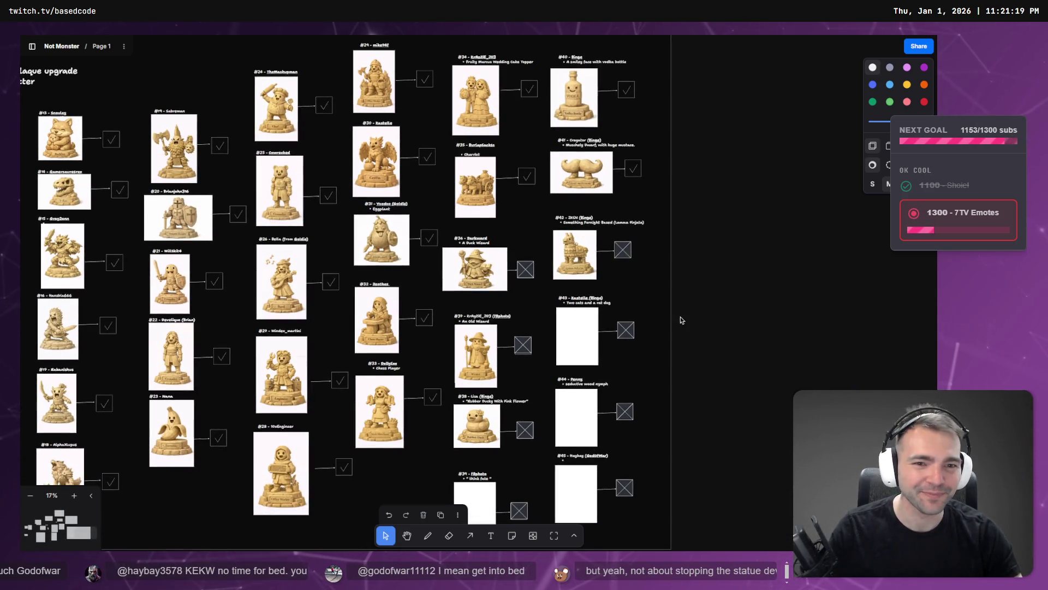
key(alt+Tab)
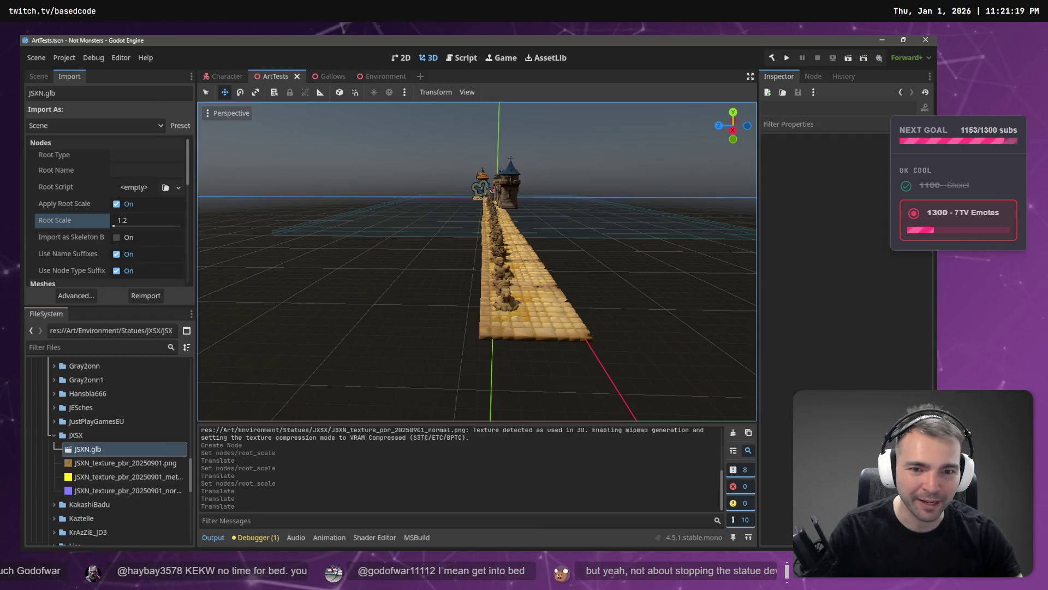
key(w)
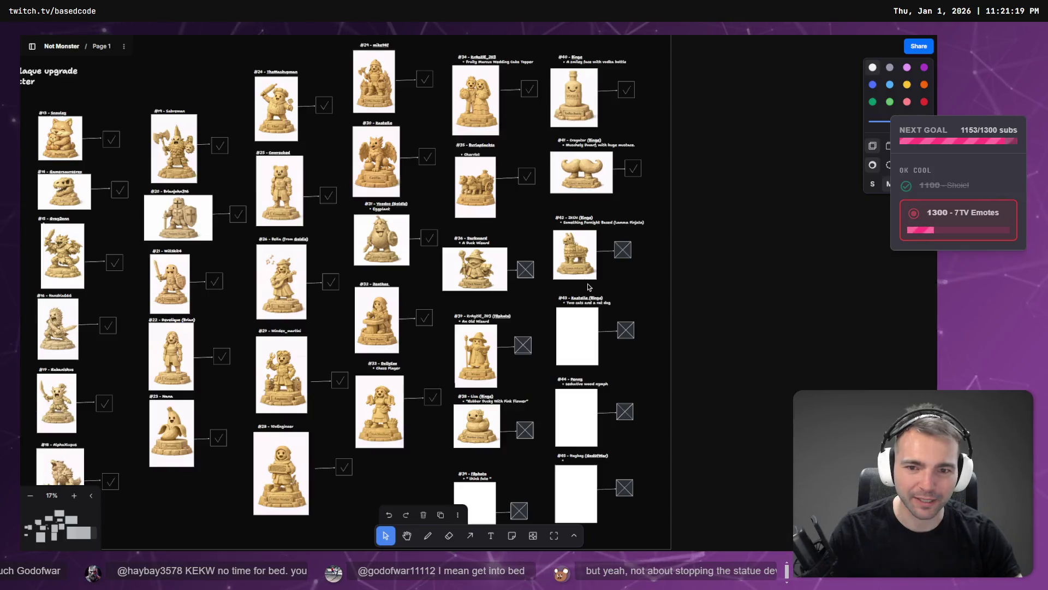
key(alt+Tab)
- Replace #42's cross box with a copy of #41's check box
click(623, 250)
key(Delete)
drag(634, 168, 638, 242)
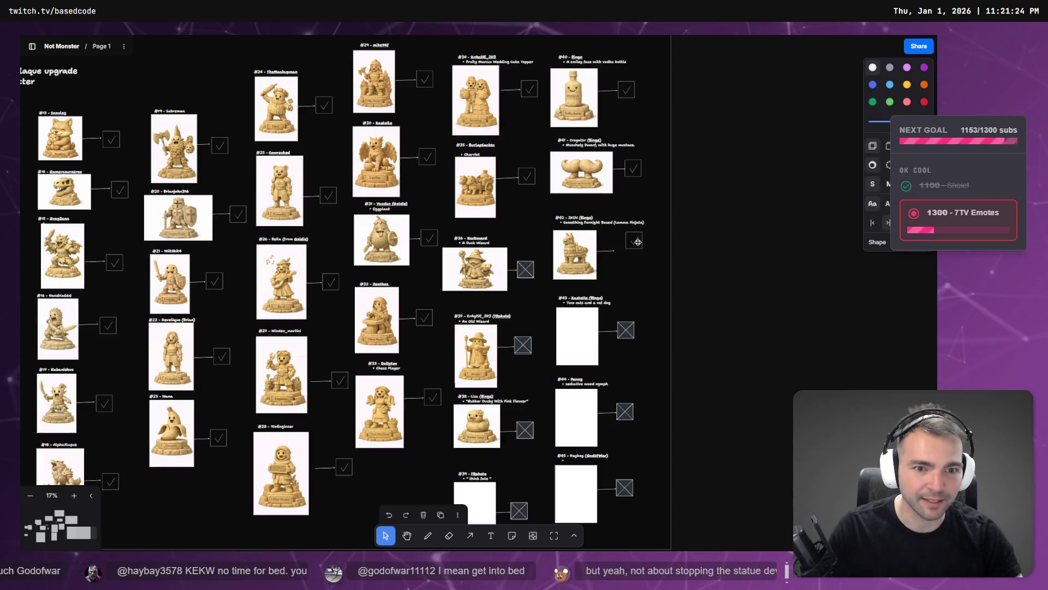
scroll(612, 317, up, 3)
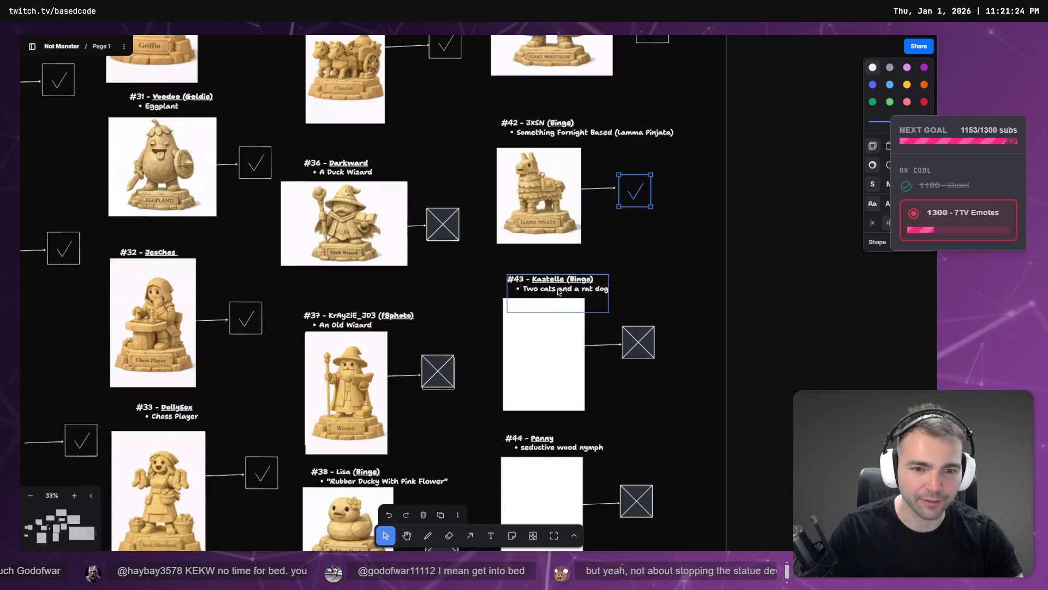
scroll(554, 295, down, 2)
scroll(551, 359, down, 1)
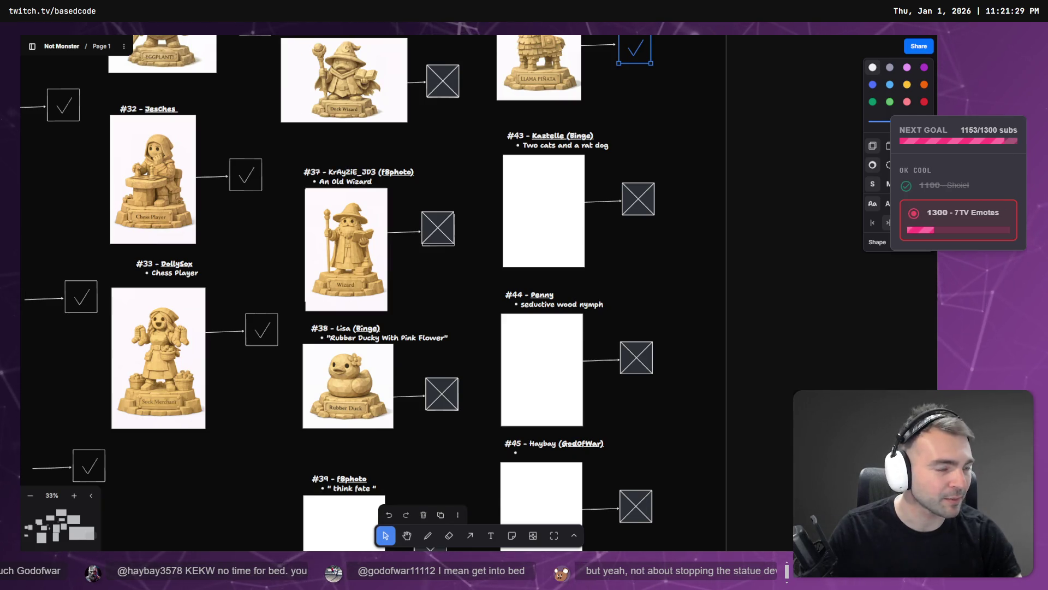
scroll(721, 153, down, 2)
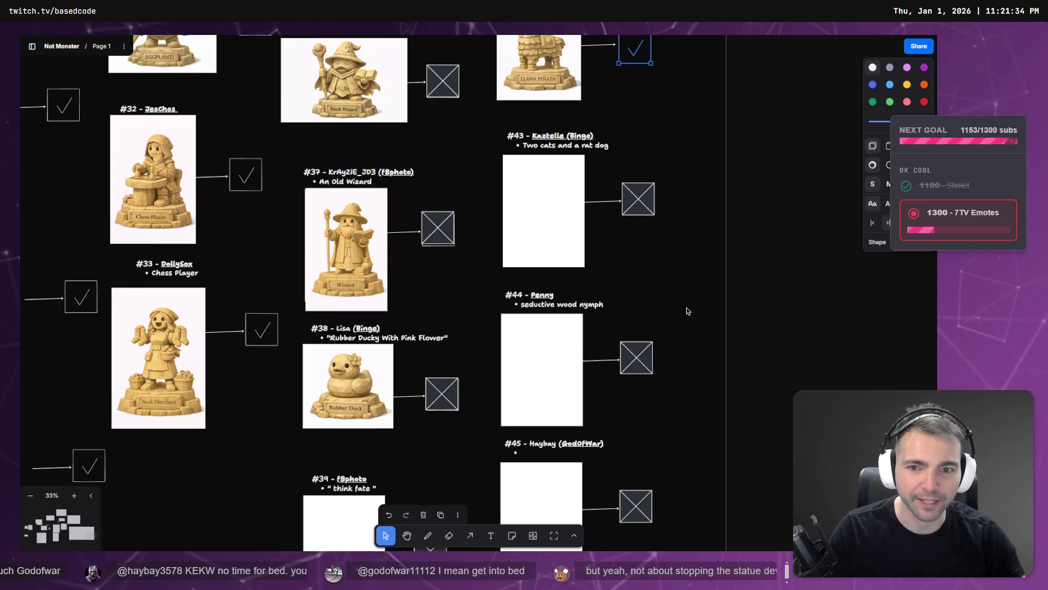
scroll(636, 347, down, 3)
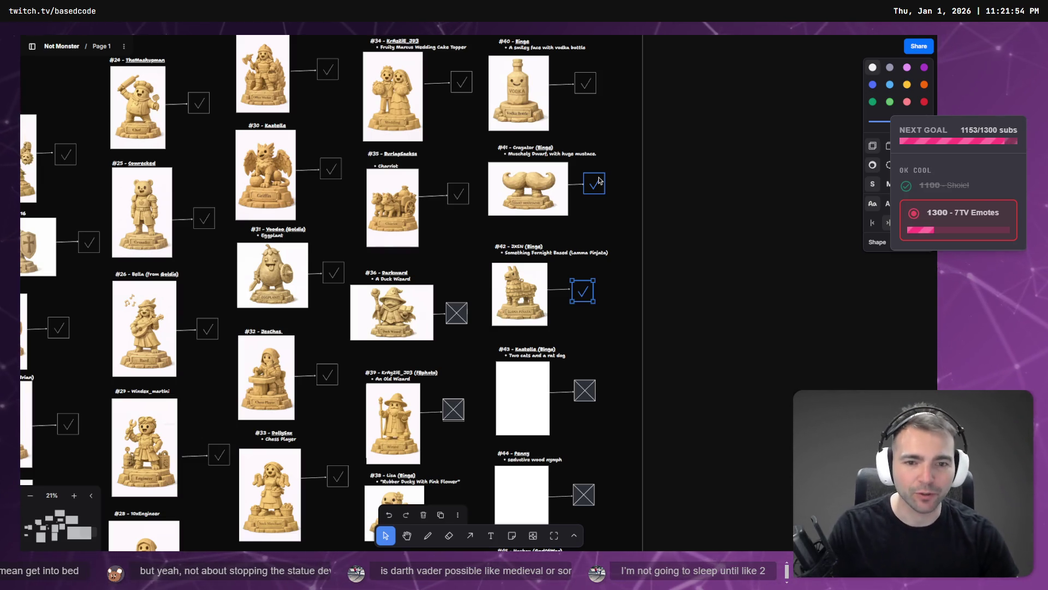
key(alt+Tab)
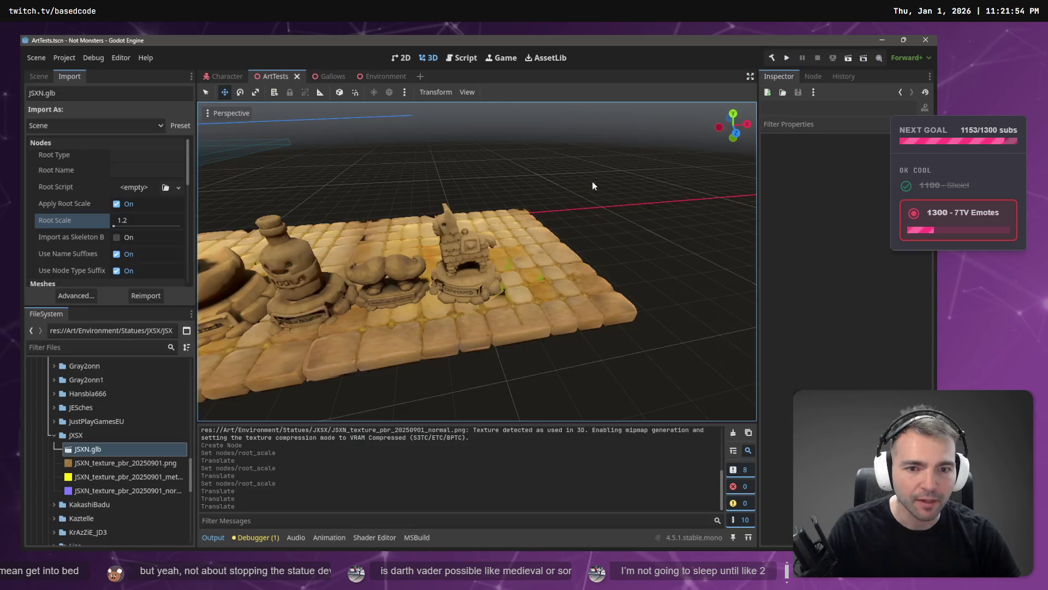
- Compare the board with the ArtTests scene's duck and bottle statues, then open File Explorer
scroll(472, 231, down, 5)
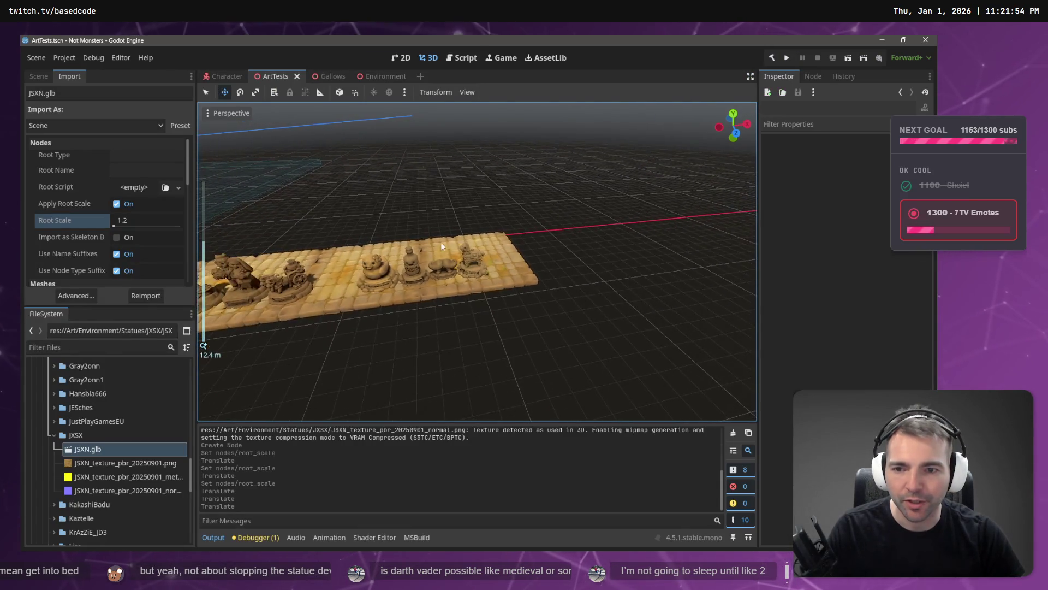
scroll(441, 241, up, 5)
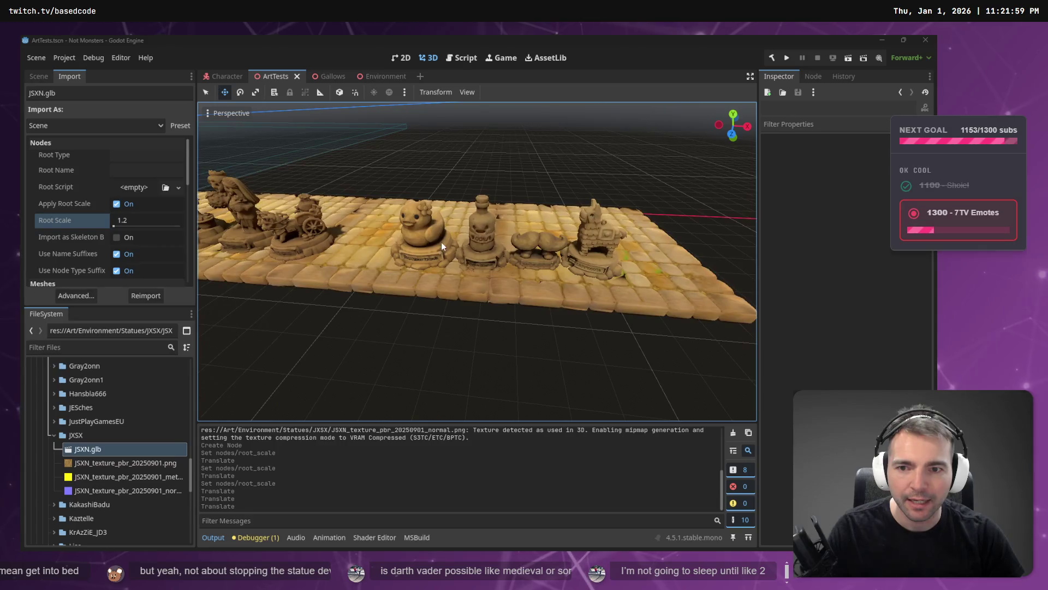
key(alt+Tab)
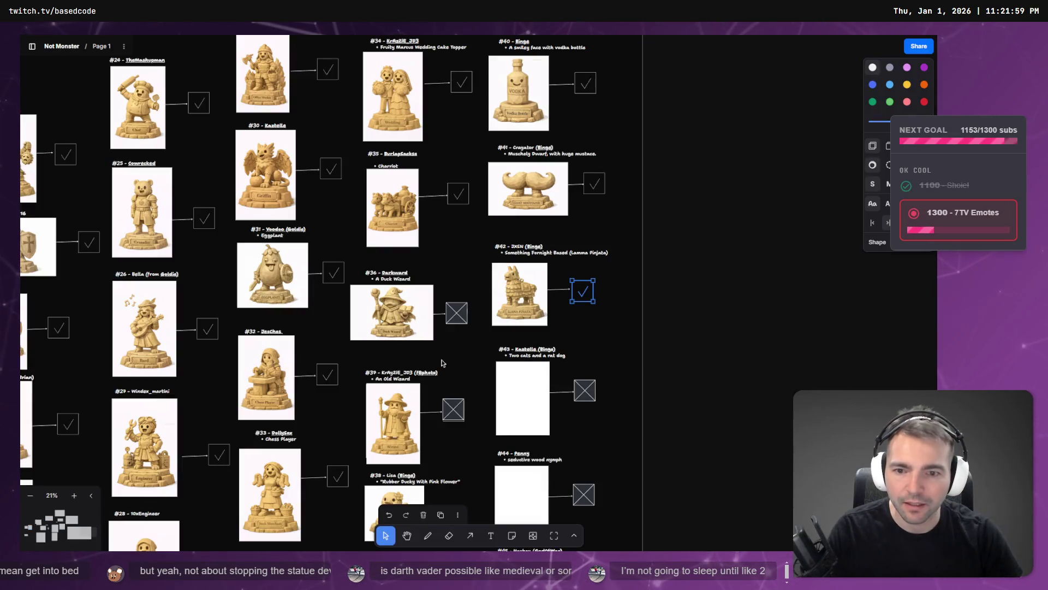
scroll(421, 424, down, 5)
scroll(421, 330, up, 5)
key(alt+Tab)
scroll(591, 315, up, 5)
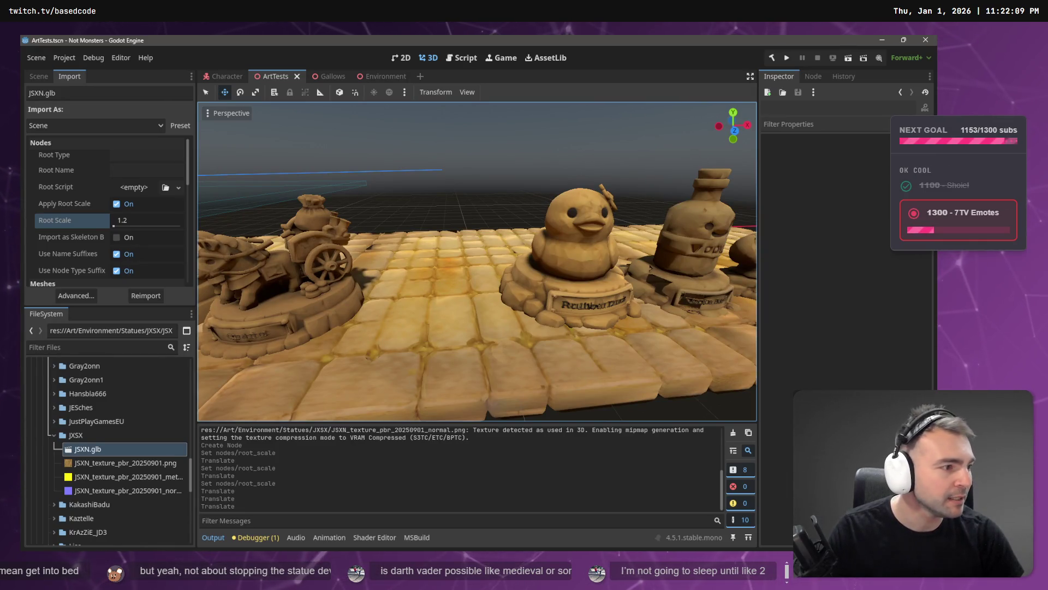
key(super+e)
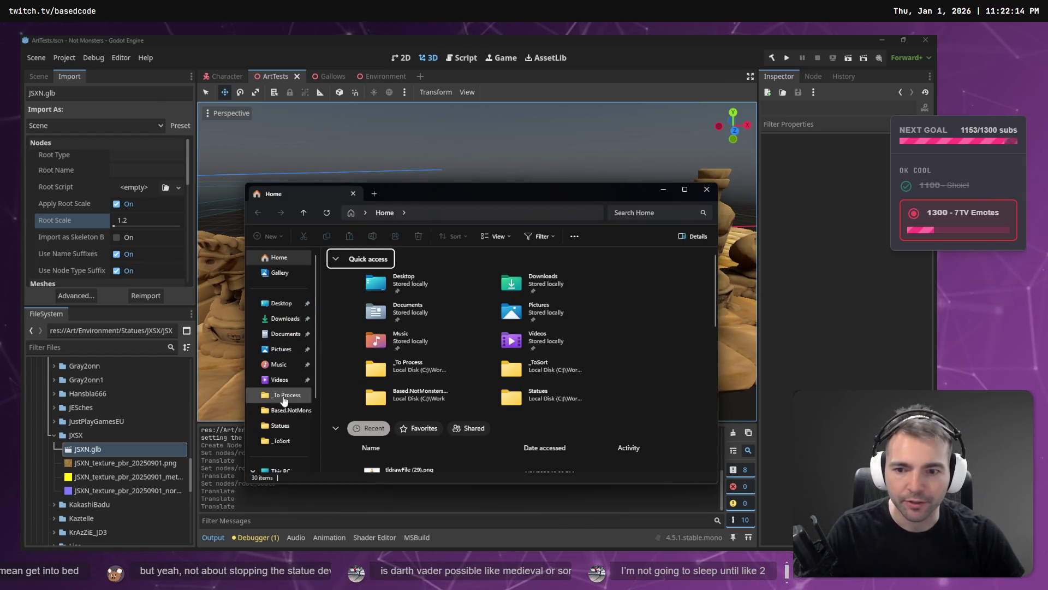
- Take the JXSX folder from _To Process and open the Statues folder to receive it
click(282, 395)
click(362, 282)
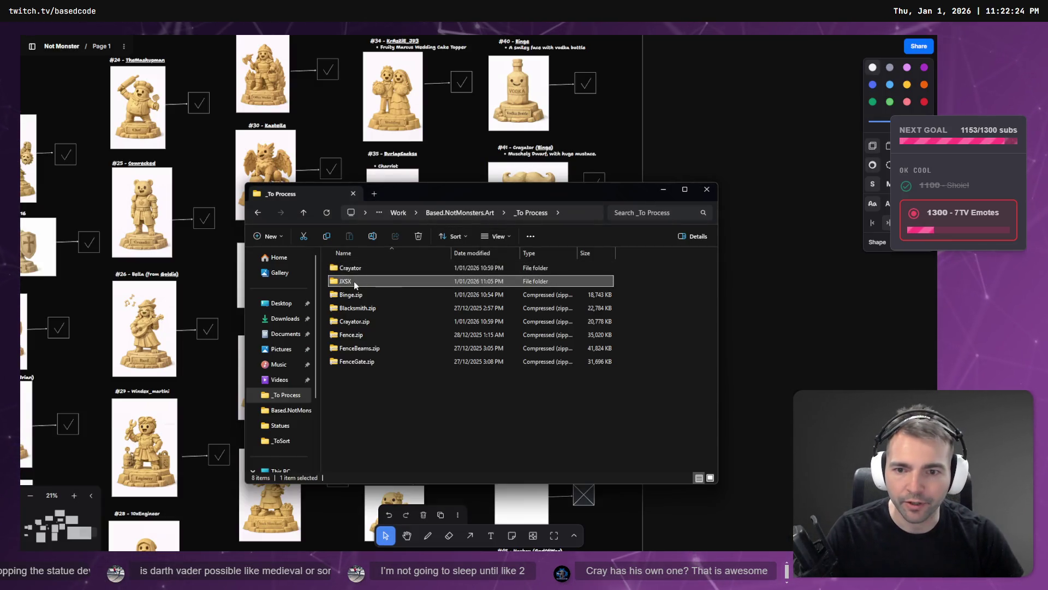
key(ctrl+c)
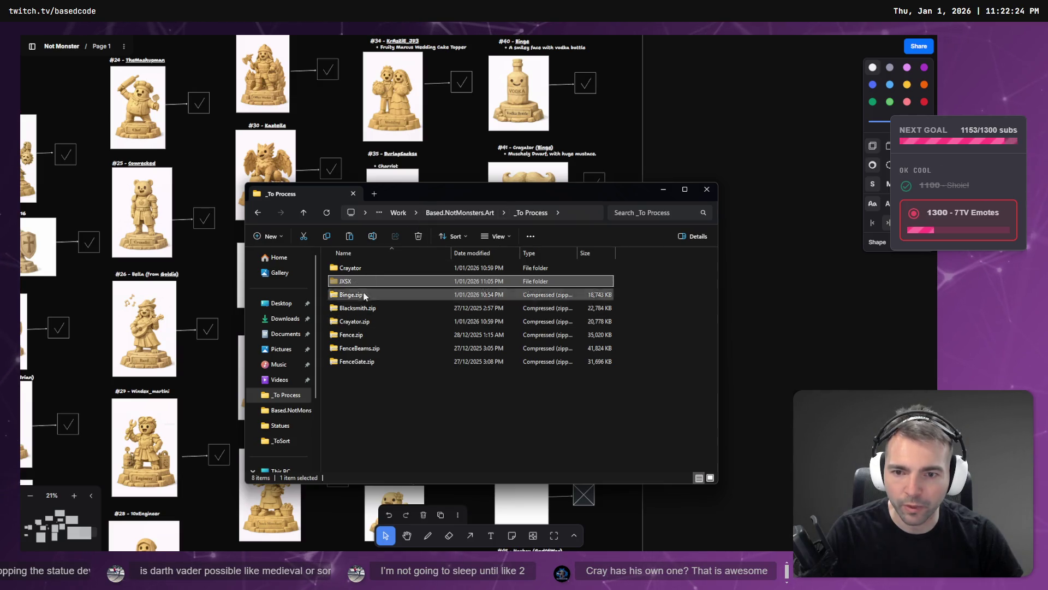
click(477, 214)
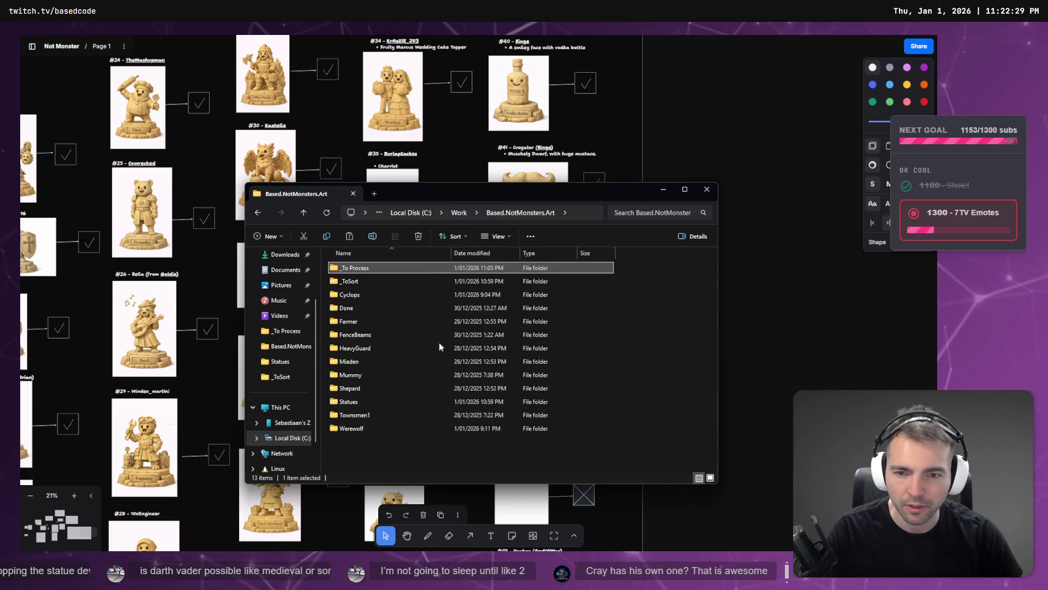
click(365, 403)
double_click(359, 402)
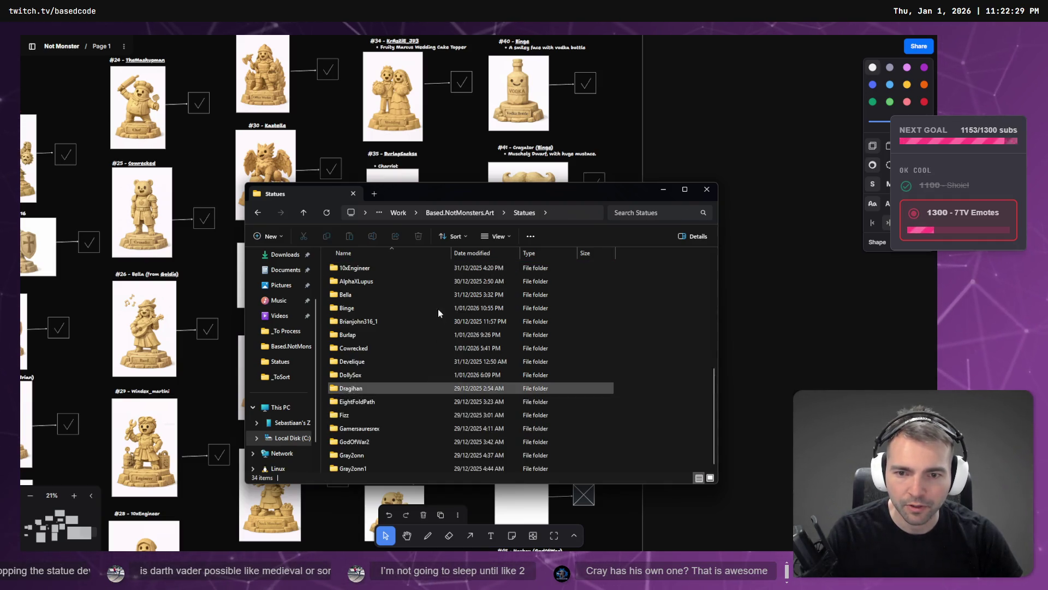
- Go back into _To Process and open the Crayator folder
click(475, 213)
click(366, 281)
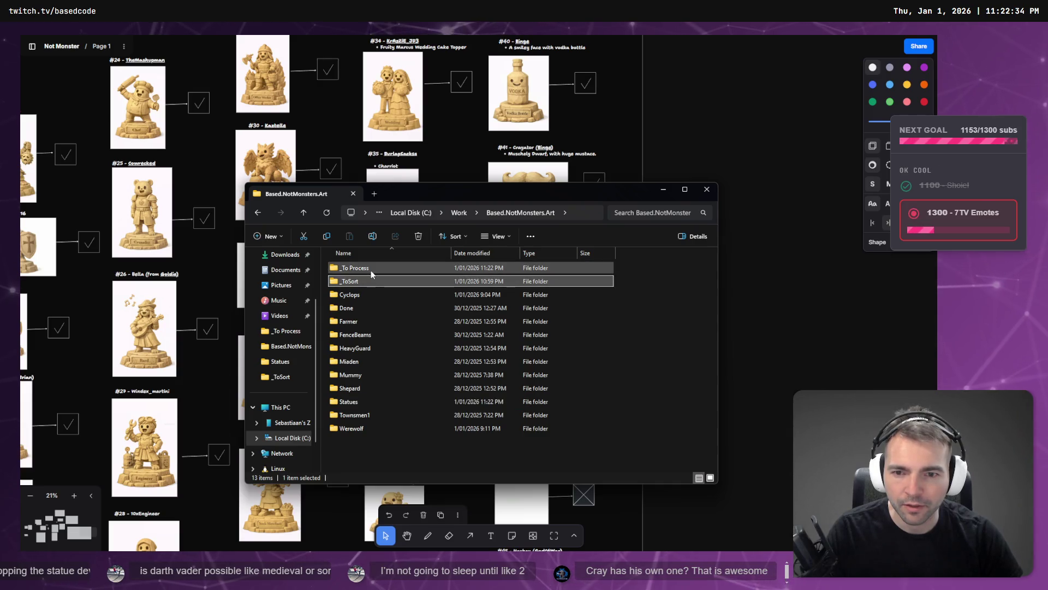
double_click(371, 269)
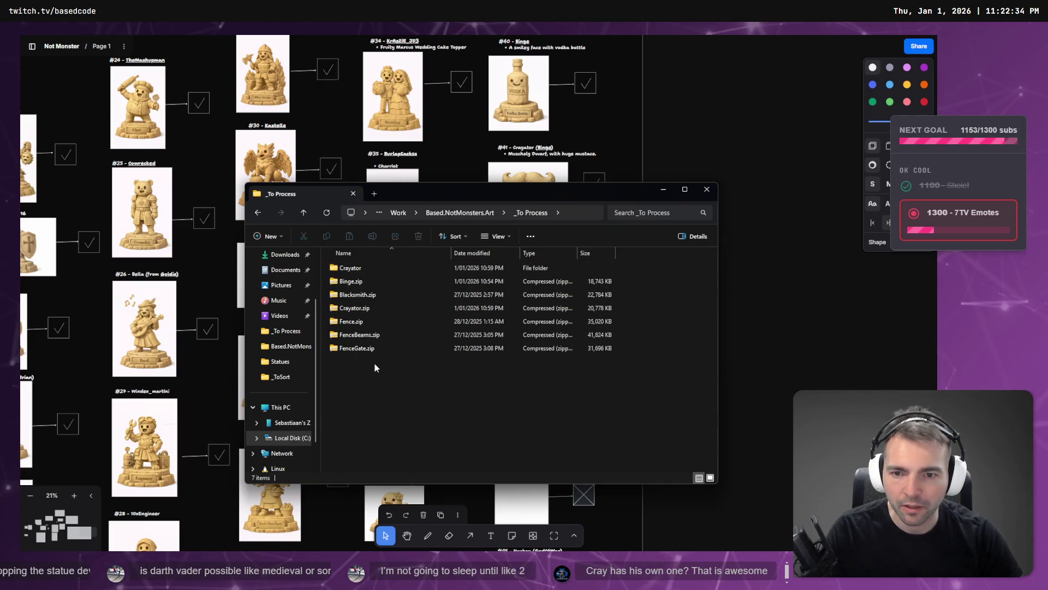
click(372, 267)
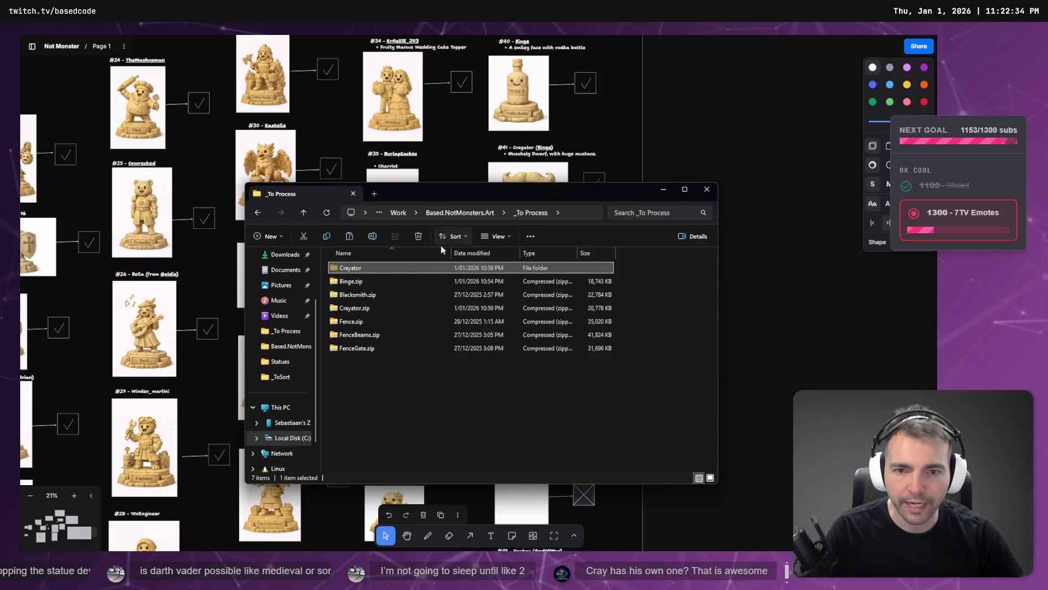
key(Return)
- Check the folder path, revisit Statues, and move the Explorer window aside
click(483, 212)
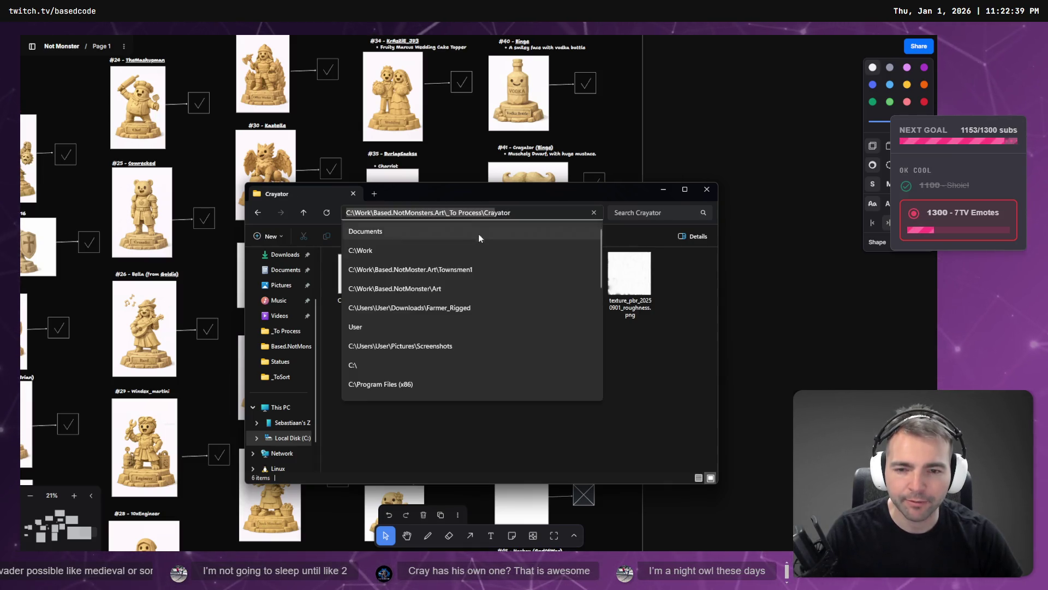
key(Escape)
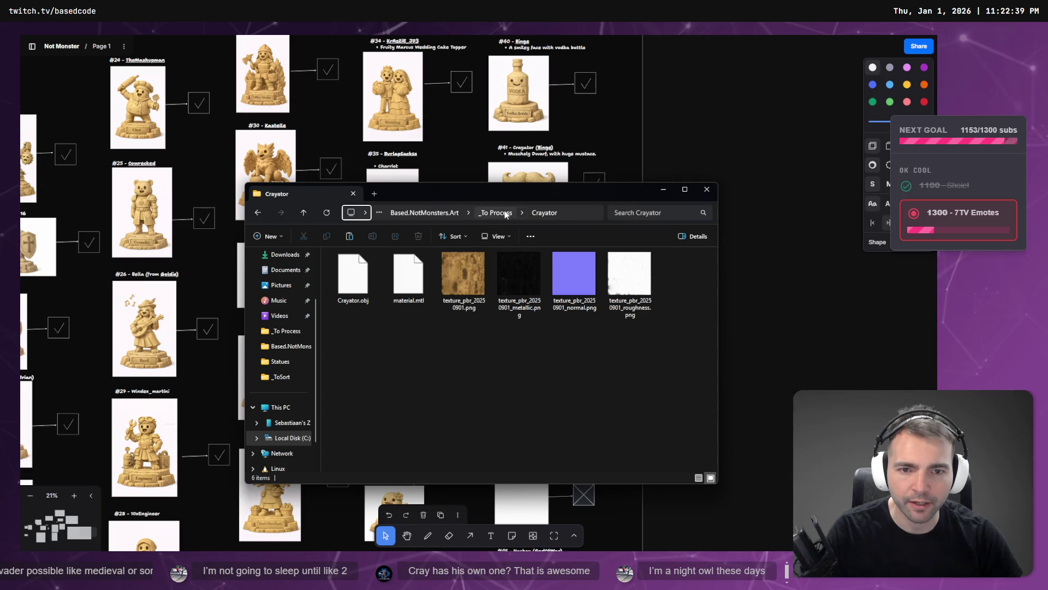
click(508, 212)
key(Escape)
click(495, 213)
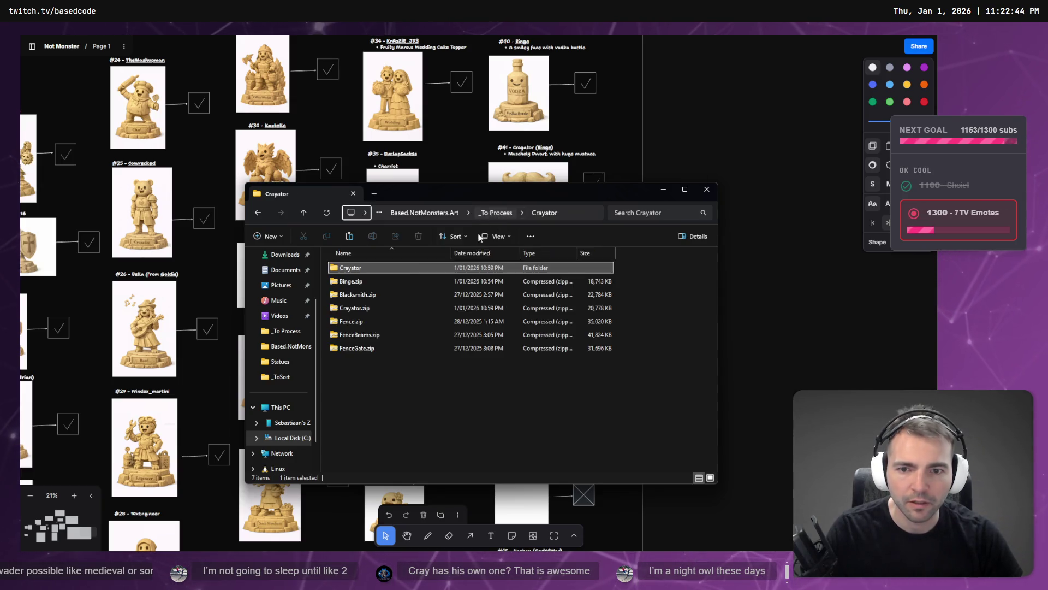
click(460, 212)
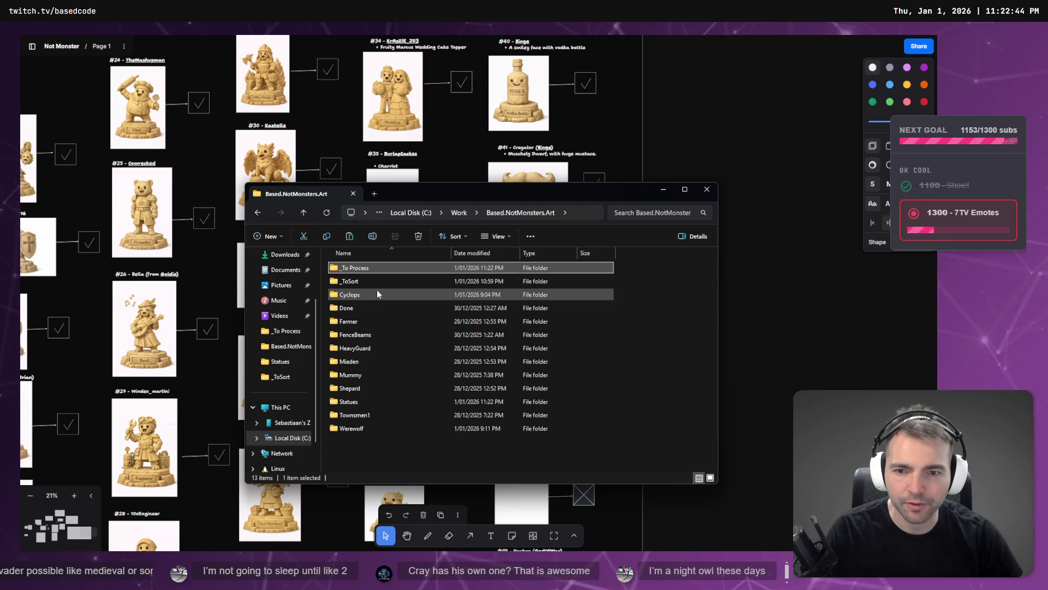
double_click(358, 402)
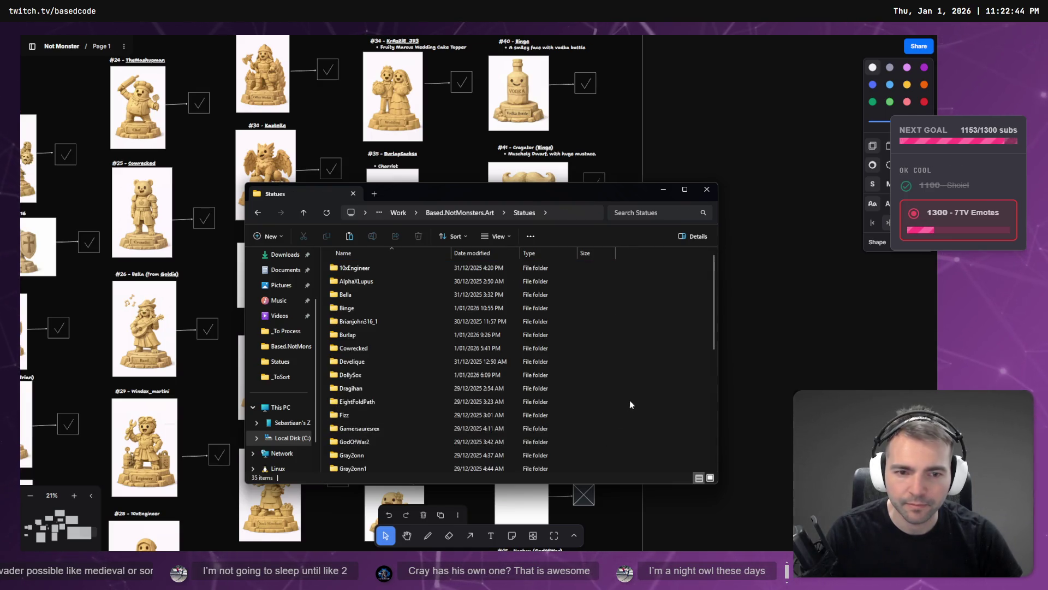
click(470, 214)
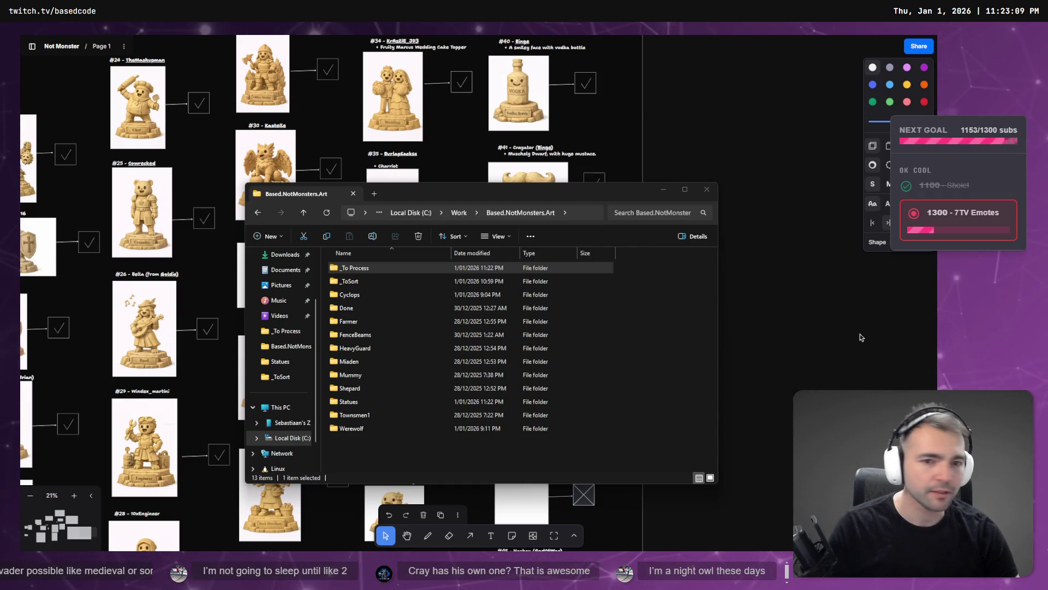
click(640, 353)
mouse_move(518, 198)
mouse_down()
mouse_move(514, 484)
mouse_move(525, 455)
mouse_move(592, 426)
mouse_move(589, 357)
mouse_up()
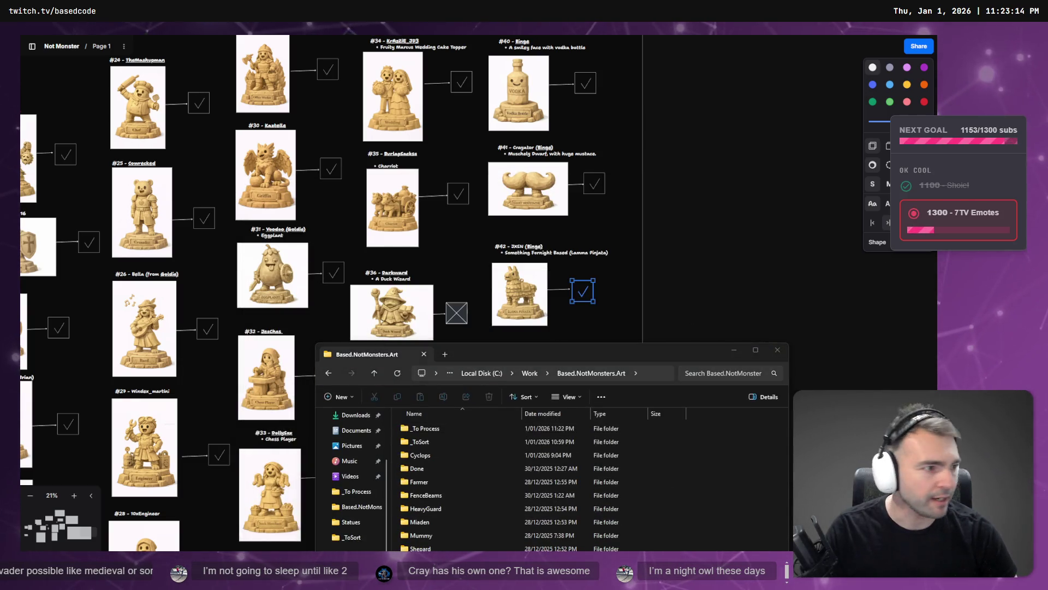
- After viewing the statues, drop the downloaded hash-named zip into _To Process and select it
key(alt+Tab)
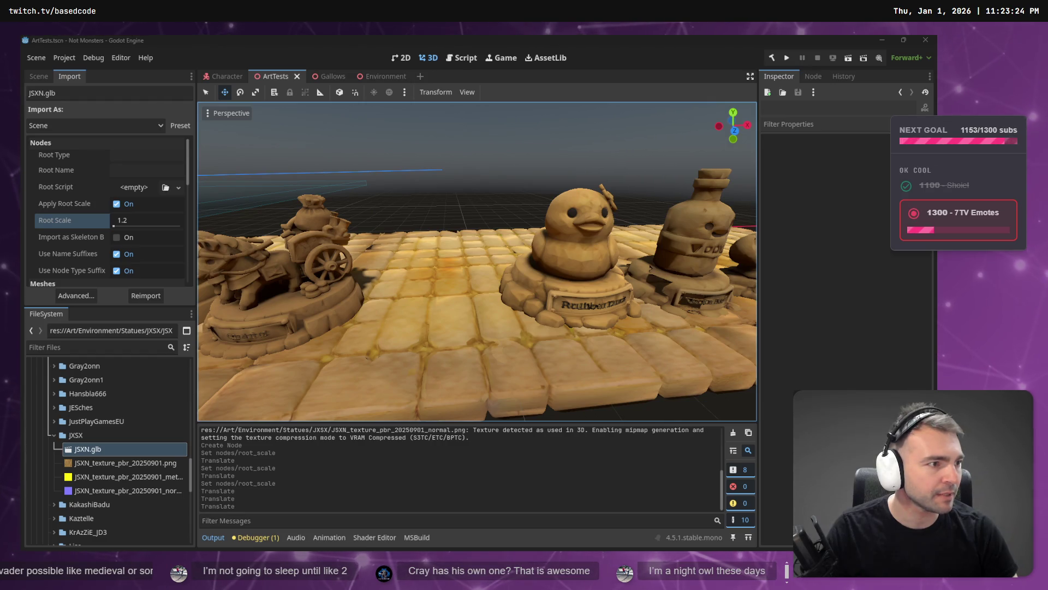
drag(652, 423, 440, 430)
double_click(441, 427)
drag(522, 352, 472, 172)
click(400, 286)
click(400, 286)
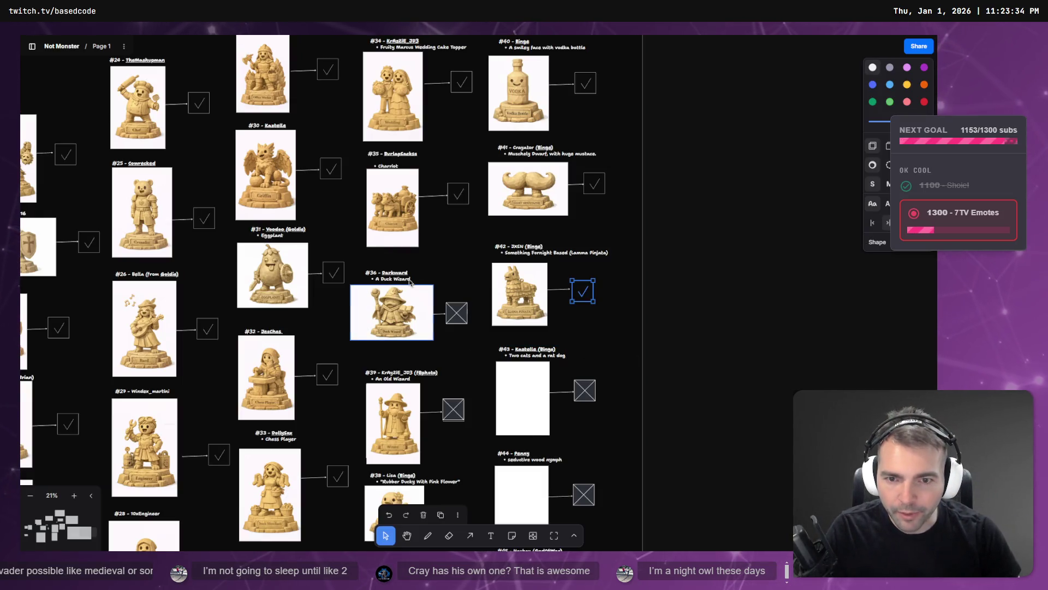
key(alt+Tab)
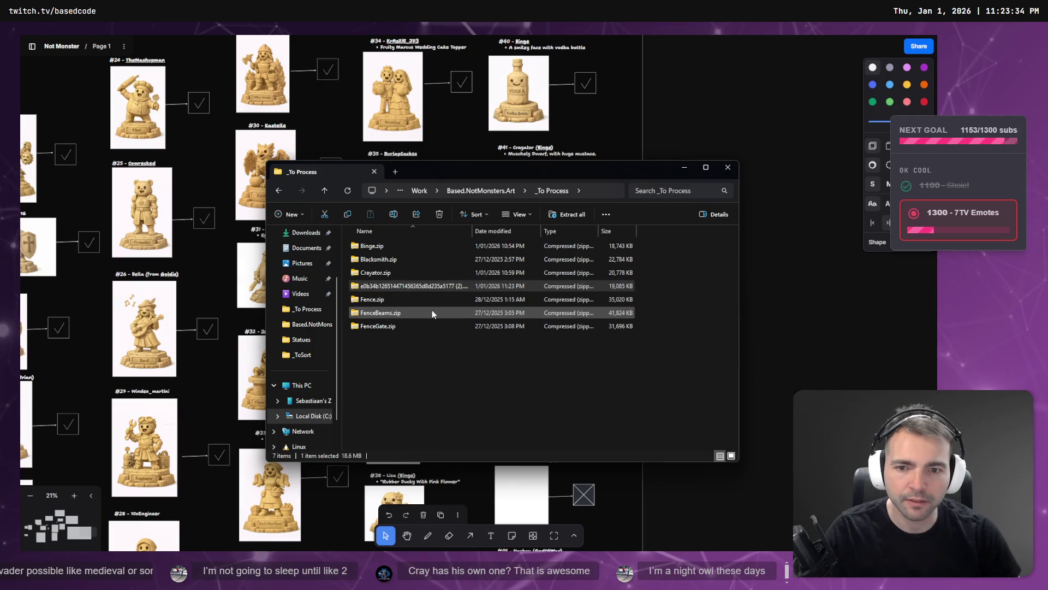
- Rename the hash-named zip to Duckward.zip
click(395, 285)
key(F2)
text(Duckward.zip)
key(Return)
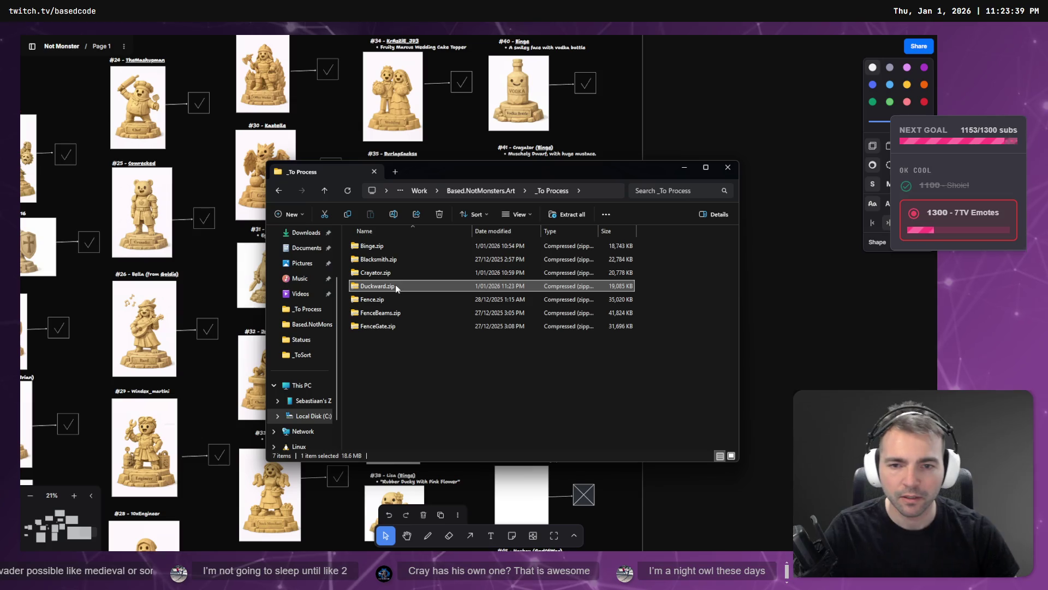
- Extract Duckward.zip into its own folder, naming the model Duckward
right_click(399, 287)
right_click(374, 286)
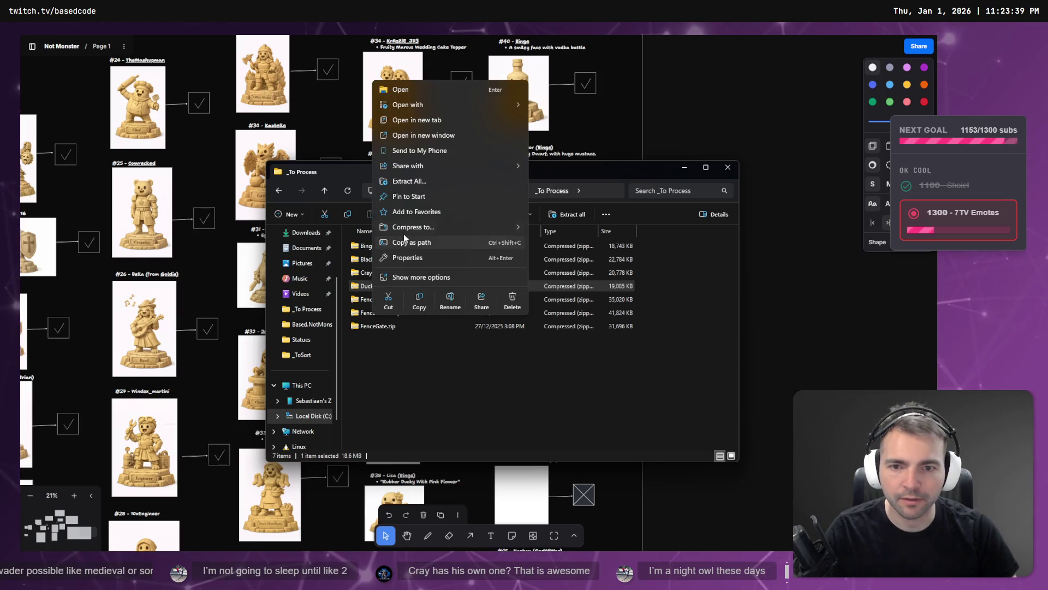
key(Escape)
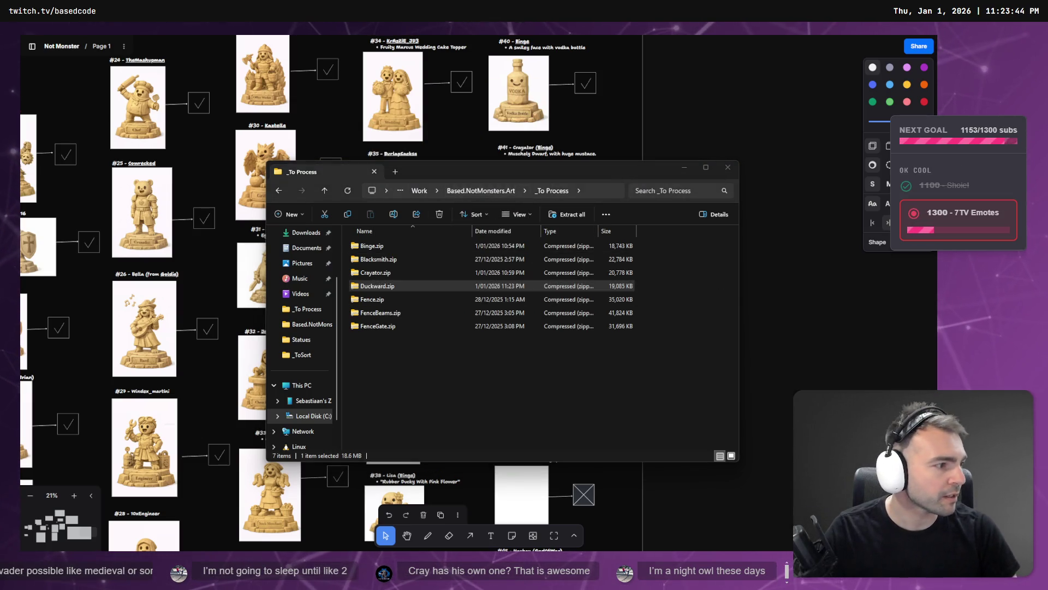
click(386, 285)
text(Duckward)
key(Return)
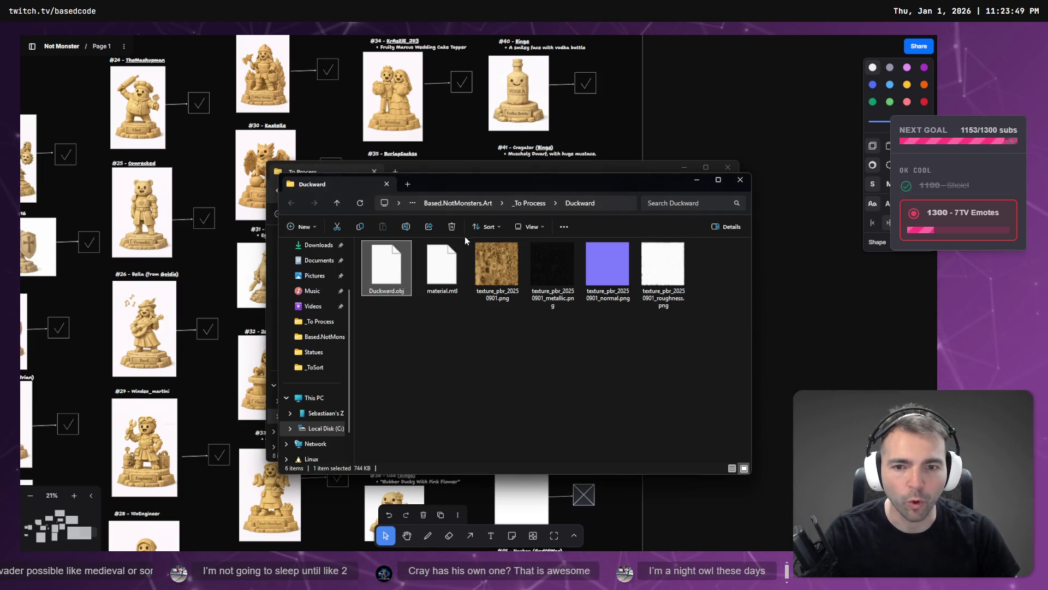
- Rename the extracted folder to Darkward and rename its .obj model file
click(535, 202)
key(ctrl+shift+n)
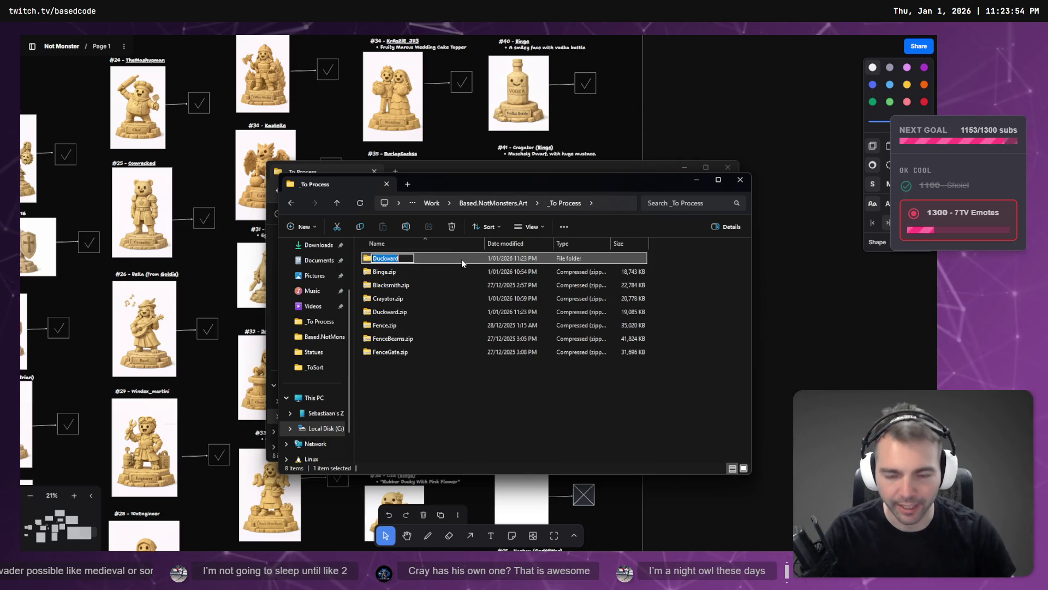
text(duckward)
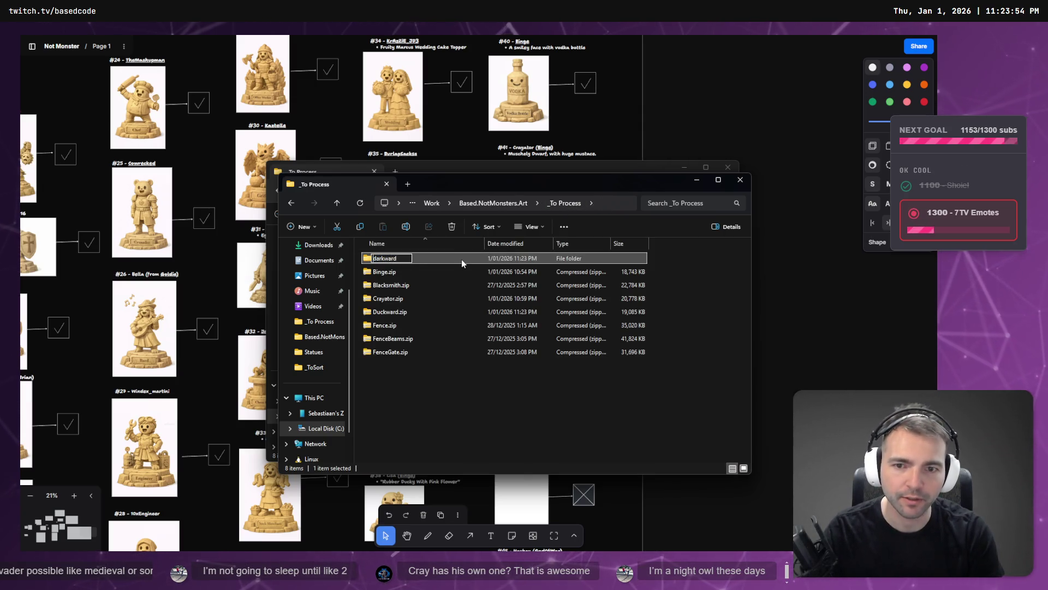
key(Return)
double_click(460, 259)
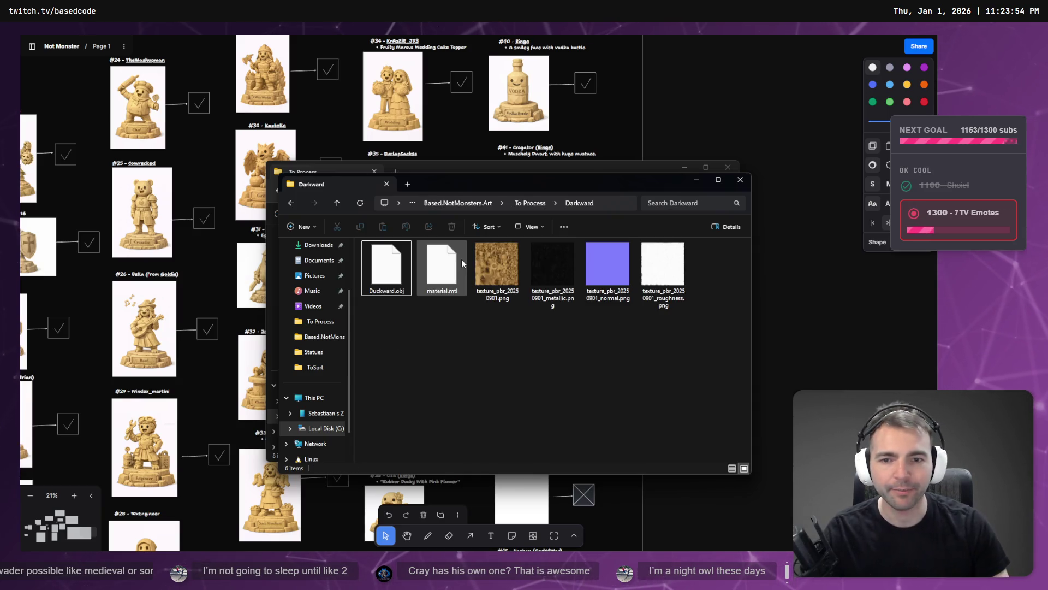
click(399, 264)
key(F2)
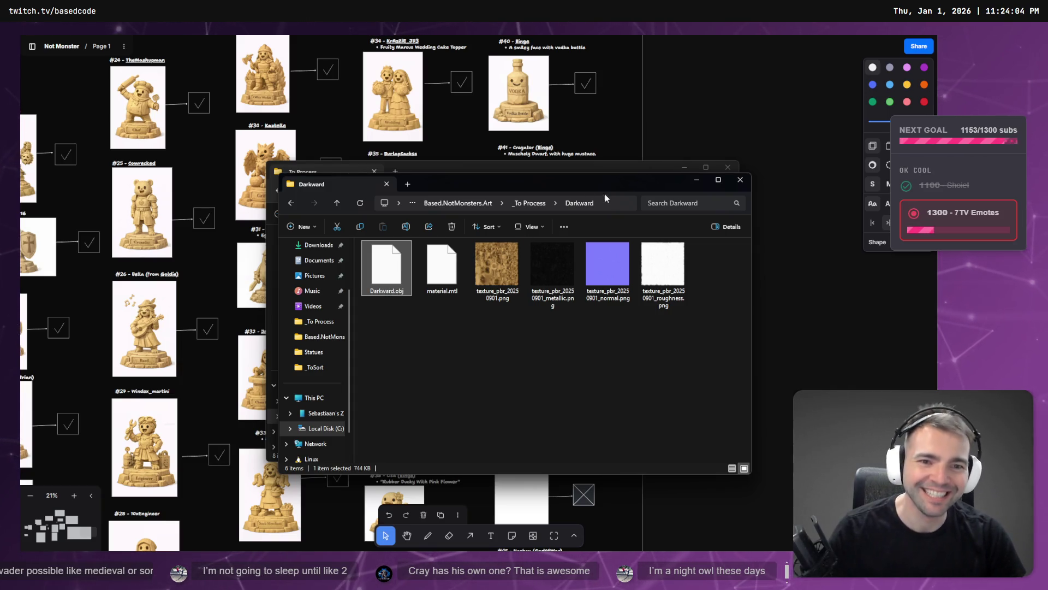
- Close the duplicate _To Process window and select the Darkward folder
click(529, 203)
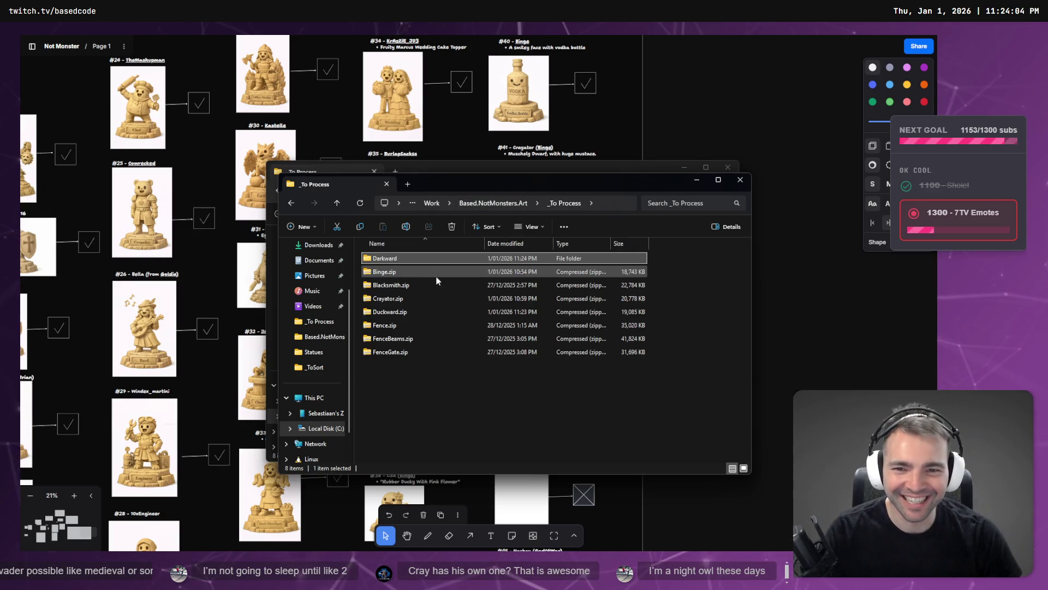
key(ctrl+w)
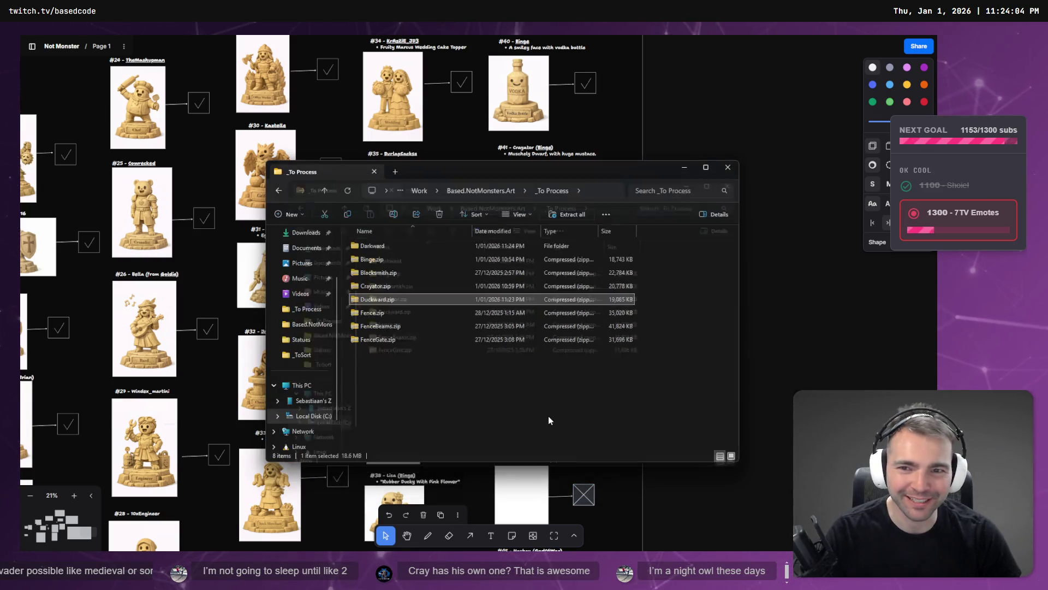
click(388, 248)
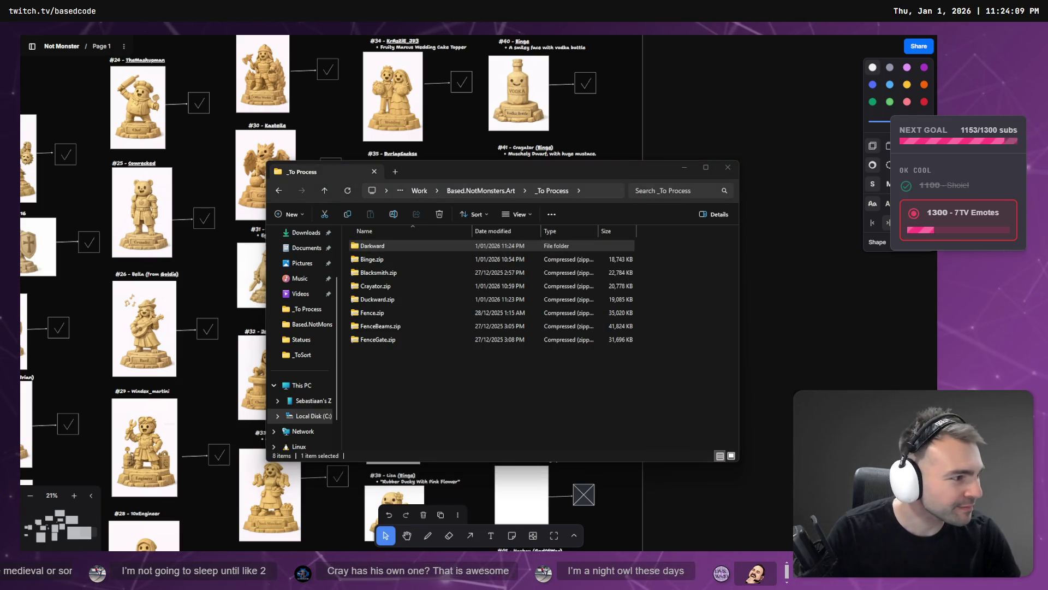
key(alt+Tab)
key(alt+Tab)
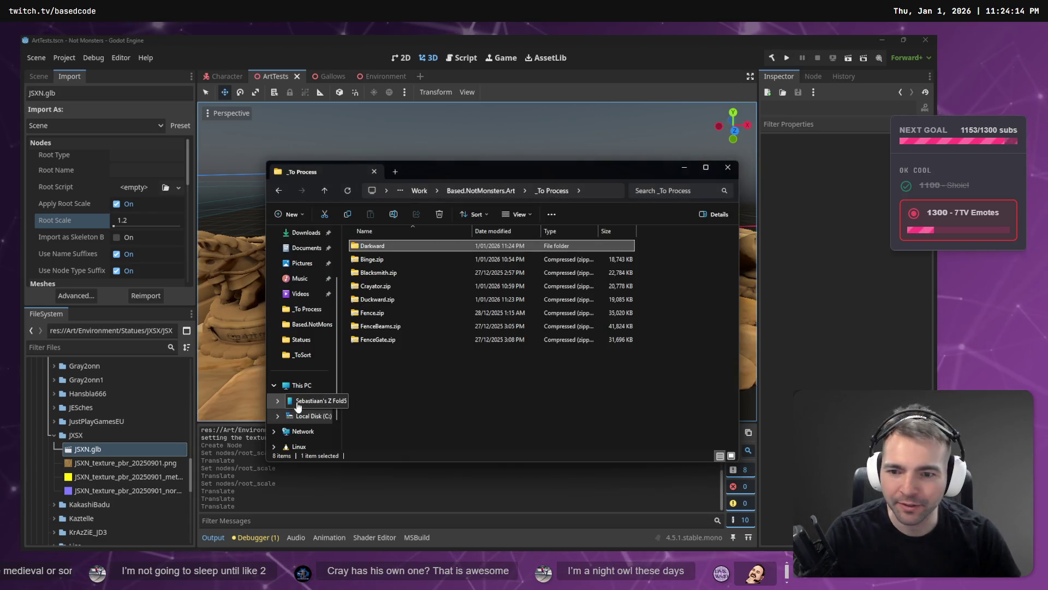
- Expand Statues/Darkward in the FileSystem dock and show Darkward.obj's OBJ-as-Mesh import settings
click(52, 435)
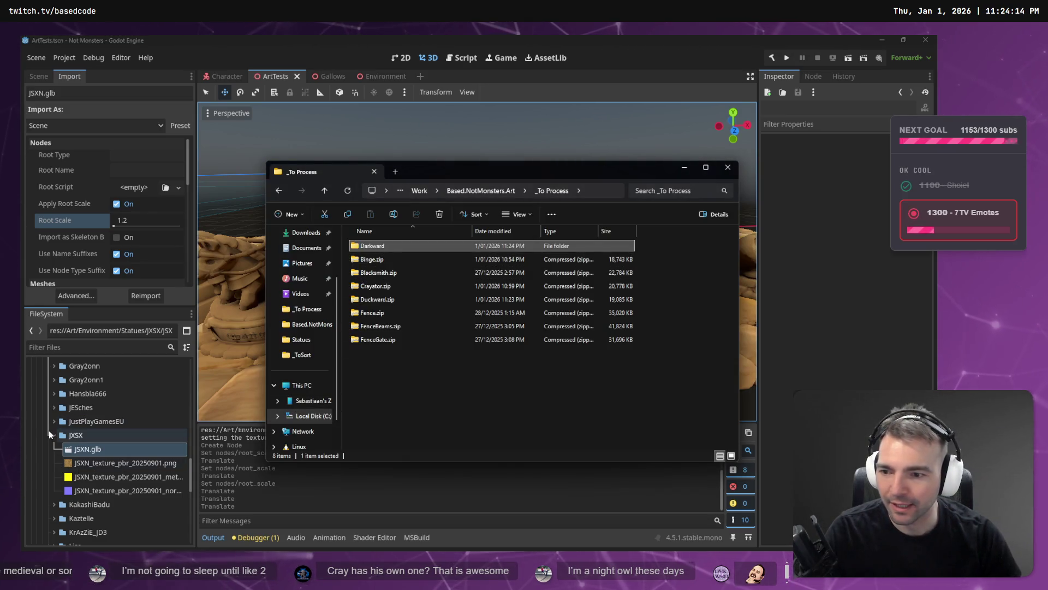
scroll(51, 434, up, 5)
key(alt+Tab)
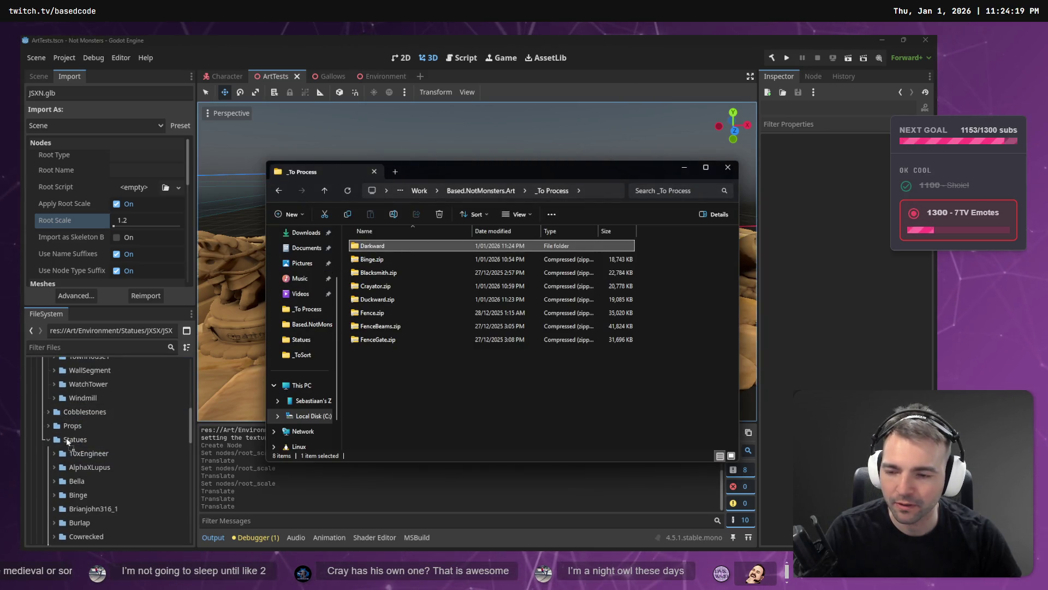
click(860, 171)
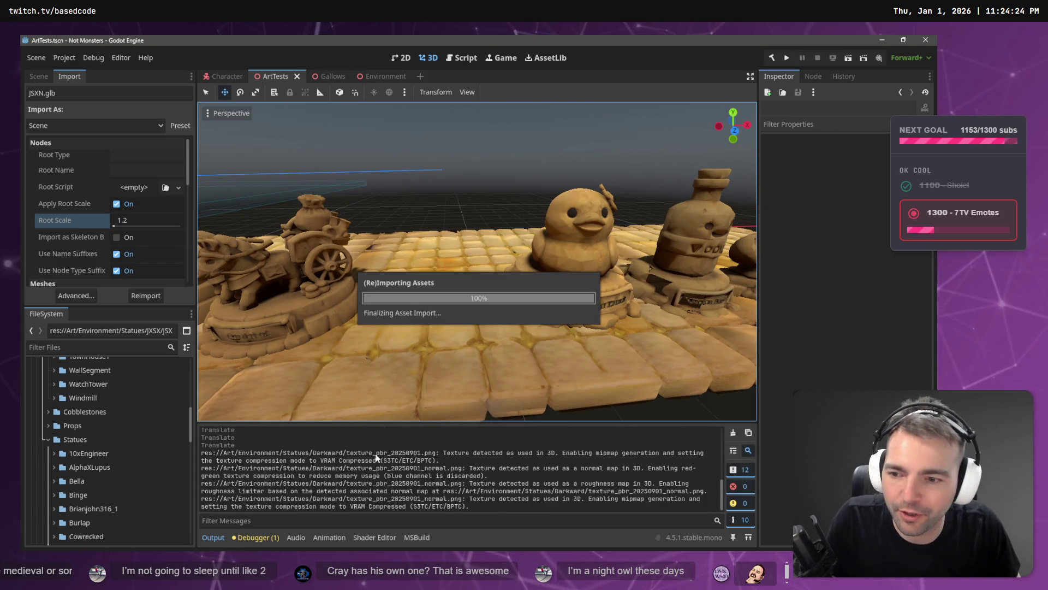
scroll(70, 462, down, 5)
scroll(64, 399, down, 5)
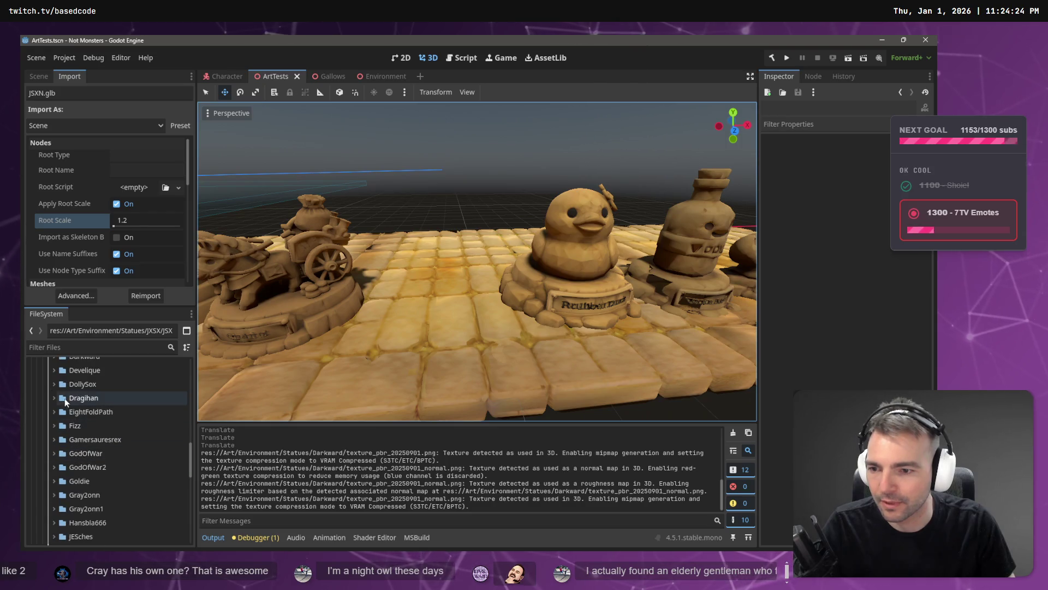
scroll(56, 374, up, 1)
click(55, 379)
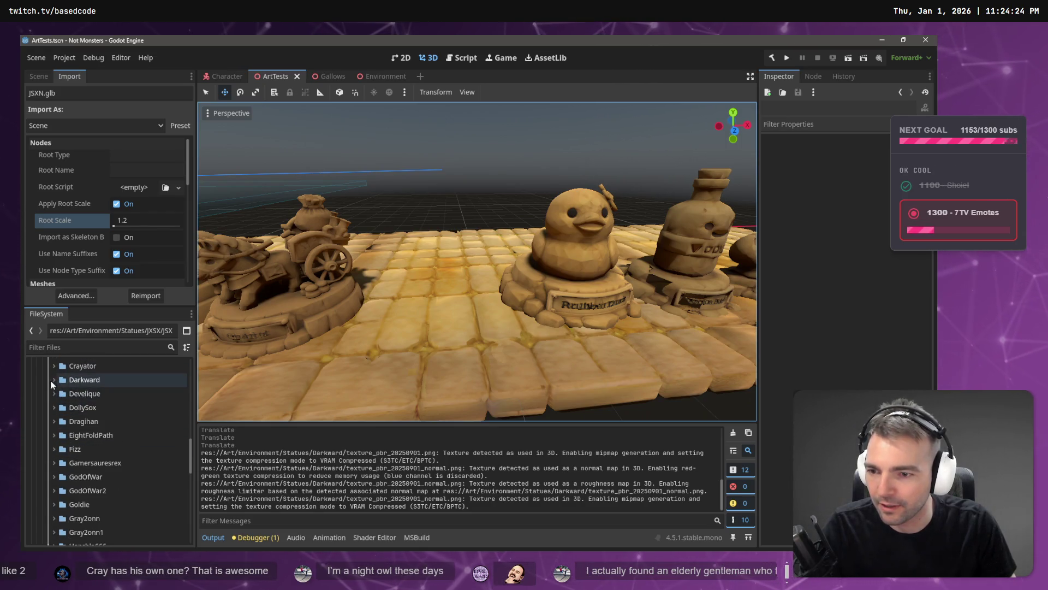
click(68, 391)
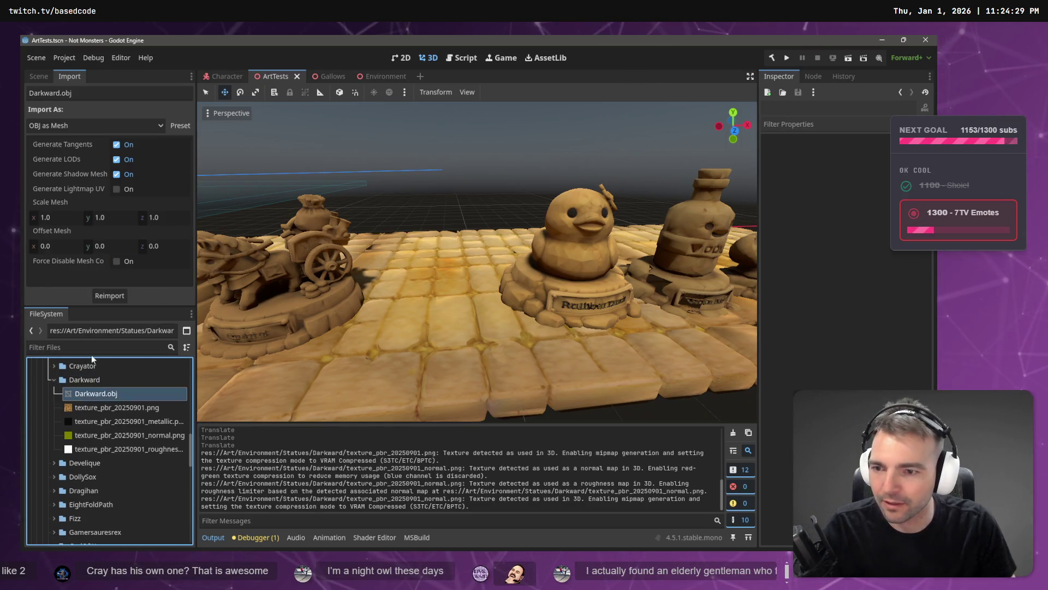
- Set the Darkward mesh's import scale to 1.5 on x, y and z
click(68, 218)
text(5)
key(Tab)
text(1.5)
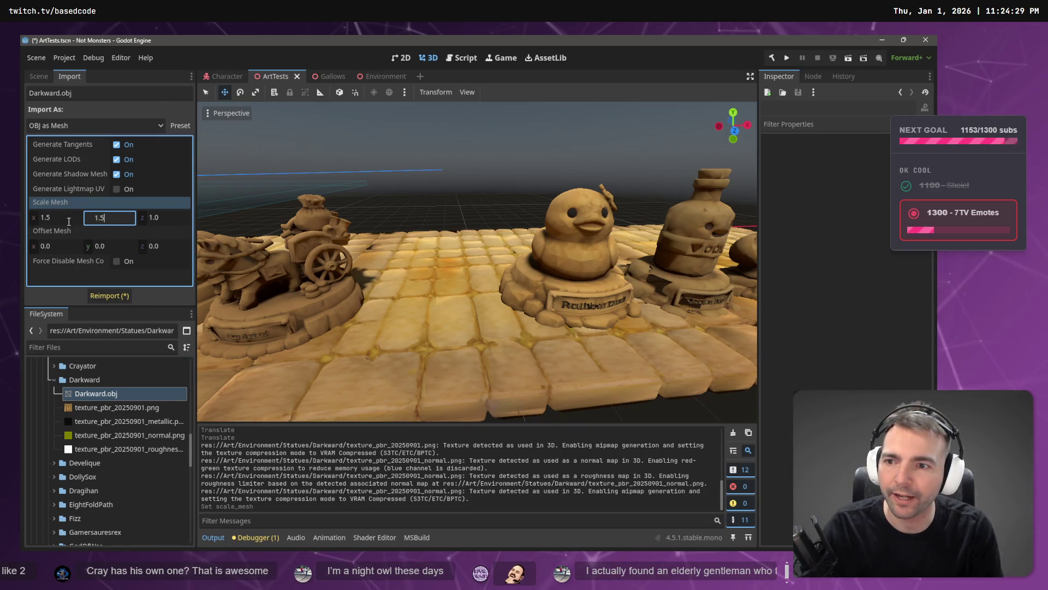
key(Tab)
text(1.5)
key(Return)
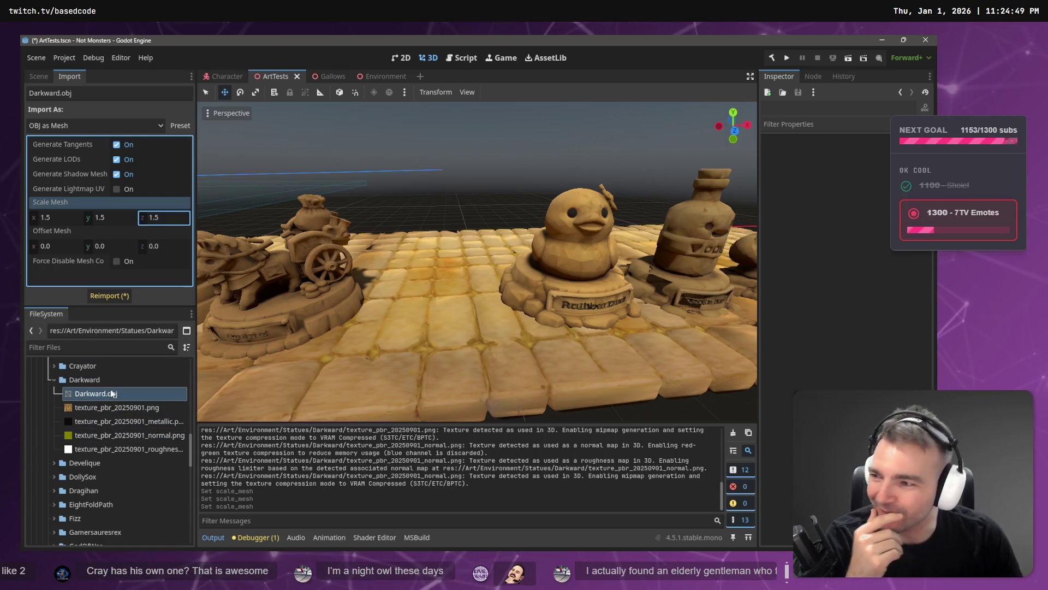
- Drag Darkward.obj into the scene beside the duck and raise it onto the pavement
mouse_move(111, 388)
mouse_down()
mouse_move(447, 294)
mouse_move(446, 308)
mouse_up()
drag(445, 262, 440, 197)
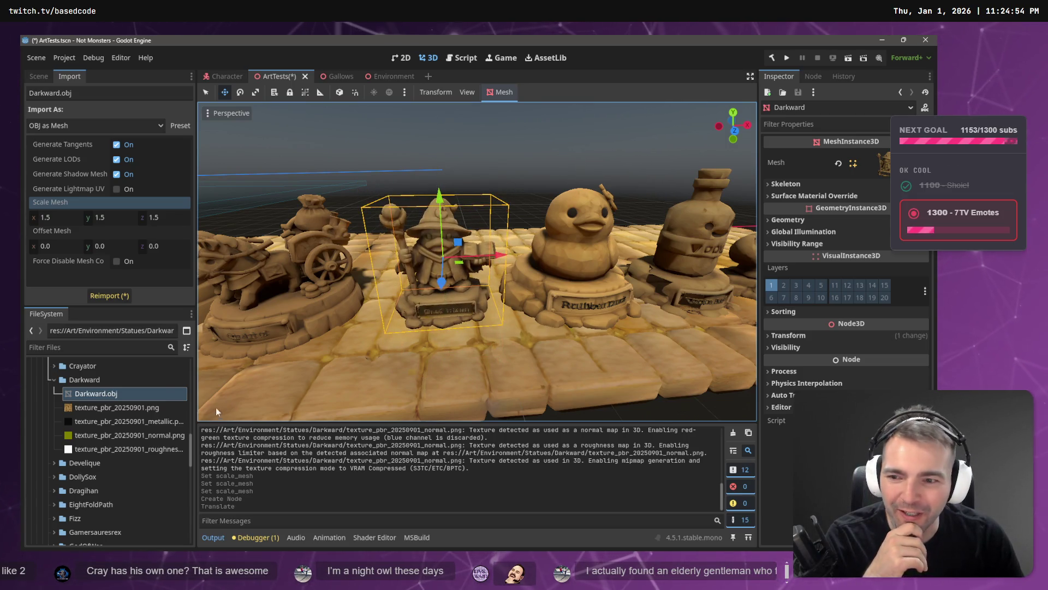
scroll(430, 272, down, 8)
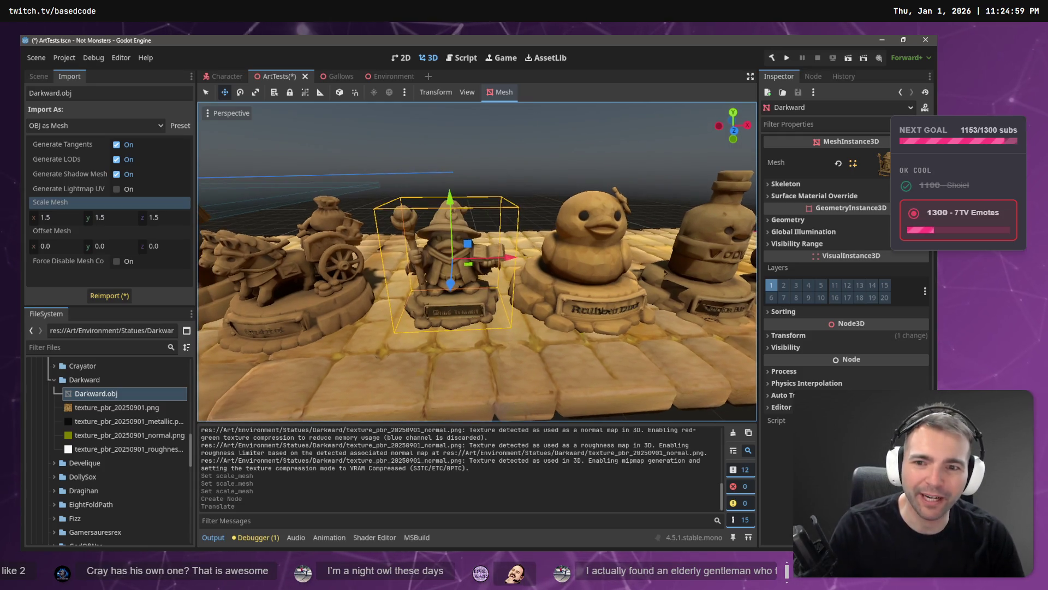
scroll(430, 272, down, 3)
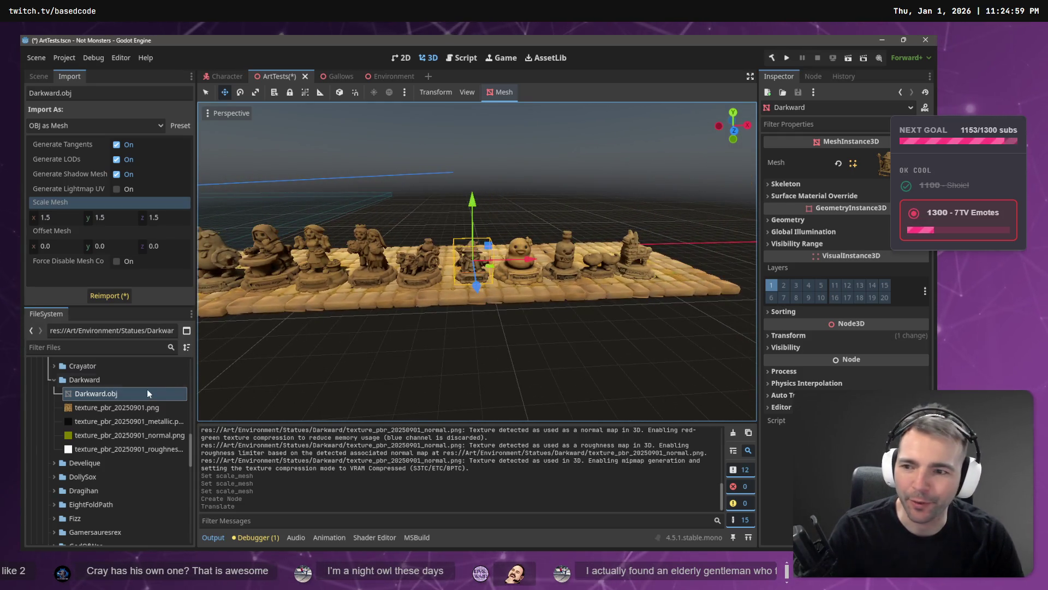
- Change the Darkward mesh scale to 1.7 and reimport it
click(71, 218)
key(BackSpace)
text(7)
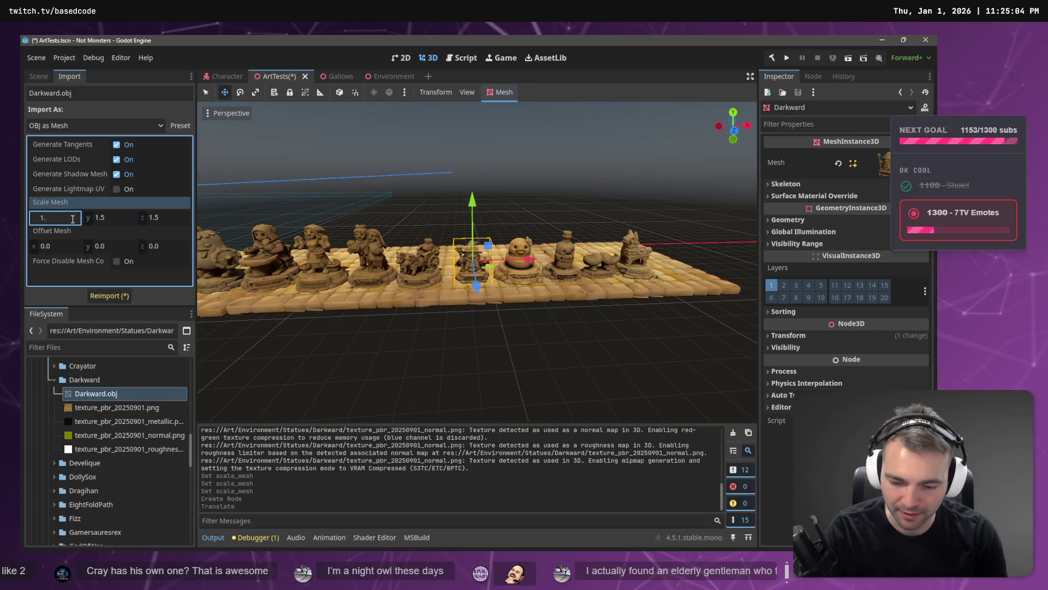
key(Tab)
text(1.7)
key(Tab)
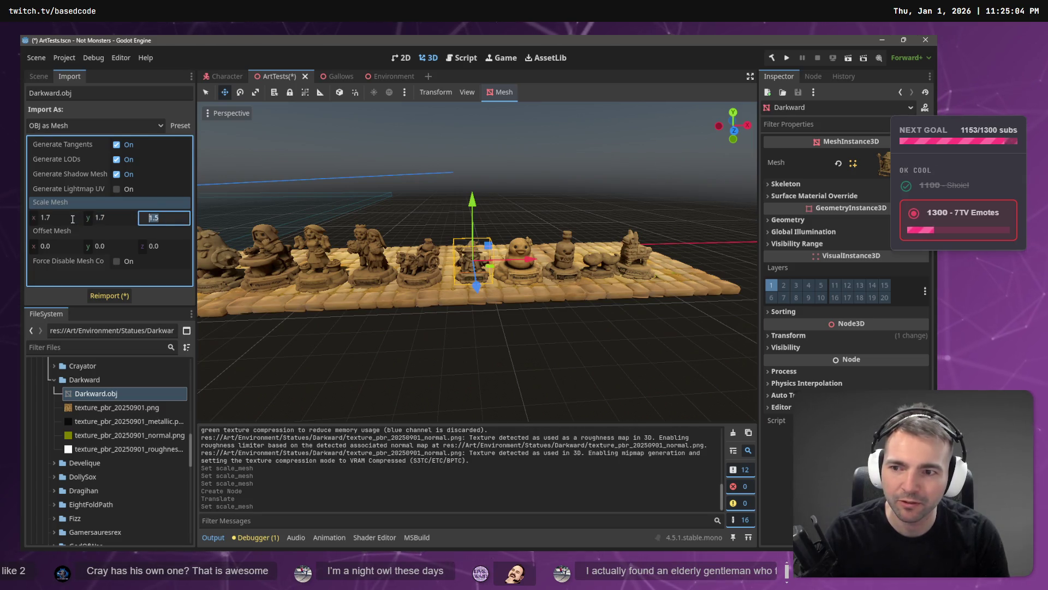
text(1.7)
click(110, 295)
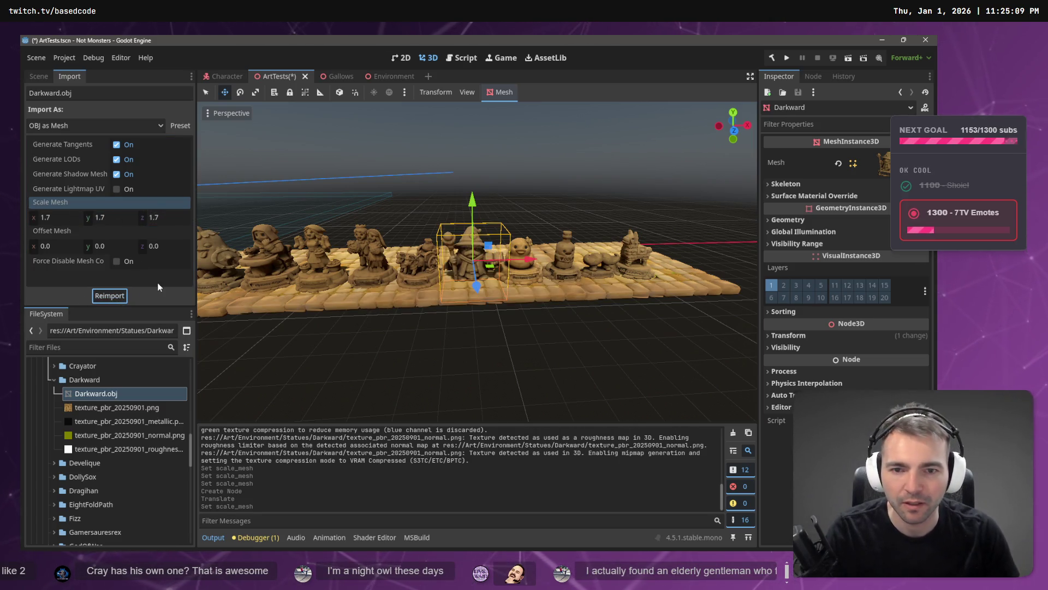
- Try a 1.6 mesh scale, reimport, and raise the statue slightly
click(107, 216)
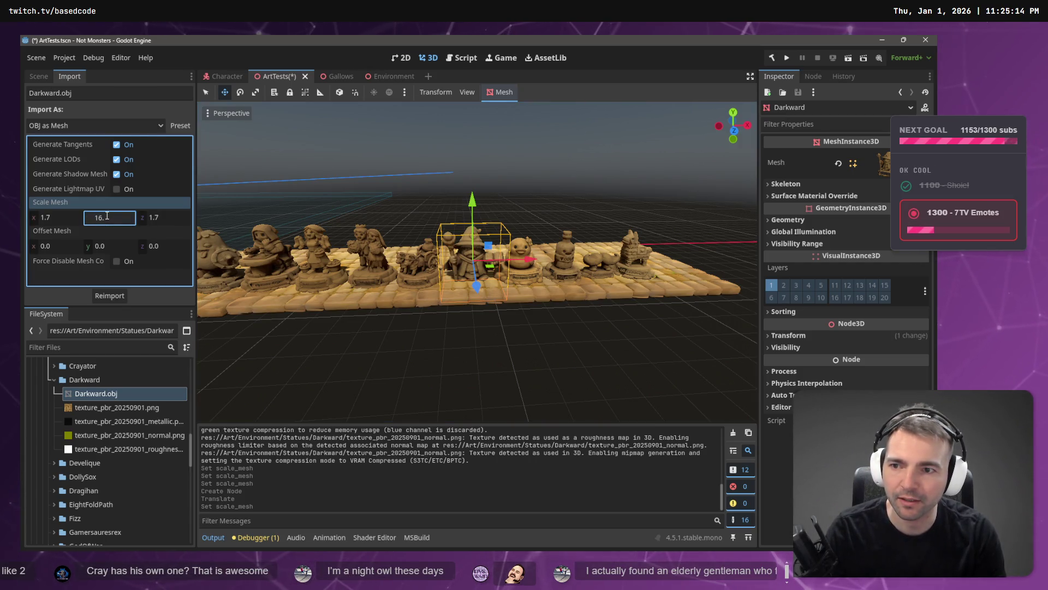
key(ctrl+shift+Tab)
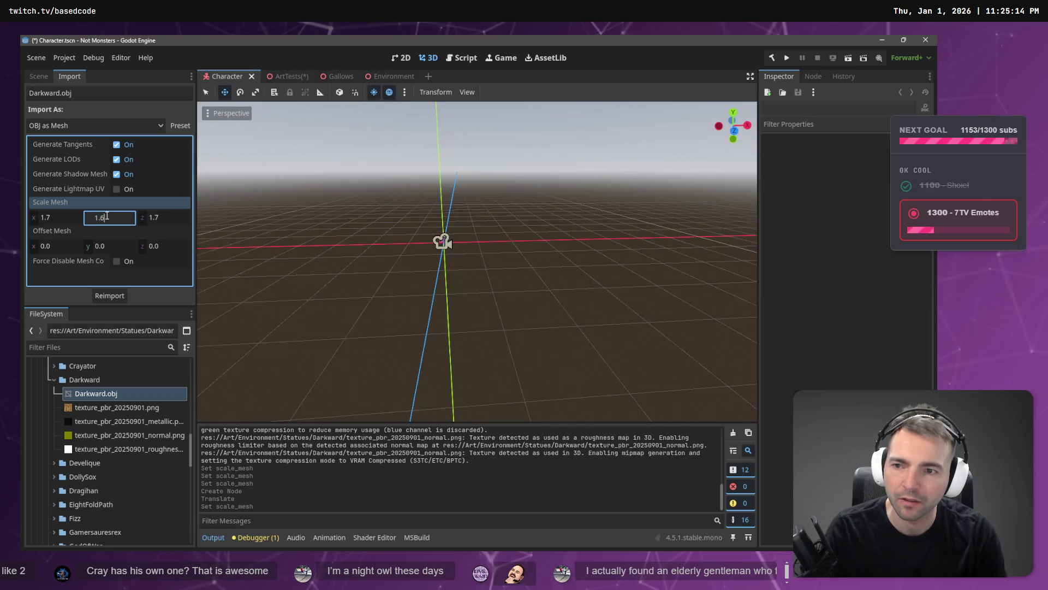
click(68, 221)
text(1.6)
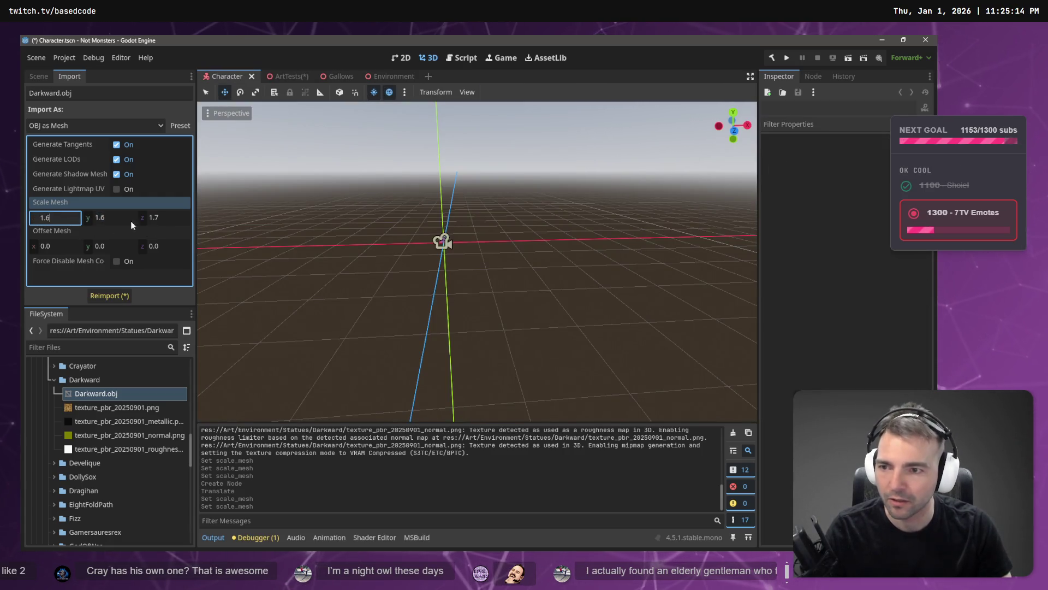
click(168, 217)
click(267, 107)
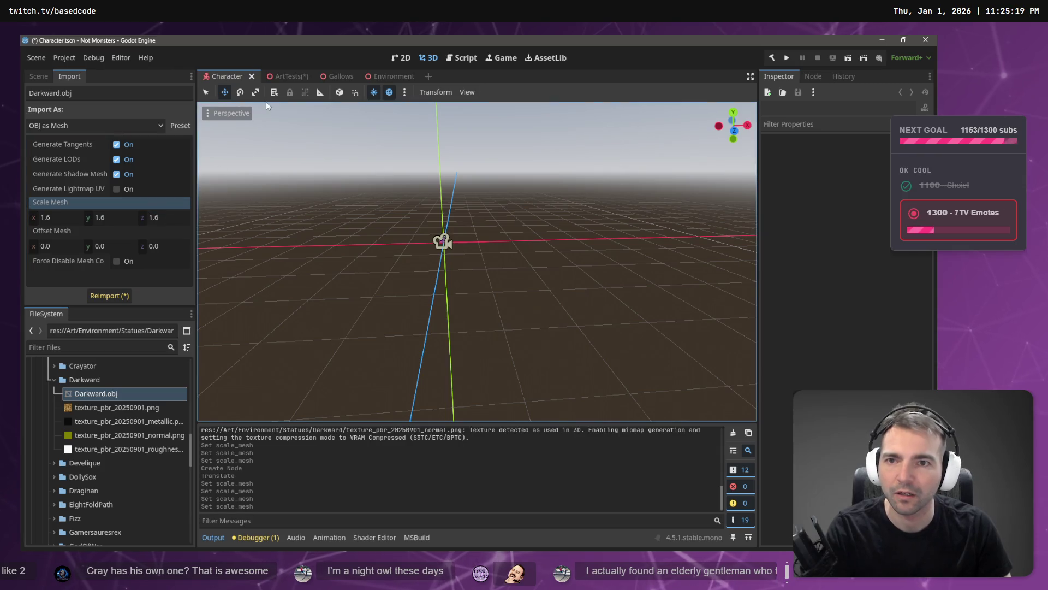
click(285, 78)
click(110, 295)
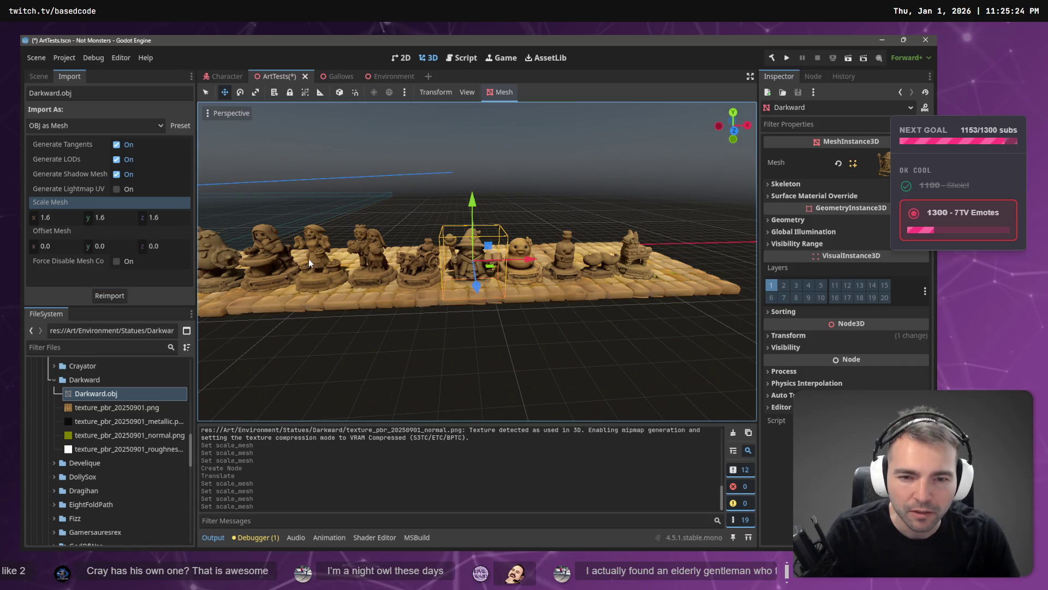
drag(473, 202, 470, 190)
- Return the scale to 1.5 on all axes, reimport, and lower the wizard statue slightly
click(57, 218)
text(1.5)
key(Tab)
text(1.5)
key(Tab)
text(1.5)
key(Return)
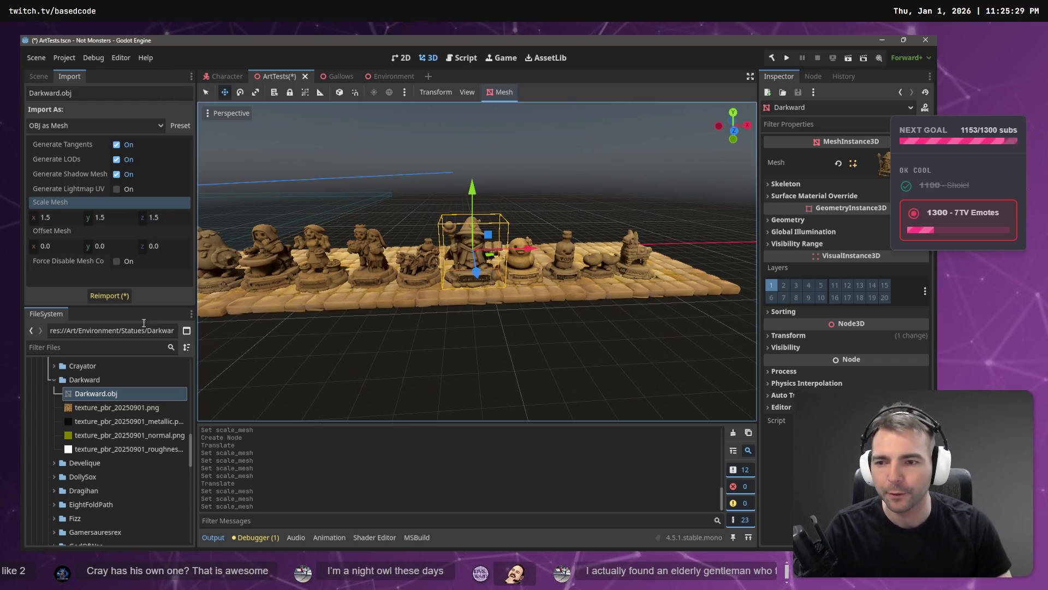
click(111, 296)
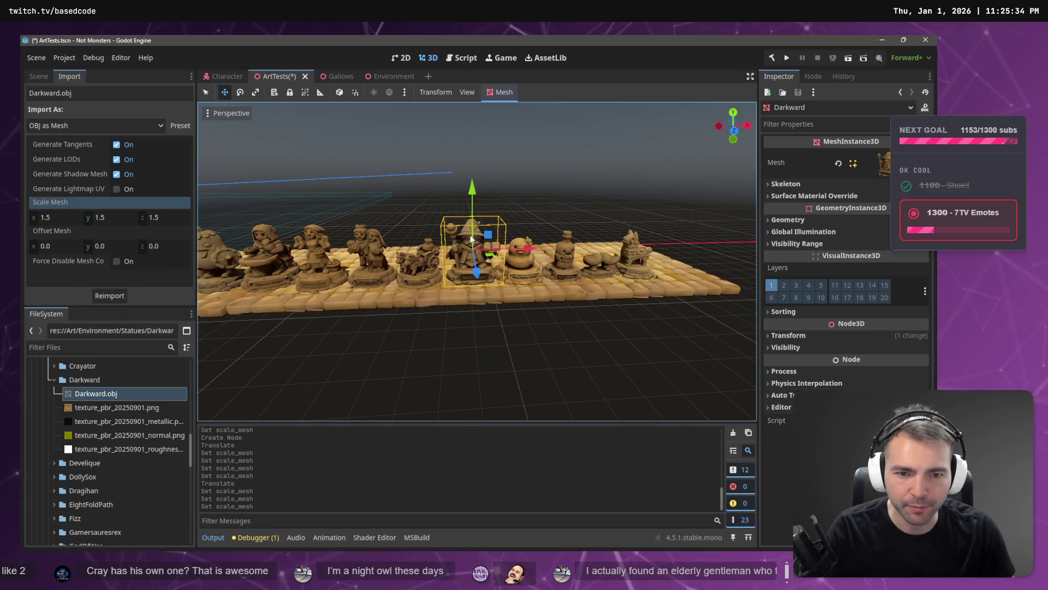
scroll(475, 241, up, 5)
drag(468, 249, 557, 225)
scroll(475, 262, down, 10)
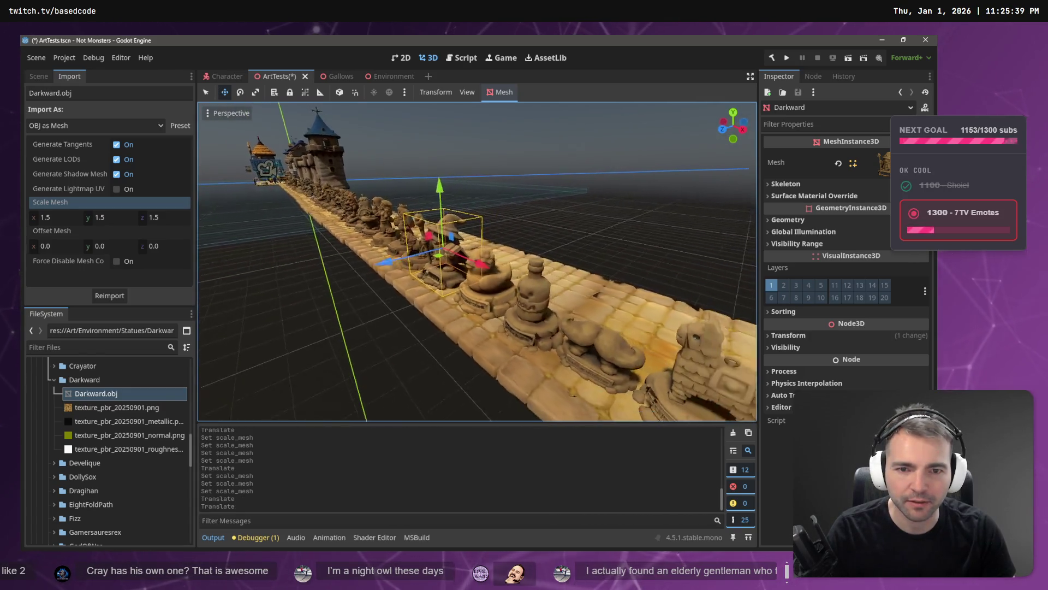
- Fly the camera along the statue row toward the wizard and duck statues
key(w)
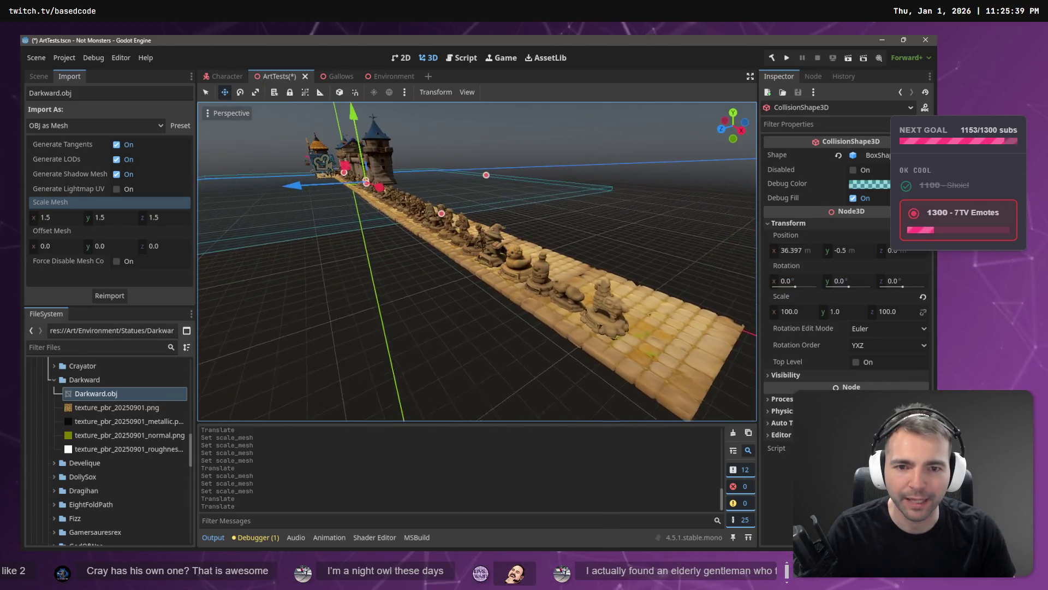
key(w)
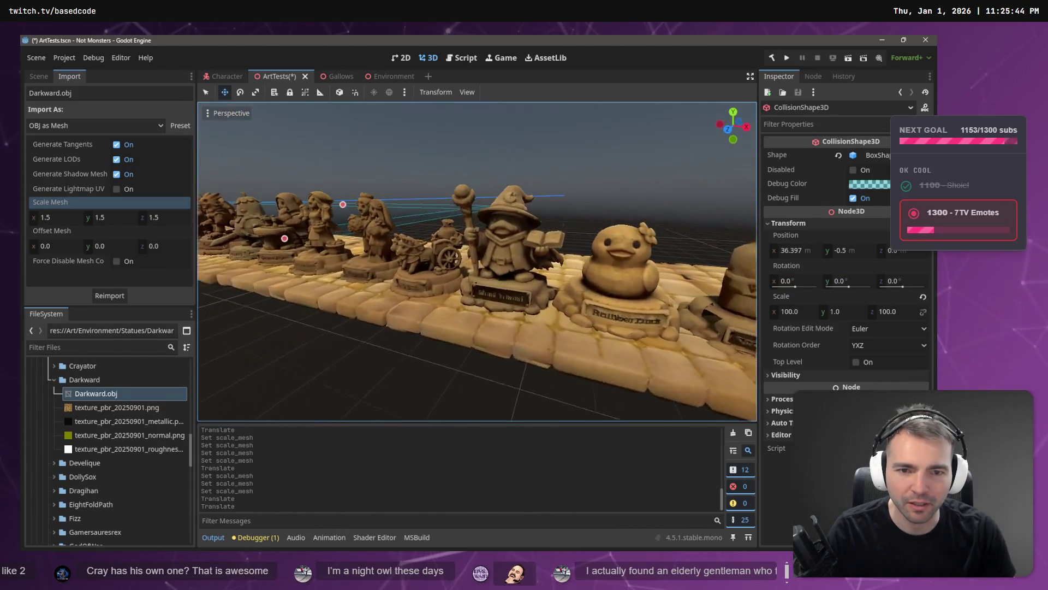
click(379, 295)
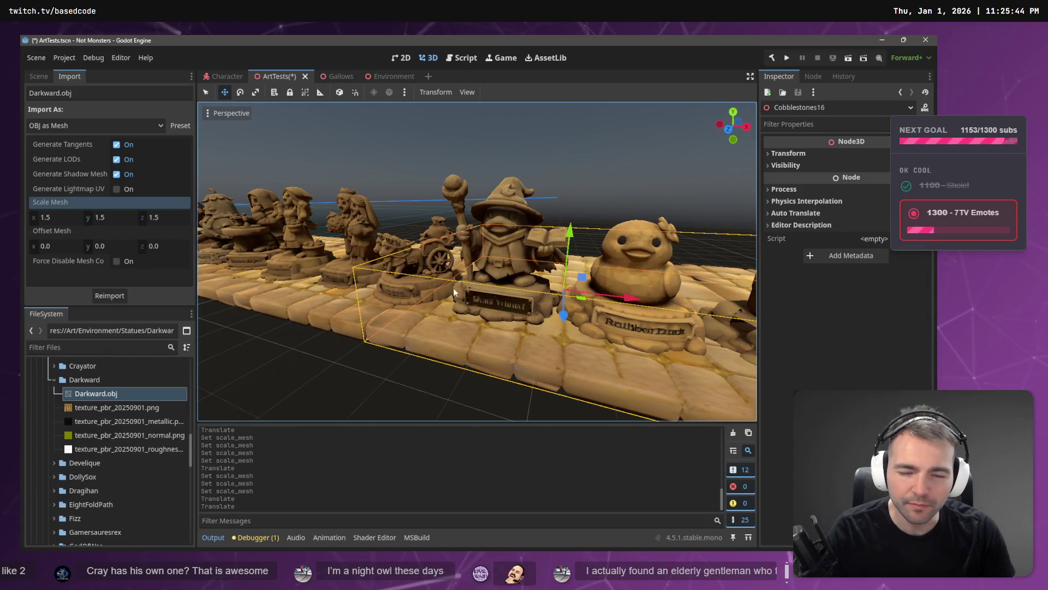
click(631, 176)
key(s)
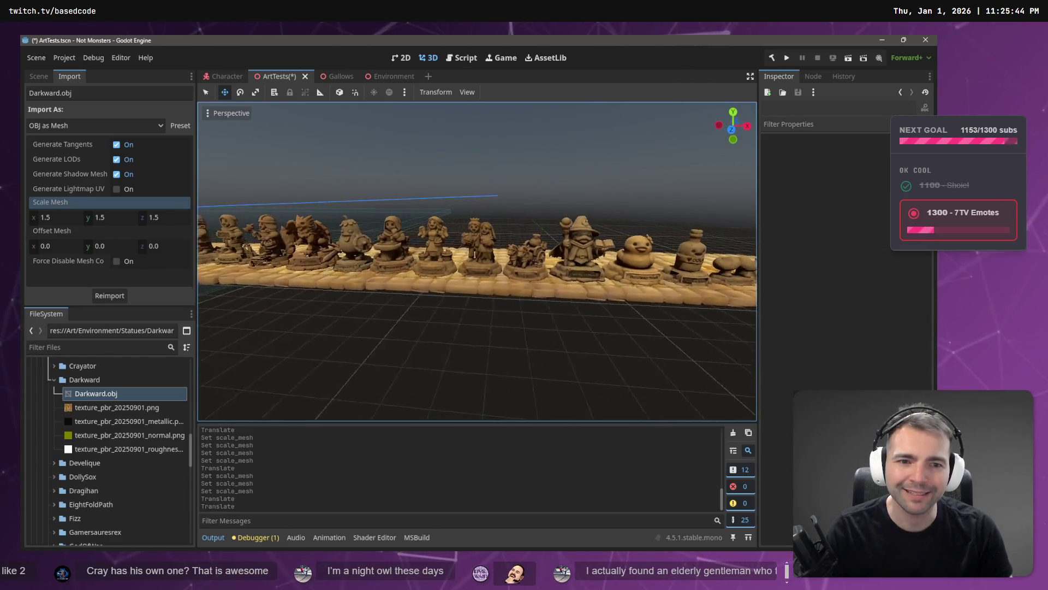
key(s)
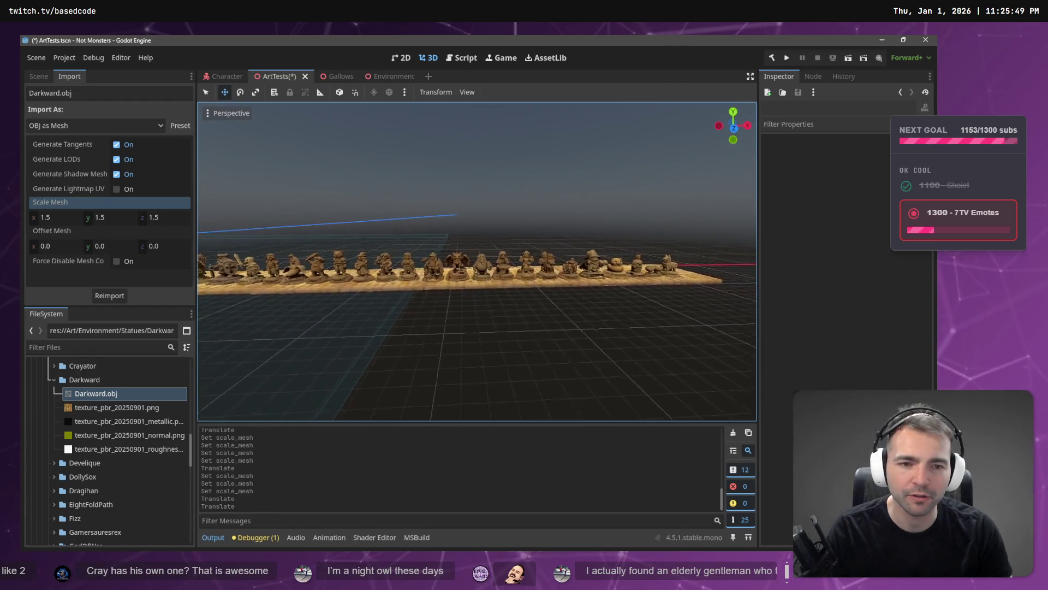
key(w)
key(d)
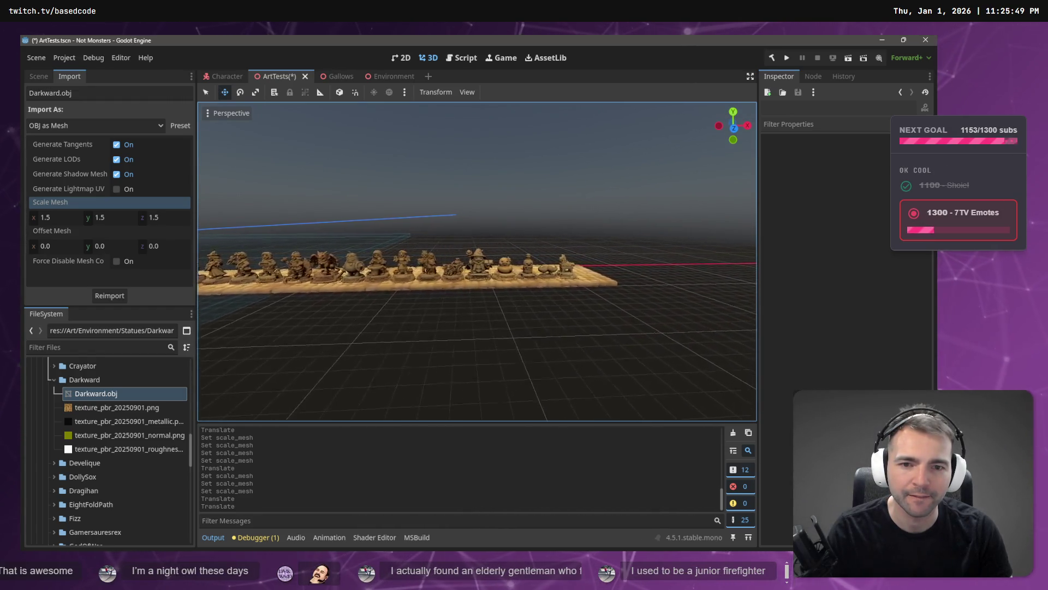
- Try sliding the wizard statue left and forward, then undo the moves
click(531, 265)
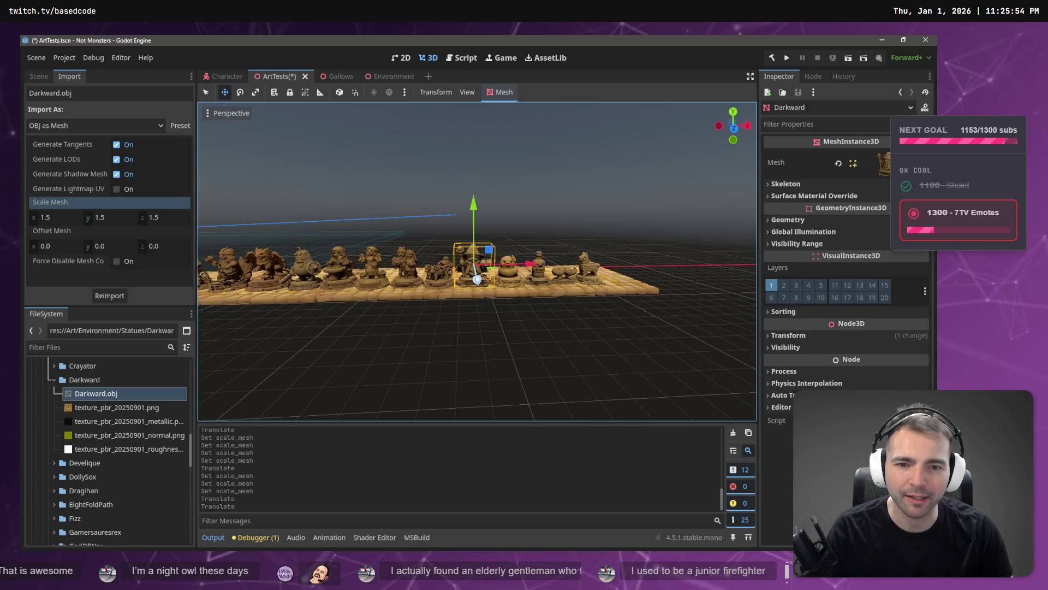
mouse_move(531, 264)
mouse_down()
mouse_move(354, 276)
mouse_move(363, 276)
mouse_up()
key(f)
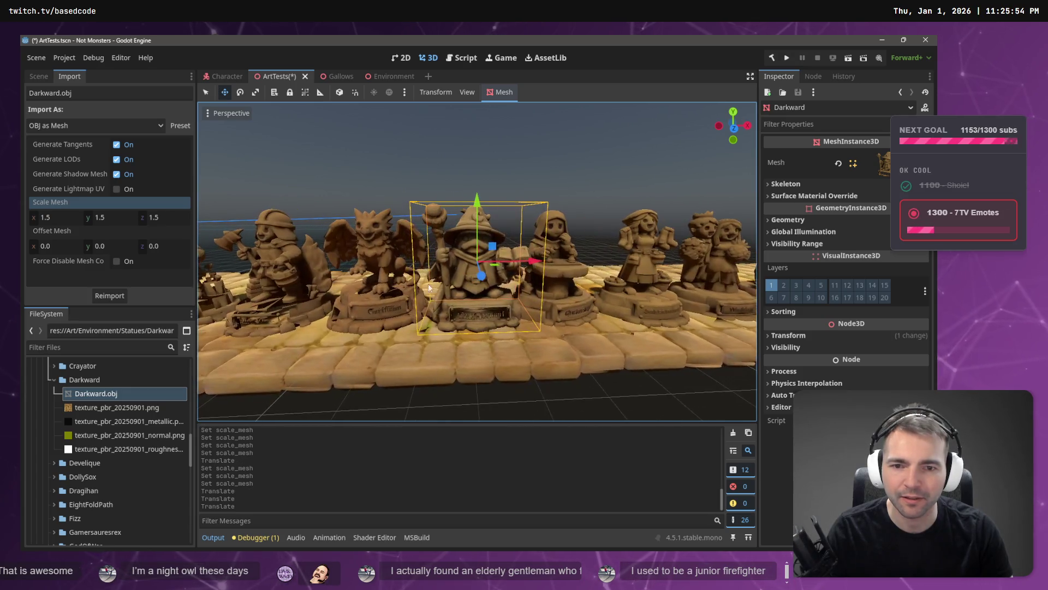
drag(497, 276, 487, 288)
key(ctrl+z)
key(ctrl+z)
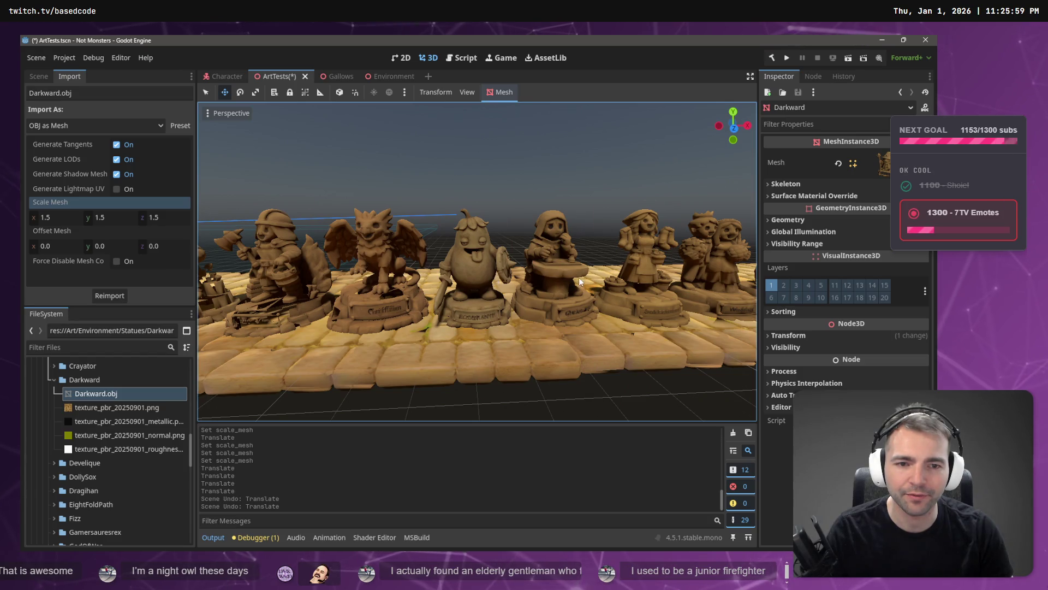
key(f)
- Reimport the Darkward mesh at 1.45 scale and raise the statue slightly
click(74, 215)
text(1.4)
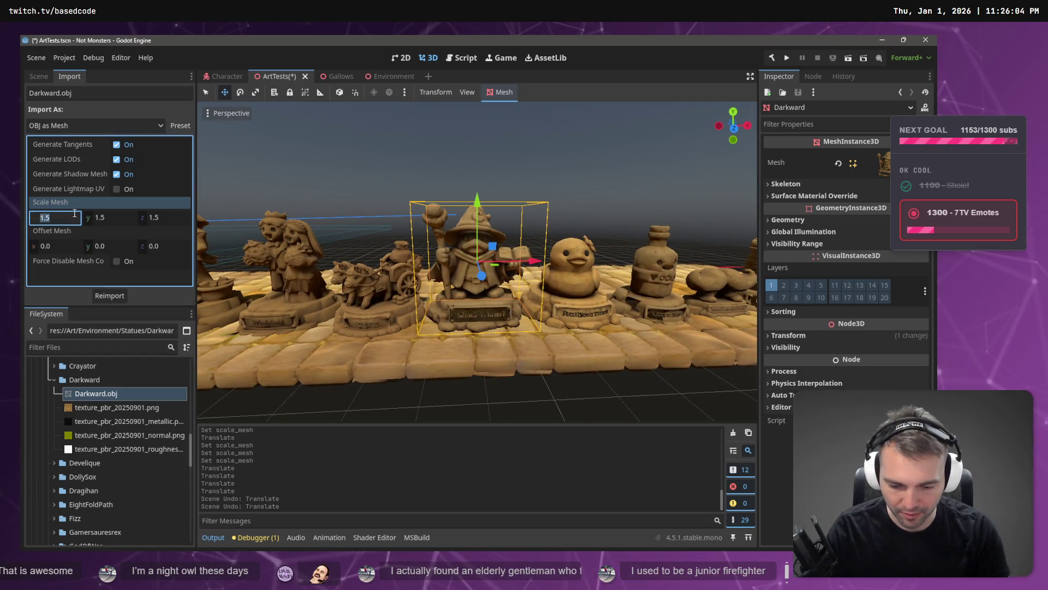
key(Tab)
text(1.45)
key(Tab)
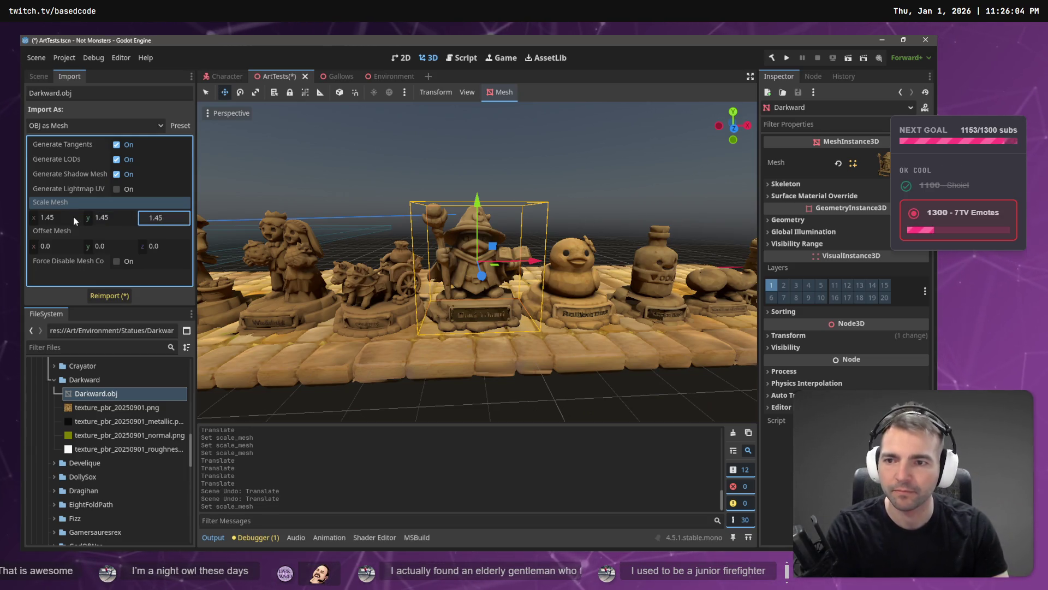
click(112, 296)
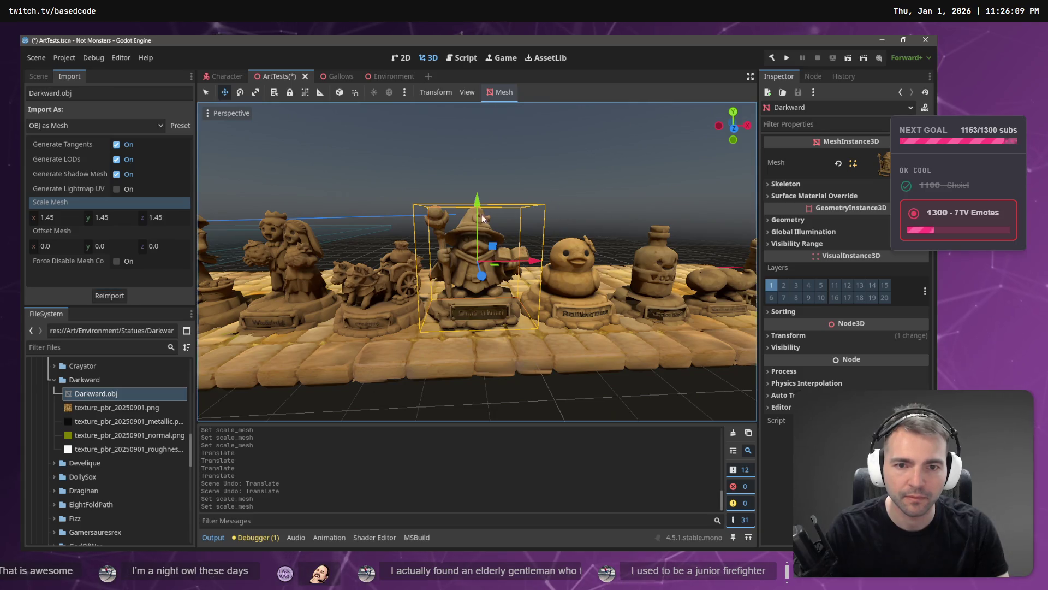
drag(480, 207, 480, 200)
click(581, 167)
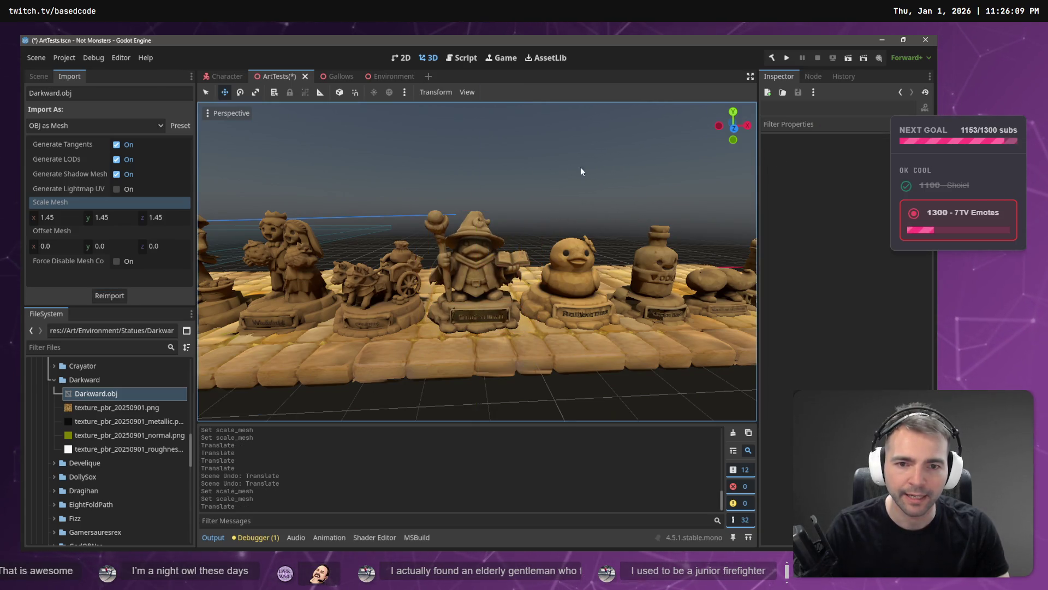
- Pan along the statue row, then switch over to the tldraw tracker
scroll(581, 167, down, 3)
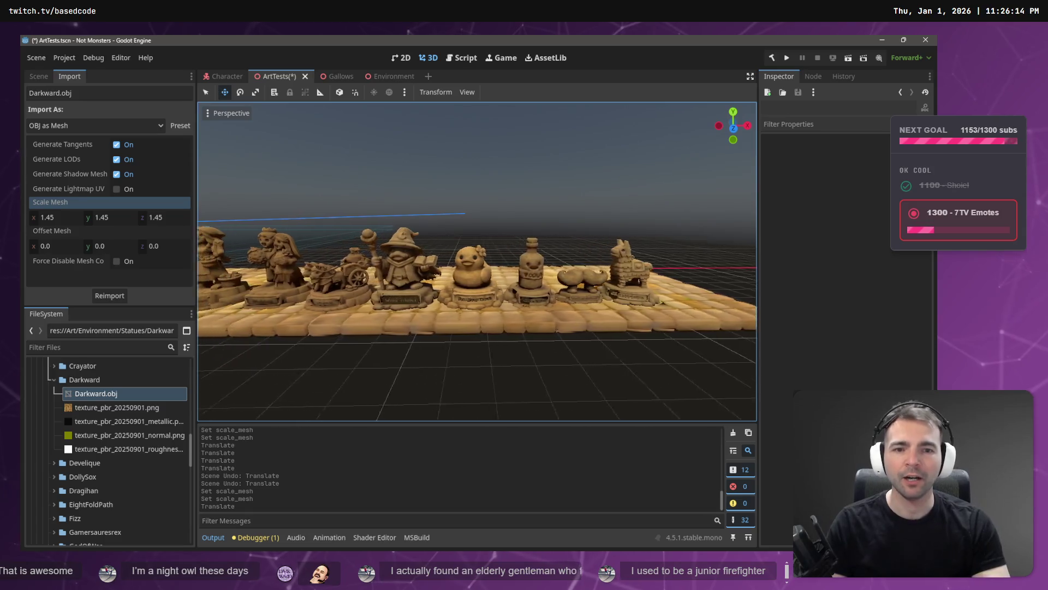
key(d)
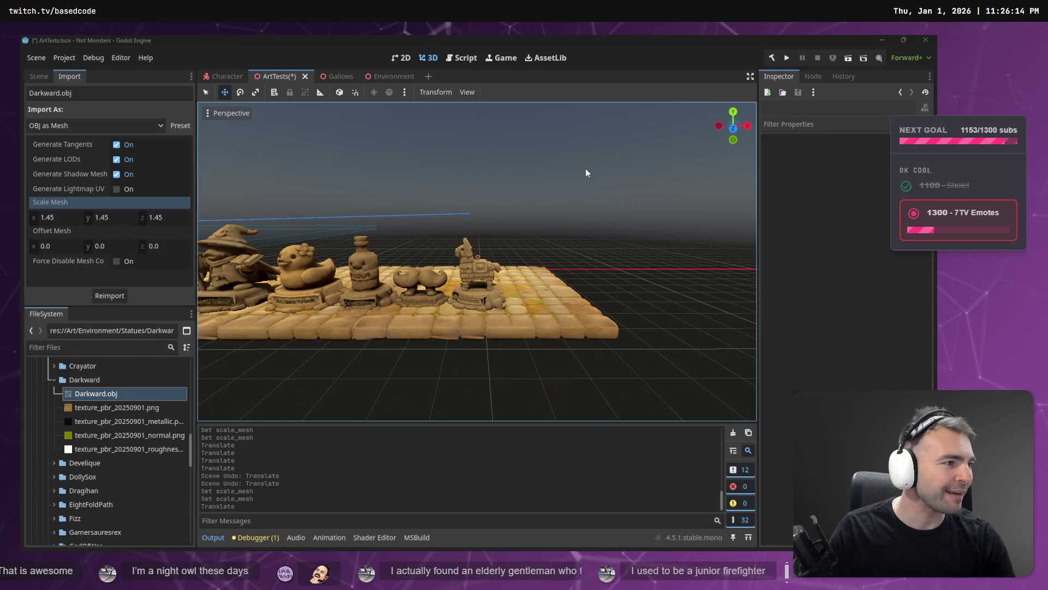
key(alt+Tab)
scroll(451, 352, down, 5)
scroll(445, 327, up, 6)
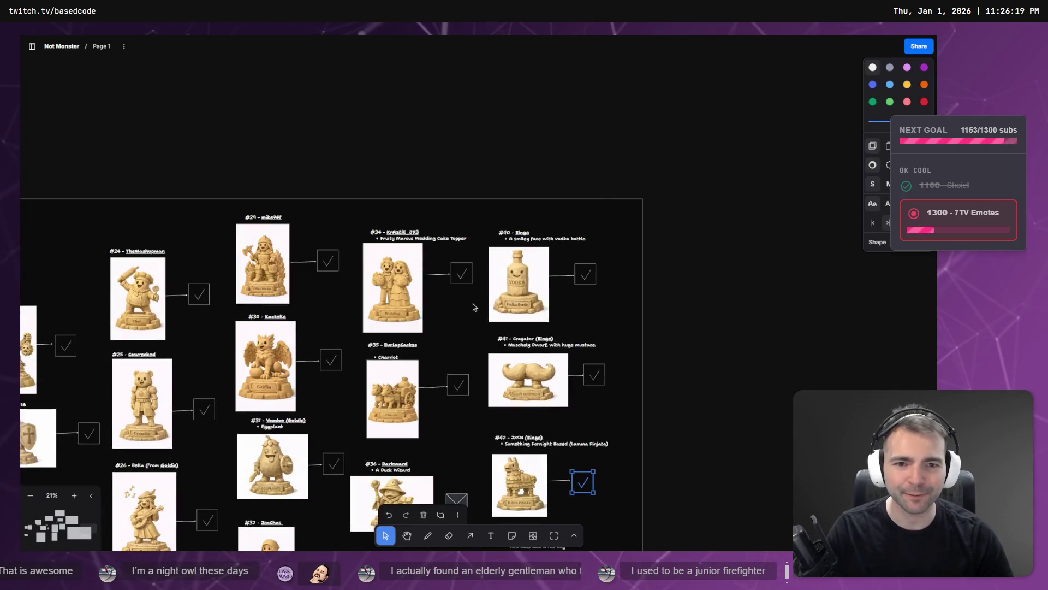
- Scroll the tracker down to the blank #43 and #44 image slots and select #44
scroll(451, 325, down, 1)
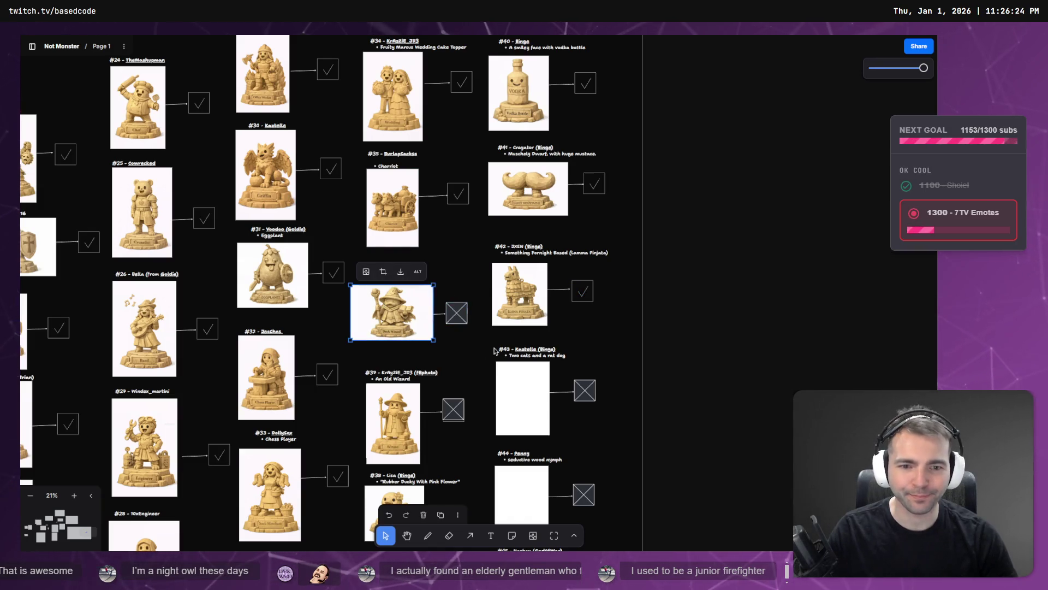
click(506, 404)
scroll(622, 361, down, 2)
click(522, 407)
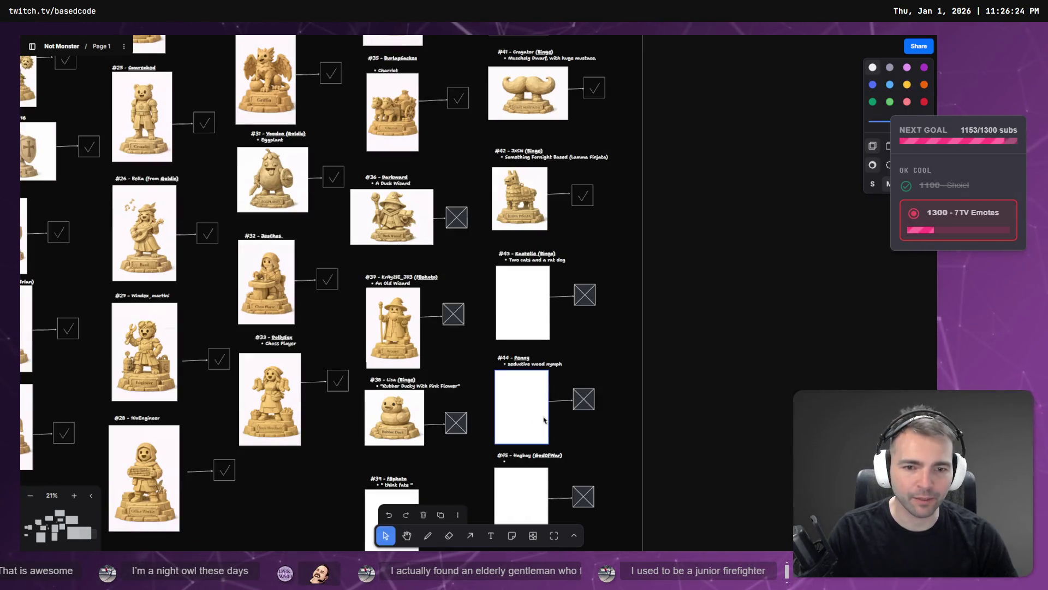
click(699, 286)
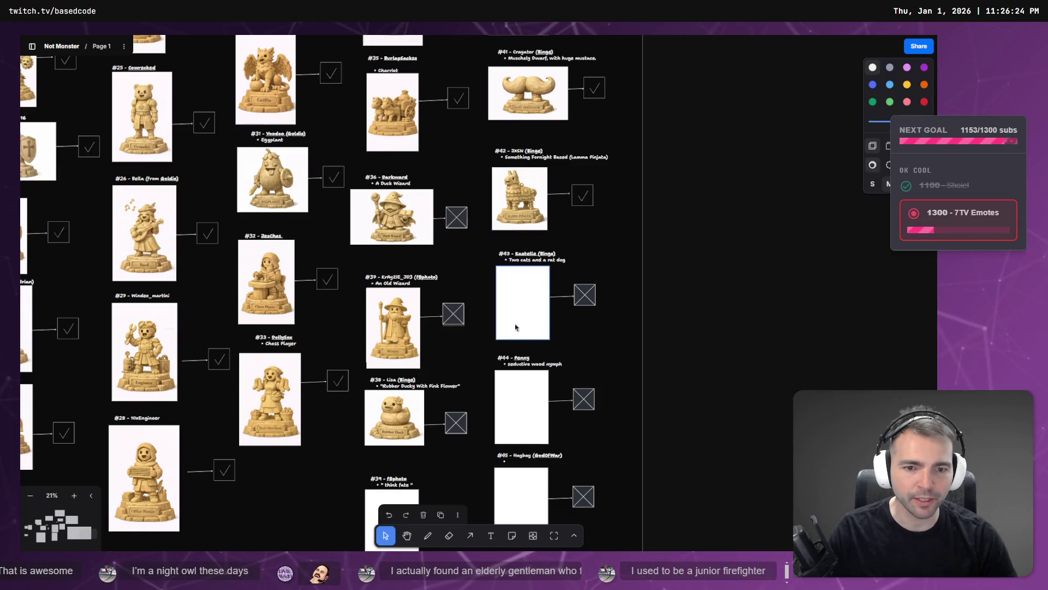
click(541, 400)
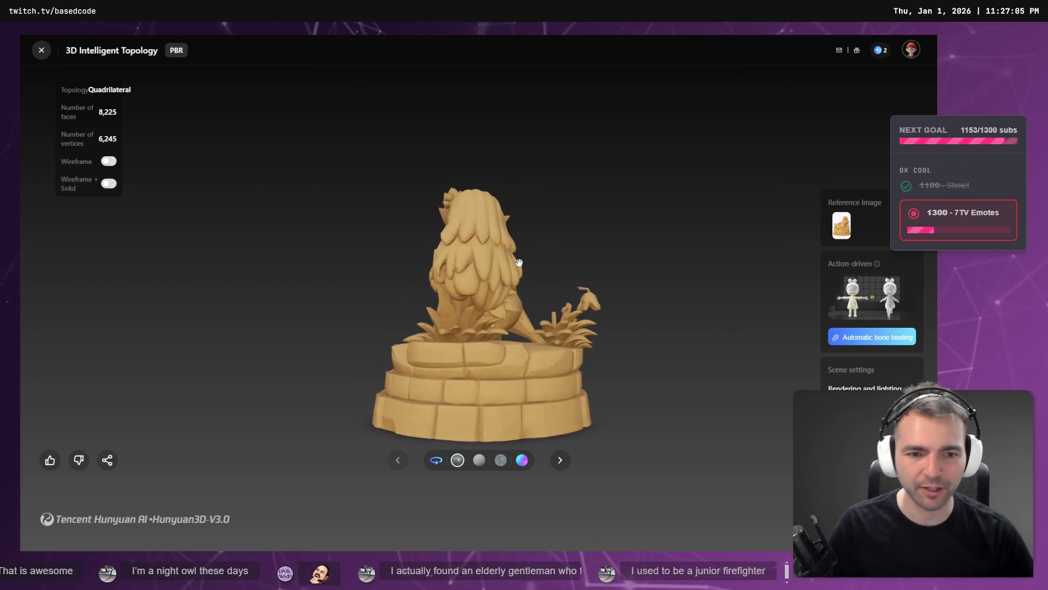
- Switch through tldraw to the File Explorer window at _To Process
key(alt+Tab)
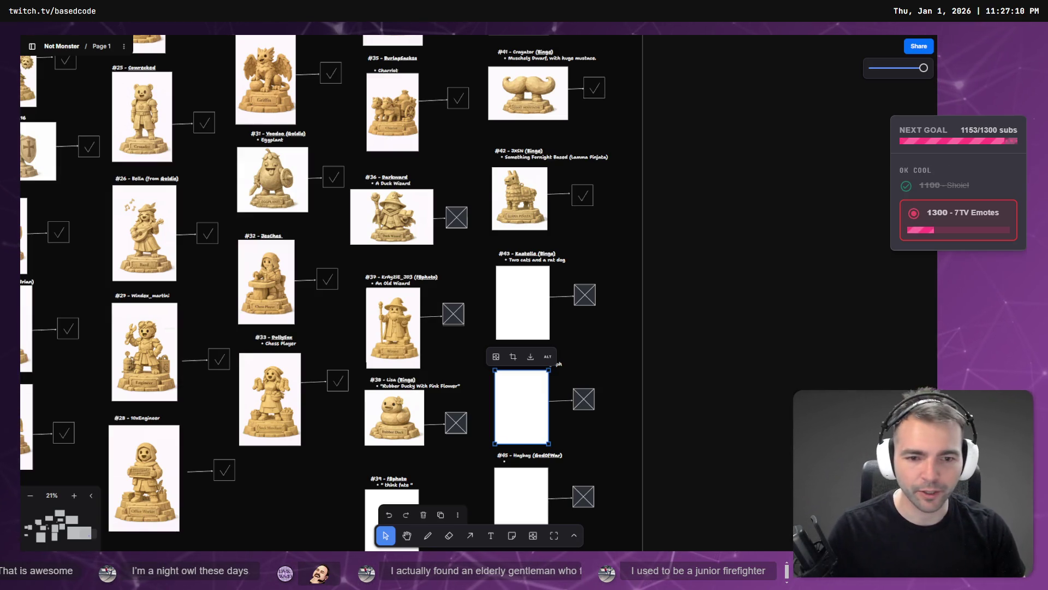
key(alt+Tab)
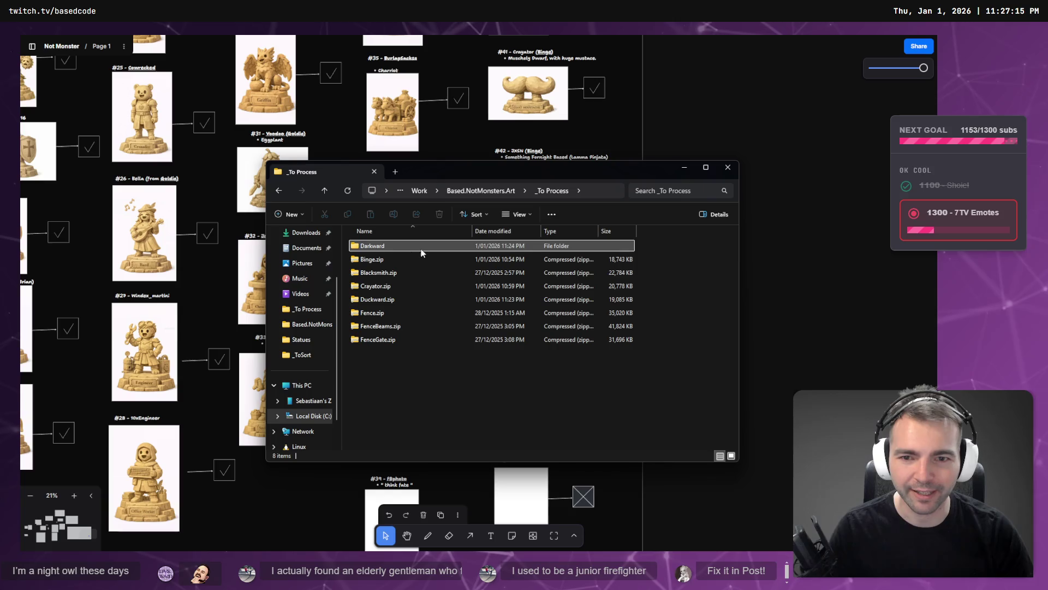
- Browse Based.NotMonsters.Art and open a second Explorer window at Downloads
click(483, 190)
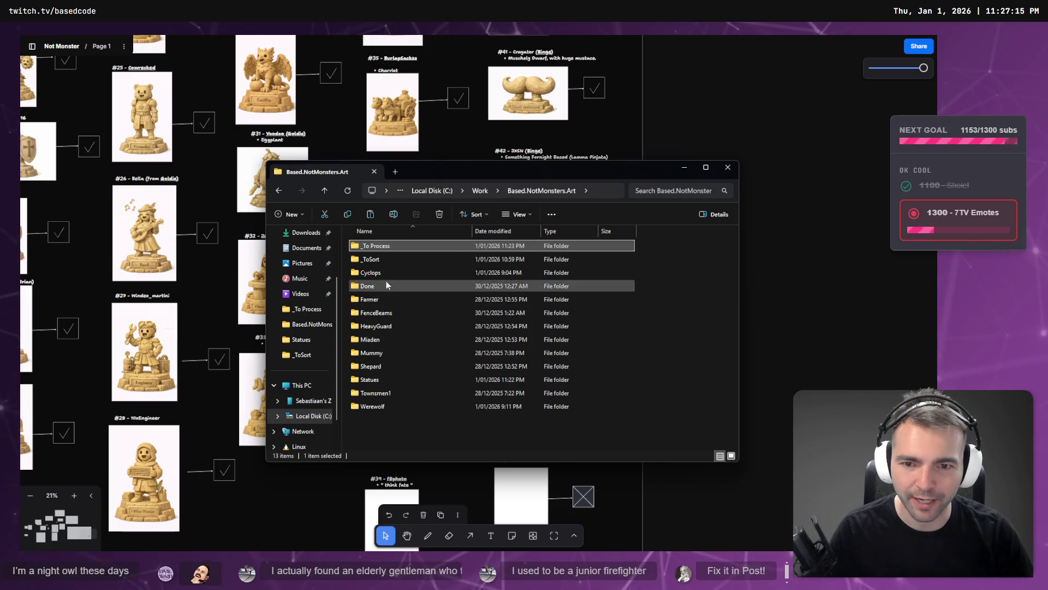
double_click(386, 380)
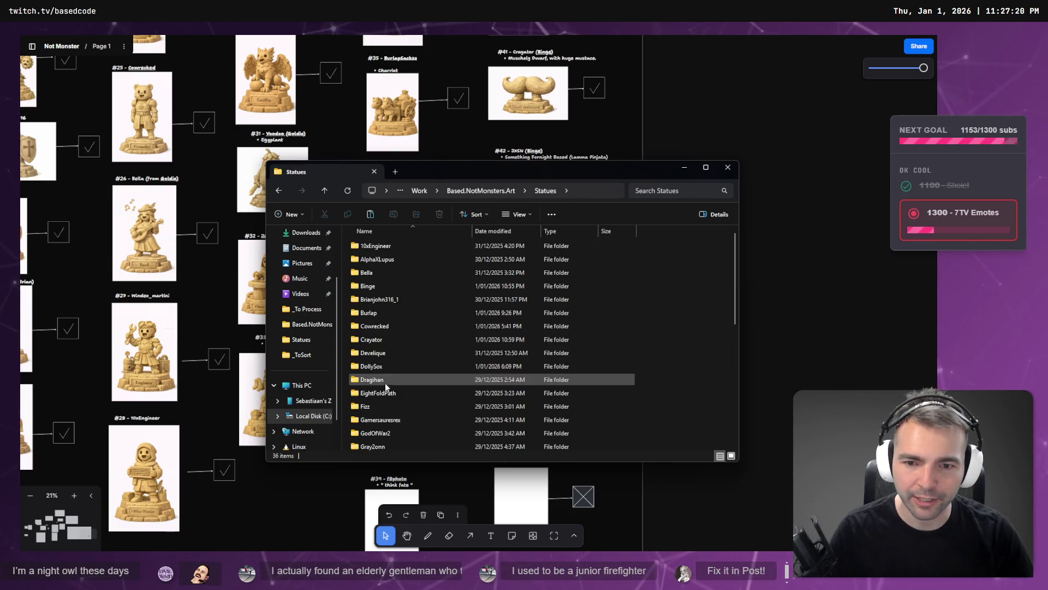
click(517, 194)
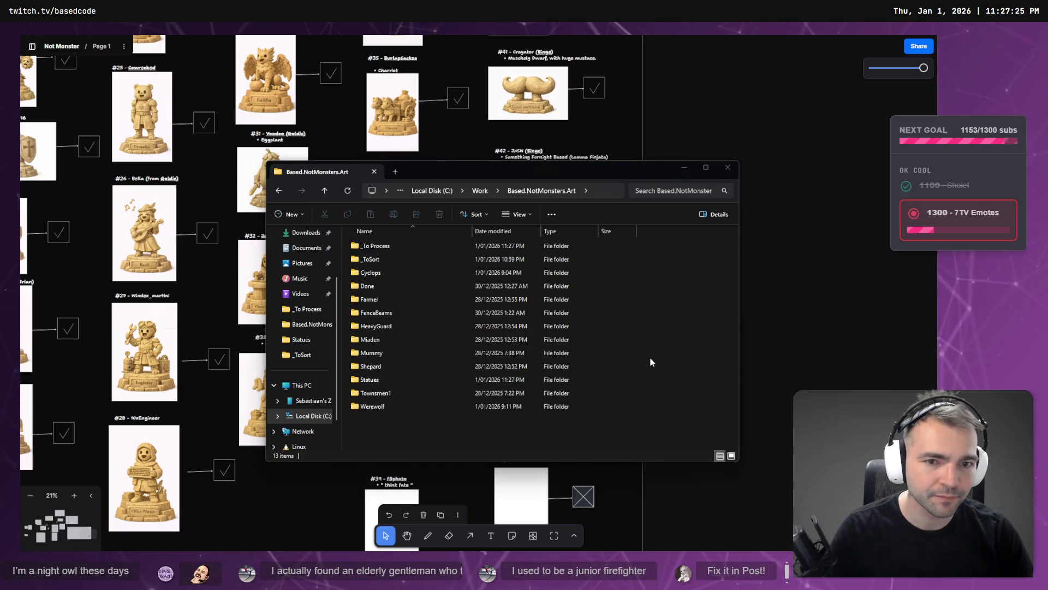
key(super+e)
click(331, 321)
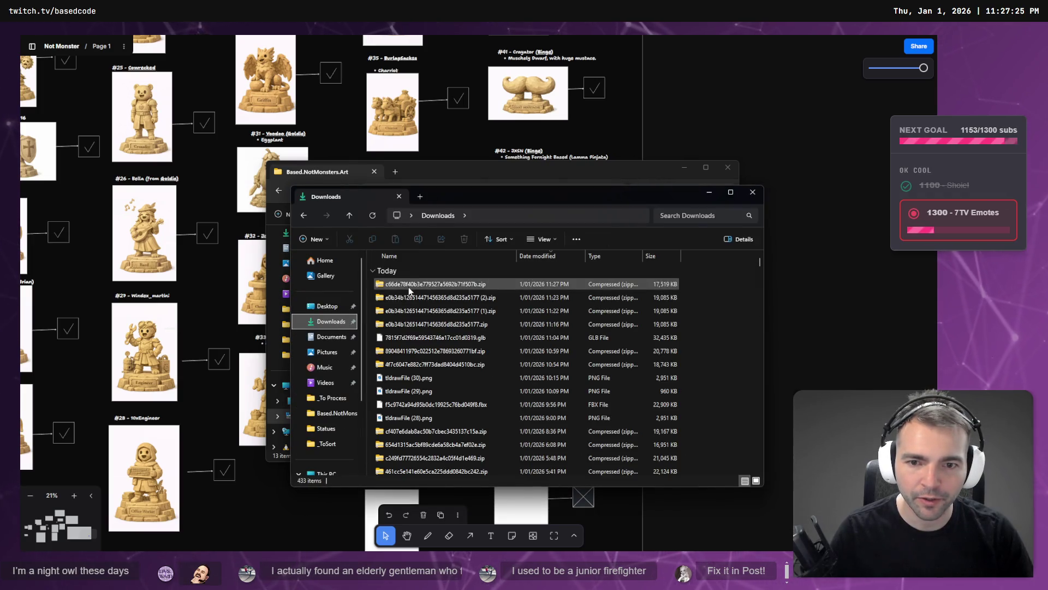
- Move the newest downloaded zip into _To Process, keeping its original name
click(409, 284)
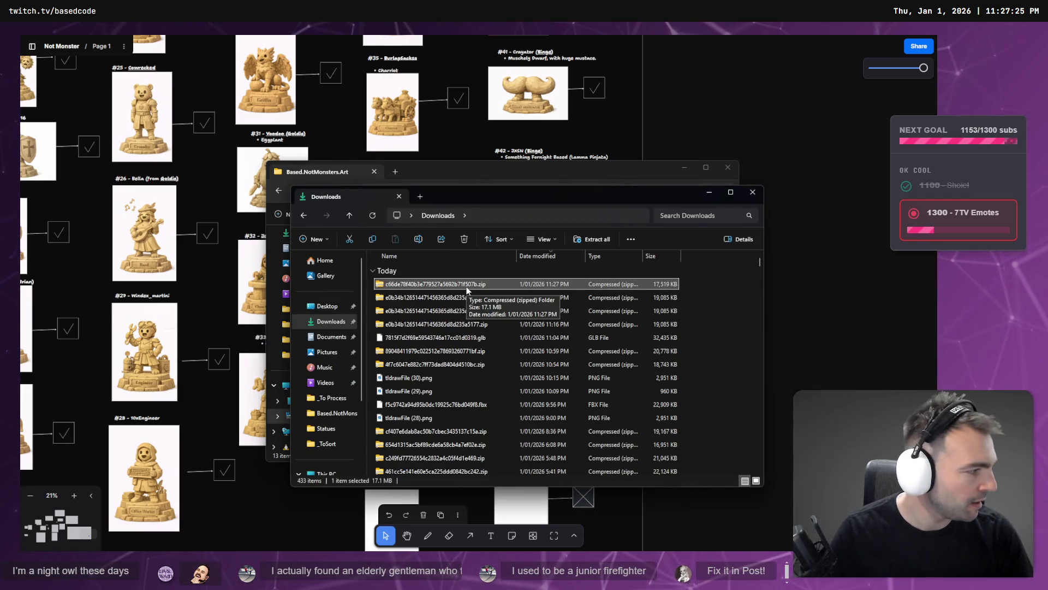
drag(467, 290, 669, 290)
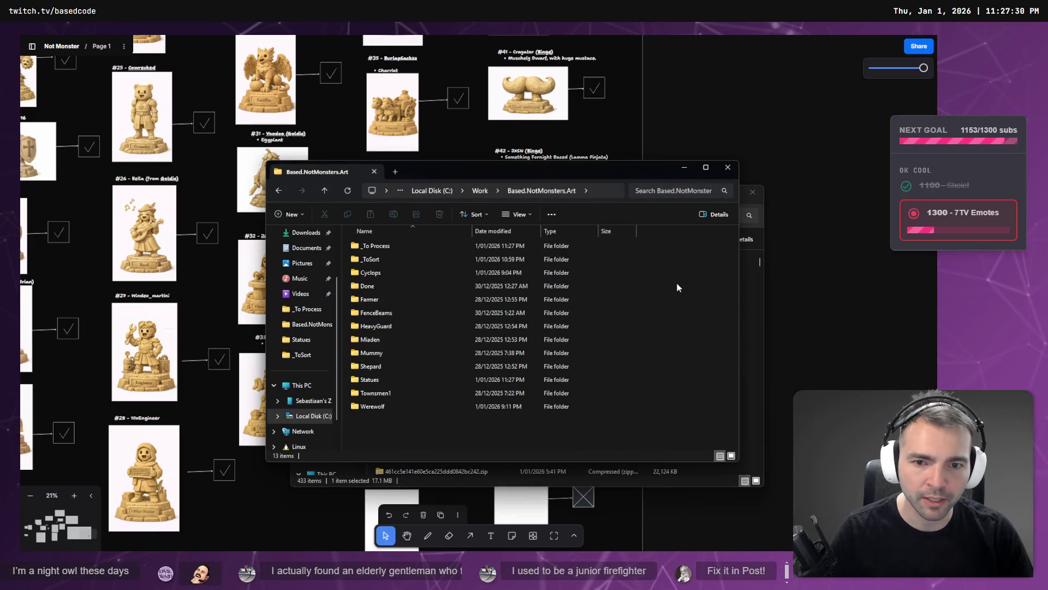
double_click(431, 247)
click(413, 340)
key(F2)
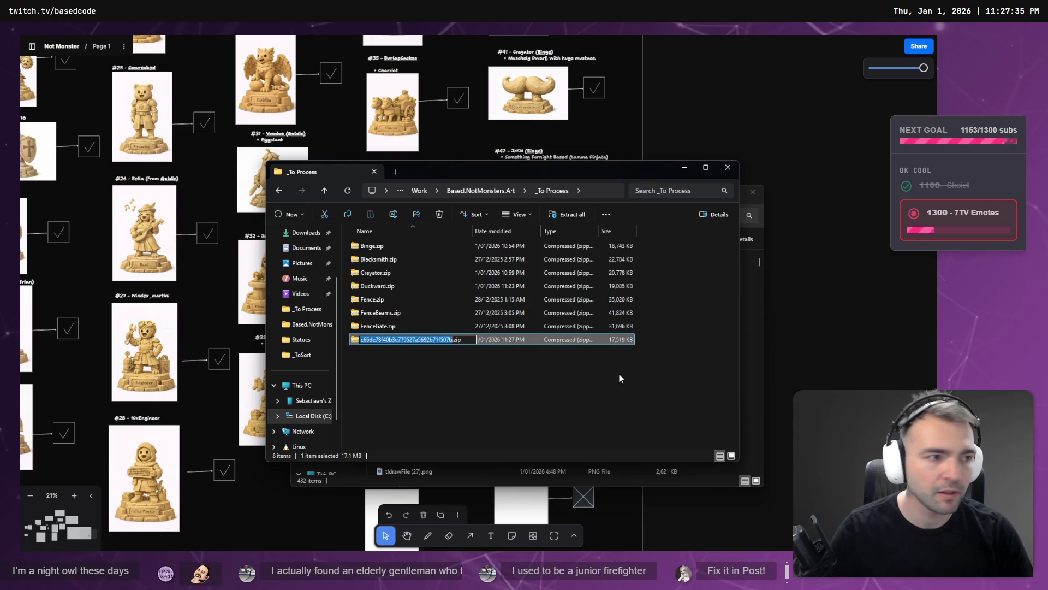
key(Escape)
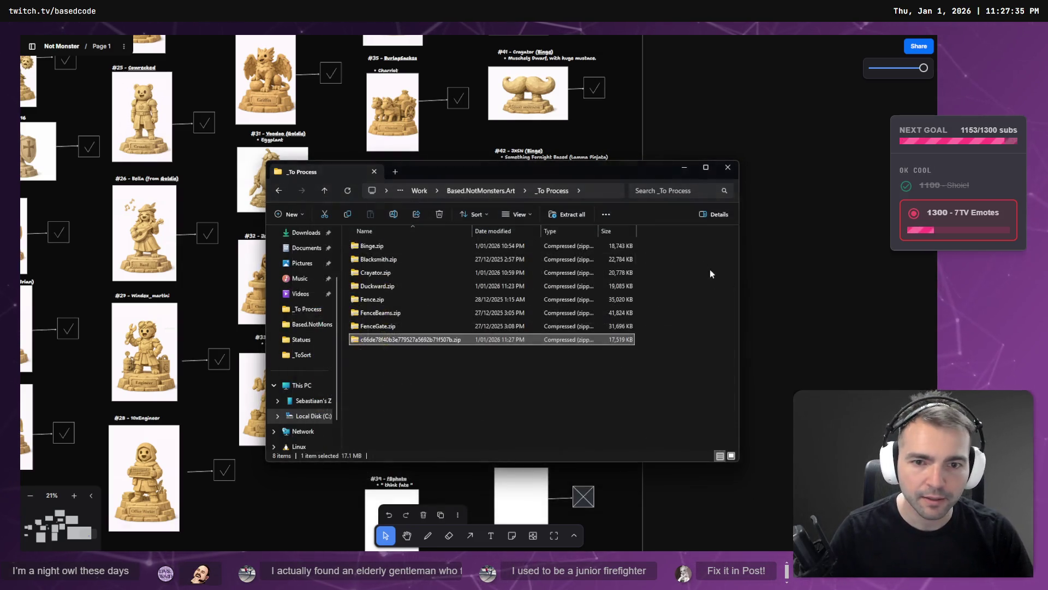
- Move the Explorer window aside, then switch to tldraw and on to ChatGPT
mouse_move(589, 176)
mouse_down()
mouse_move(815, 431)
mouse_move(815, 350)
mouse_move(803, 235)
mouse_move(675, 199)
mouse_move(643, 394)
mouse_move(616, 468)
mouse_move(621, 322)
mouse_move(745, 153)
mouse_up()
scroll(282, 353, up, 3)
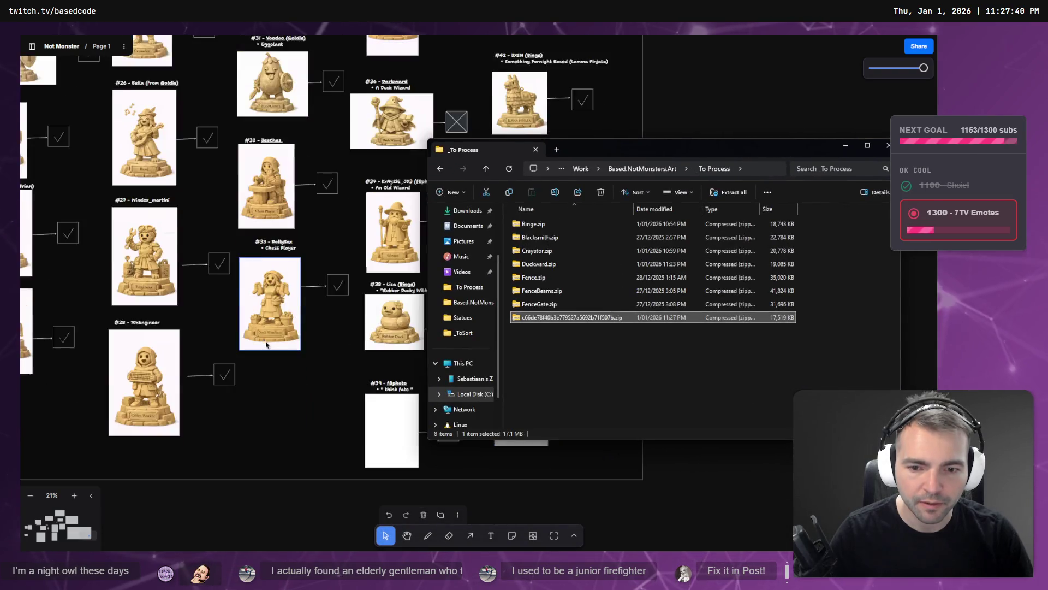
mouse_move(676, 149)
mouse_down()
mouse_move(202, 134)
mouse_move(226, 133)
mouse_up()
scroll(592, 212, down, 3)
key(alt+Tab)
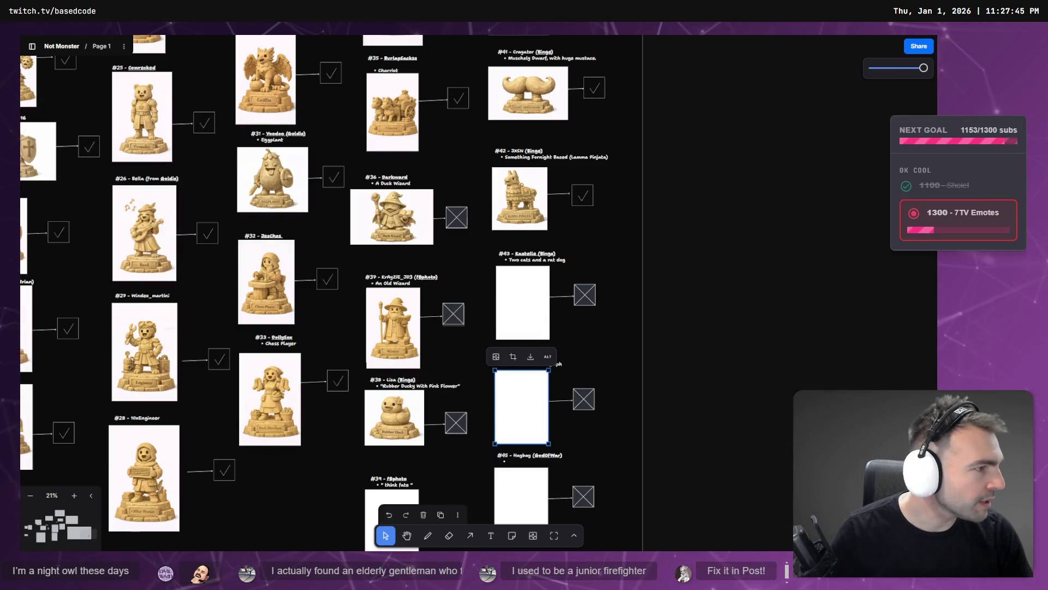
key(alt+Tab)
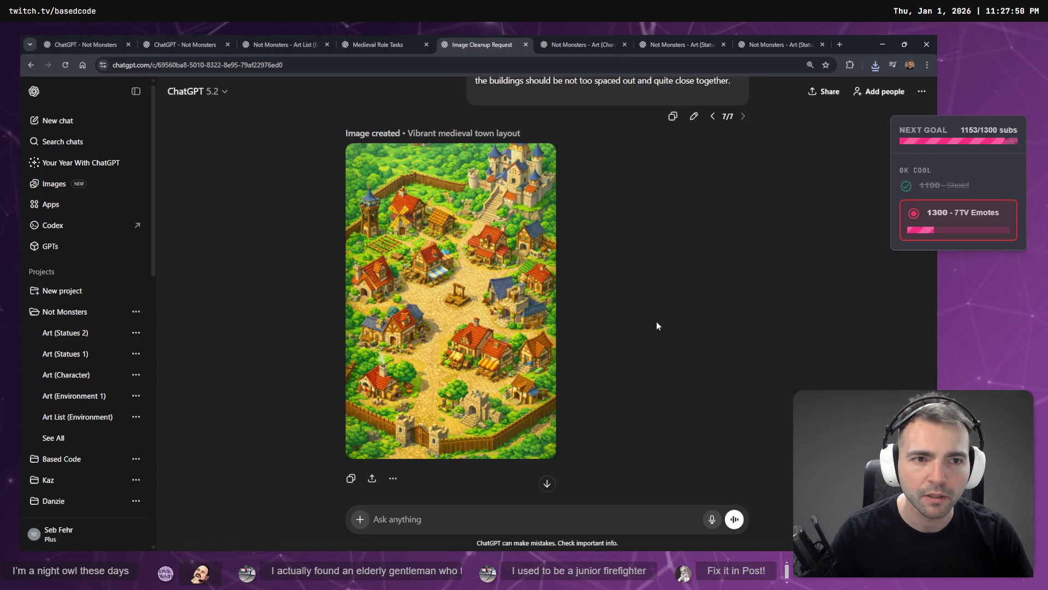
- Copy the Wood Nymph image from its chat and select tldraw's empty #44 slot
click(794, 35)
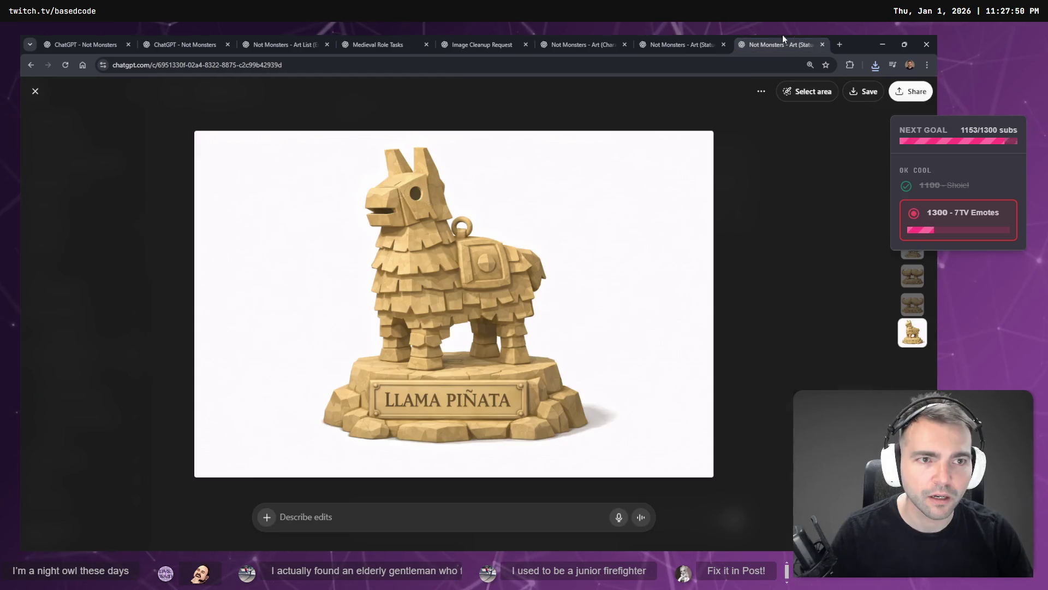
click(693, 38)
right_click(465, 309)
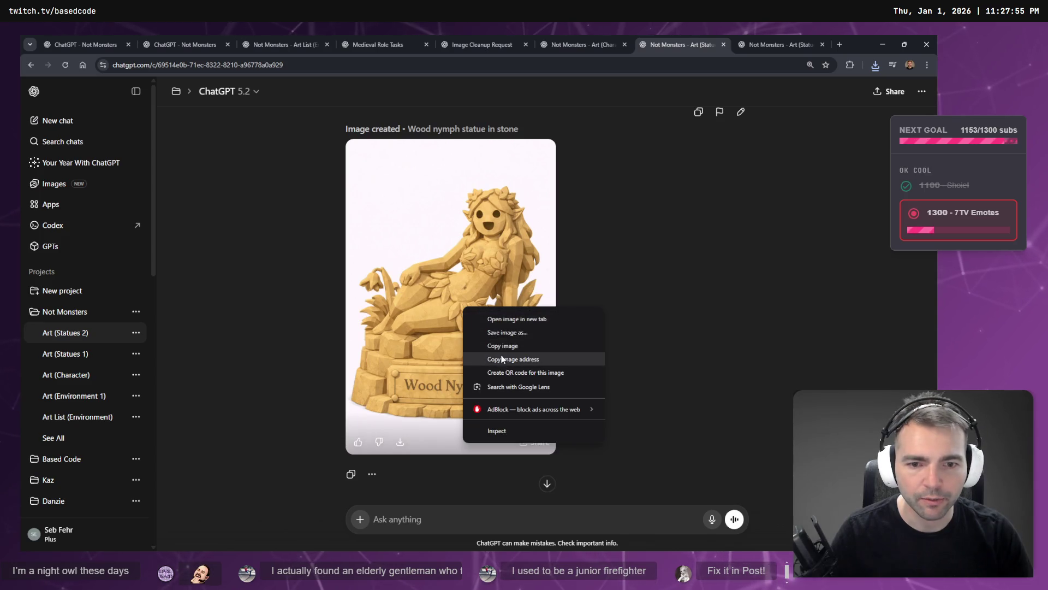
click(522, 344)
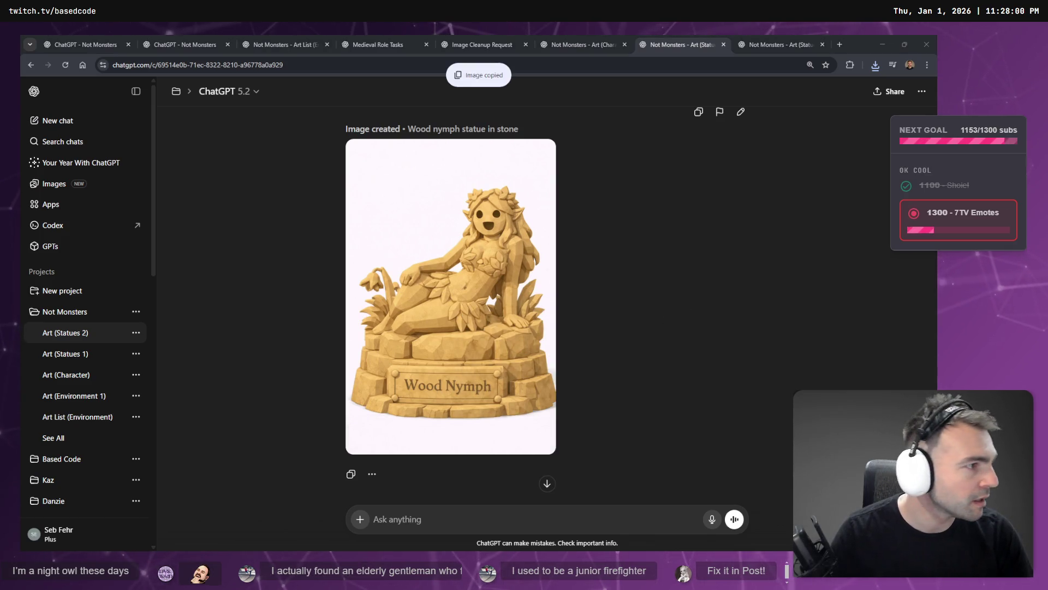
key(alt+Tab)
click(509, 317)
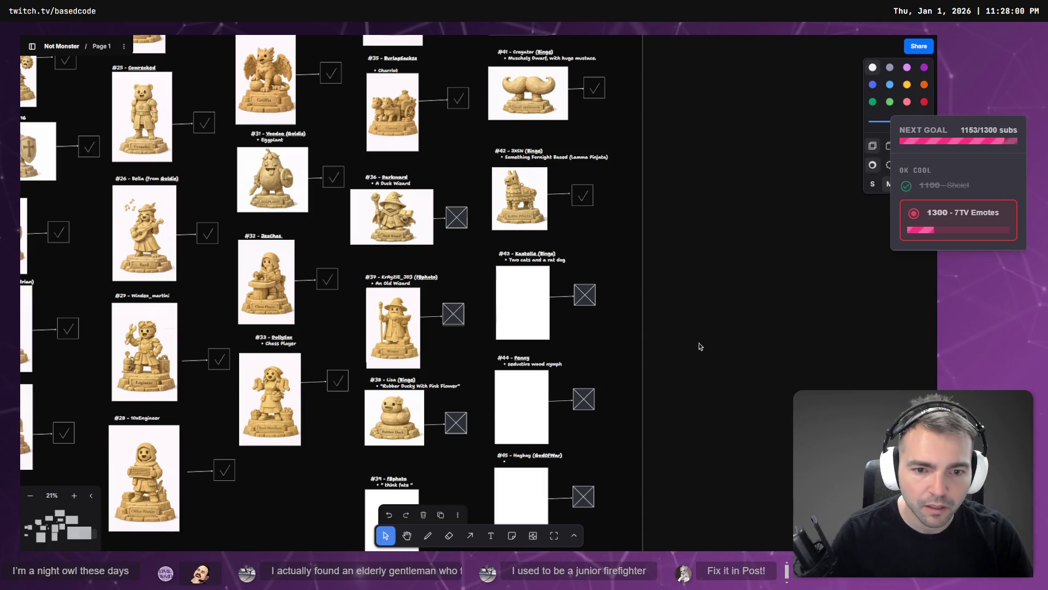
- Paste the wood nymph image and fit it into the #44 slot
click(508, 316)
key(ctrl+v)
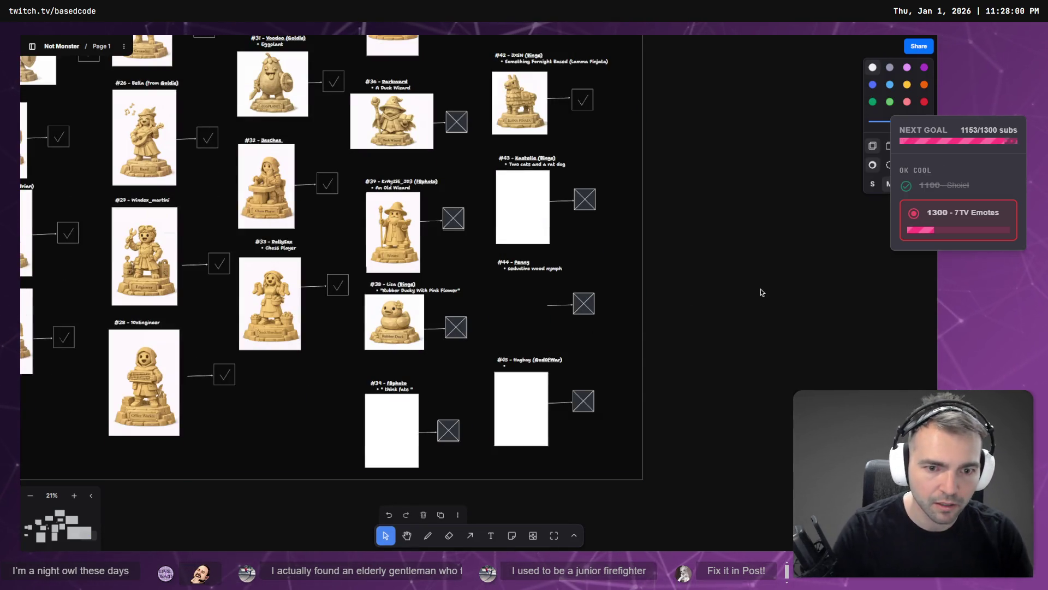
drag(519, 355, 495, 317)
drag(465, 269, 522, 307)
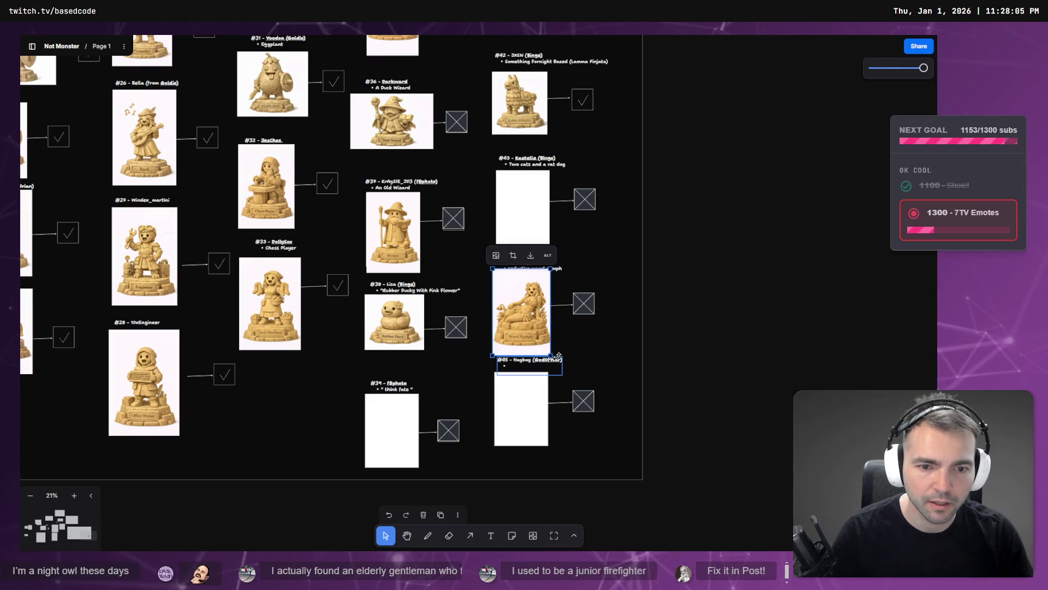
drag(550, 355, 531, 320)
click(666, 307)
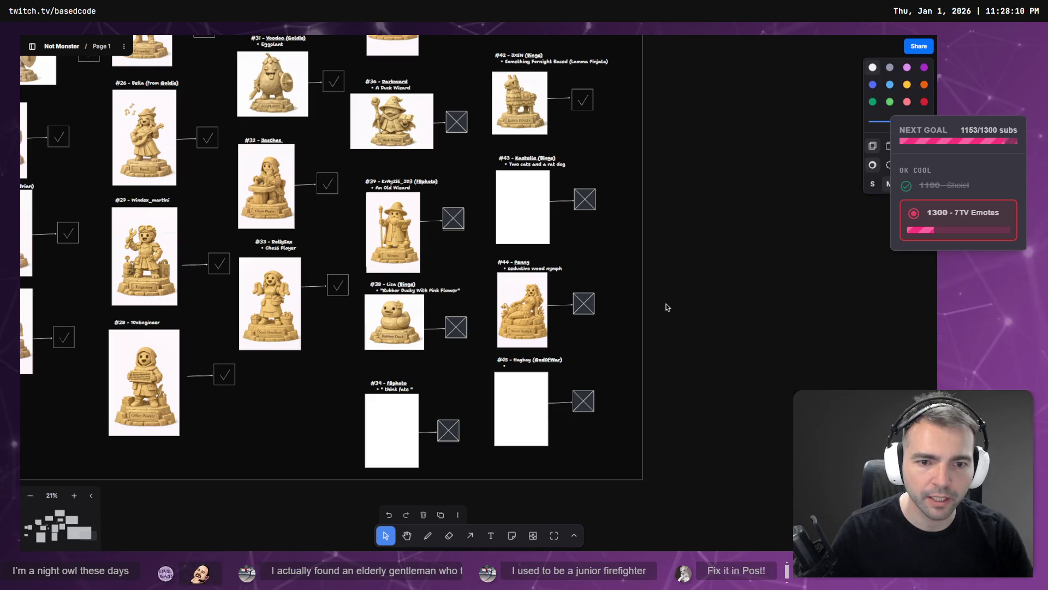
- Replace the #44 X box with a check mark box
scroll(579, 244, up, 3)
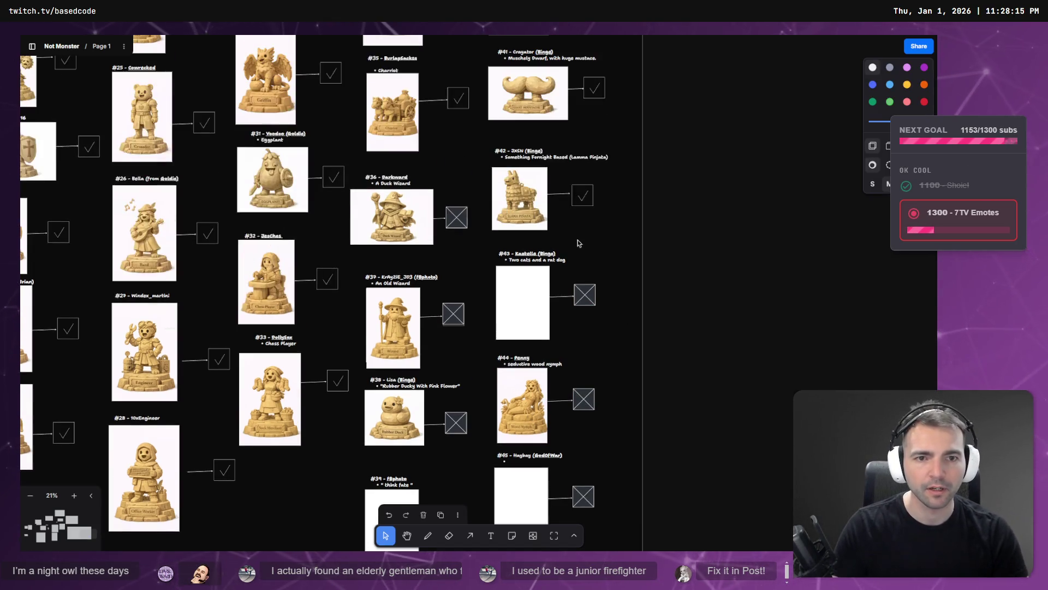
click(584, 399)
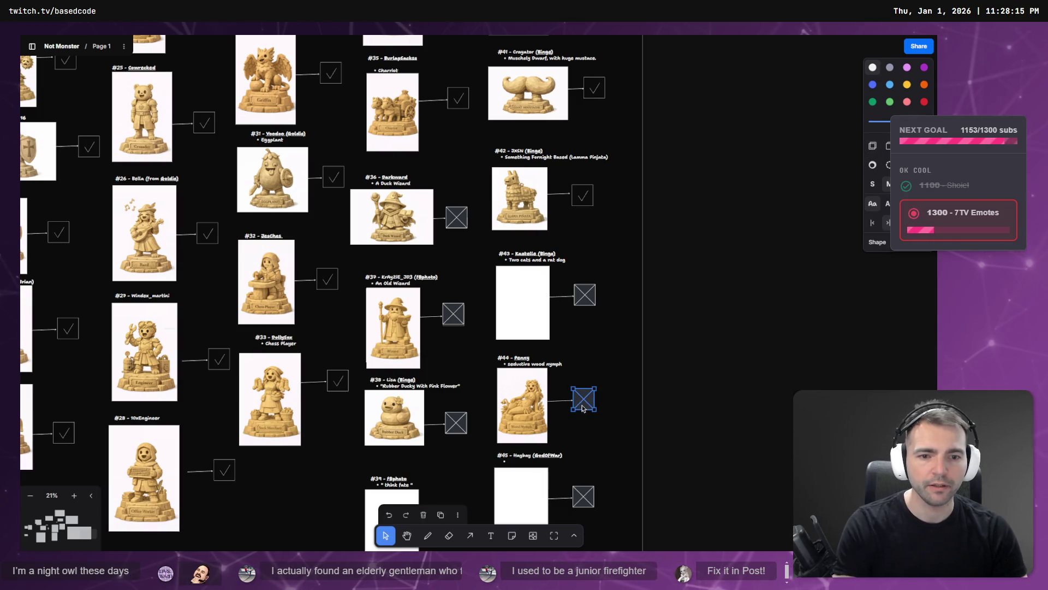
key(Delete)
click(582, 195)
key(ctrl+c)
key(ctrl+v)
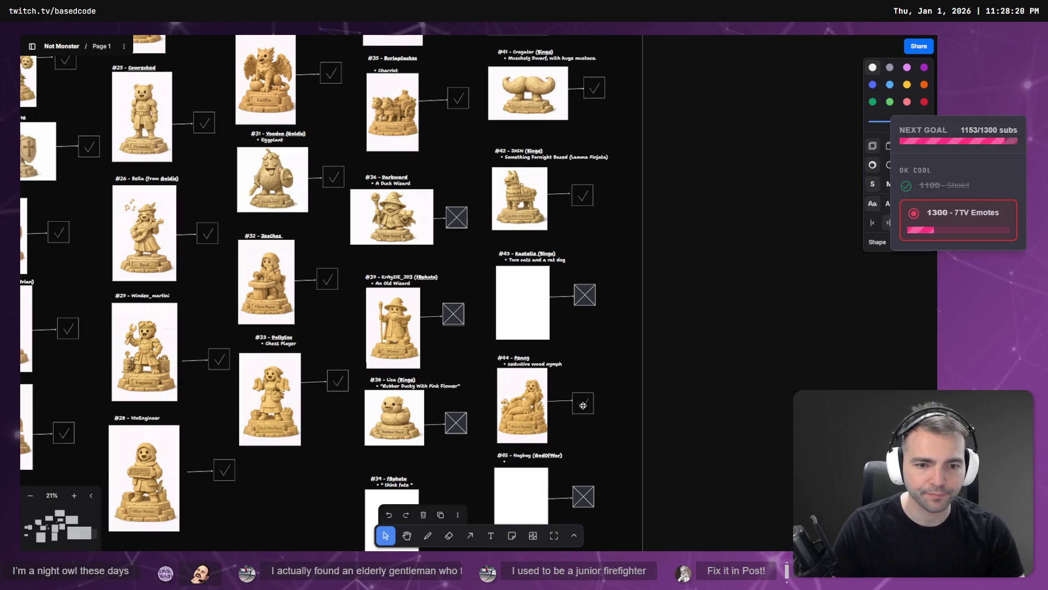
- Edit the #45 entry label to add 'Medieval Darth Vader', then switch to ChatGPT
scroll(691, 382, down, 2)
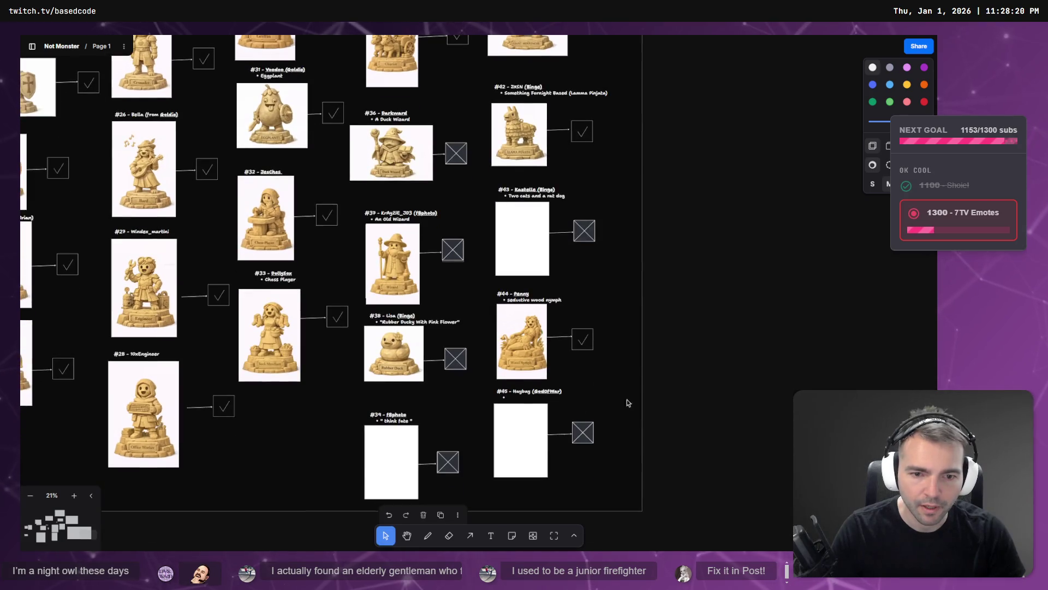
click(527, 424)
click(524, 391)
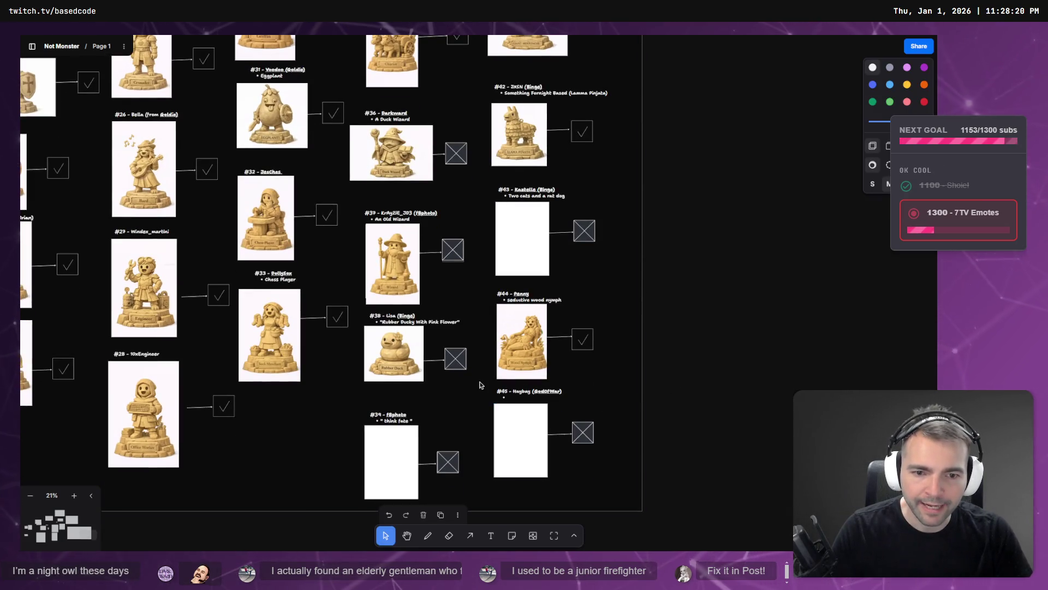
double_click(512, 398)
key(Escape)
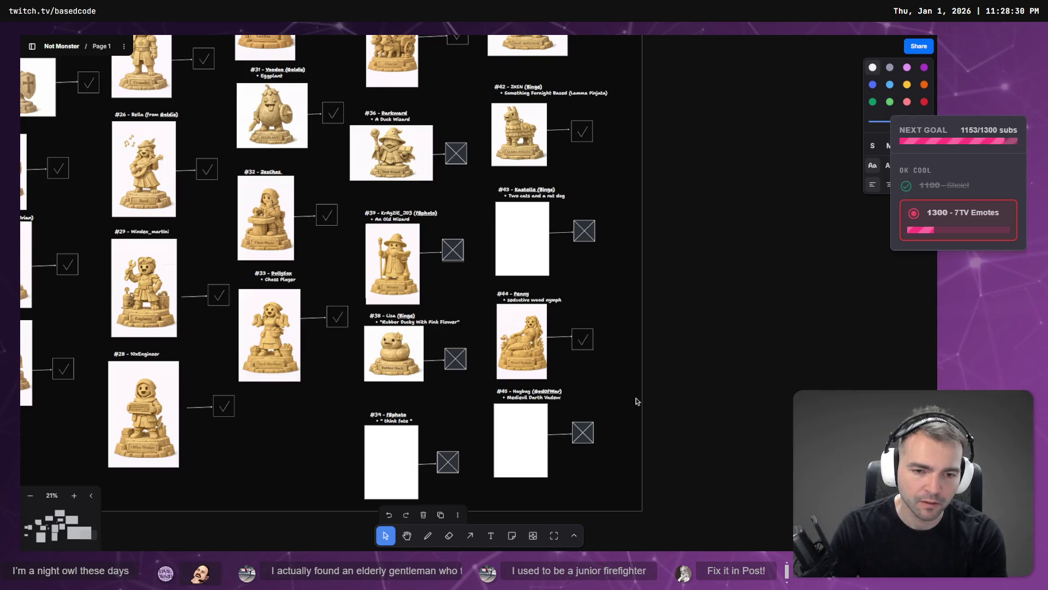
click(693, 402)
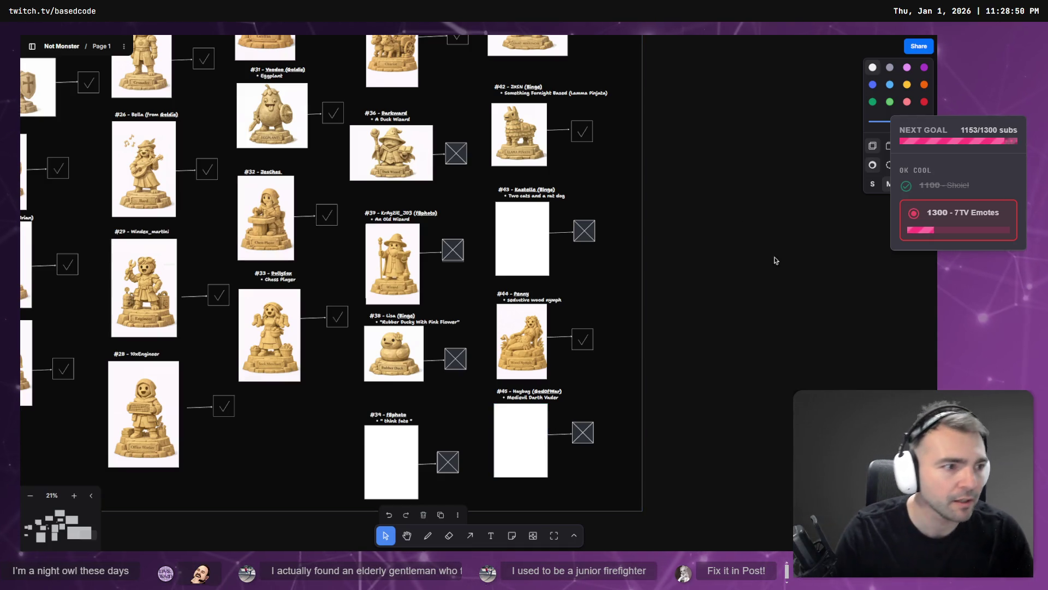
key(alt+Tab)
scroll(616, 294, up, 7)
scroll(607, 303, down, 2)
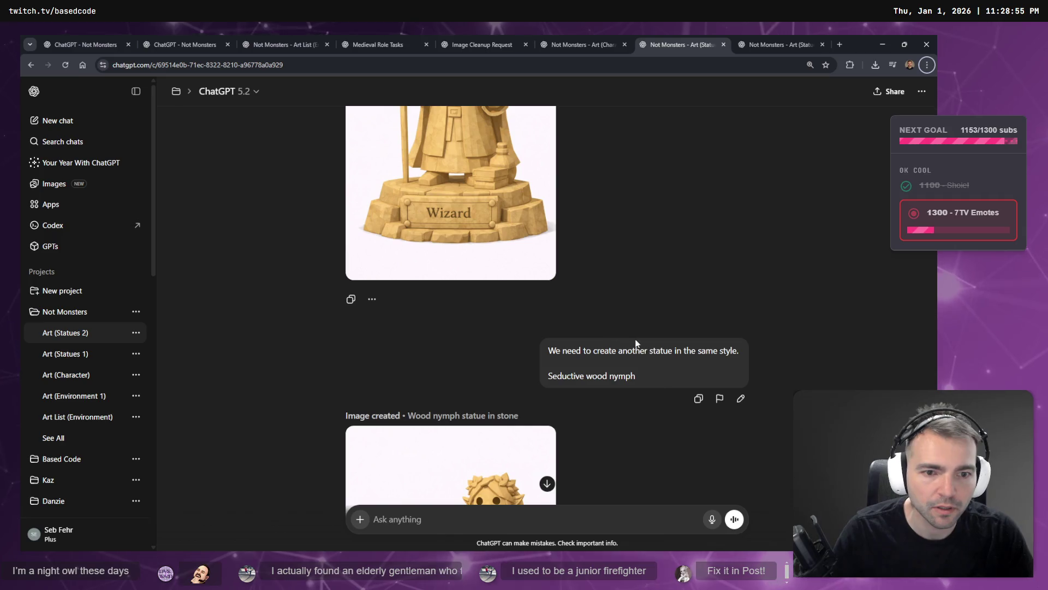
- Replace the wood nymph line with a dictated medieval Darth Vader knight request and send it
click(740, 398)
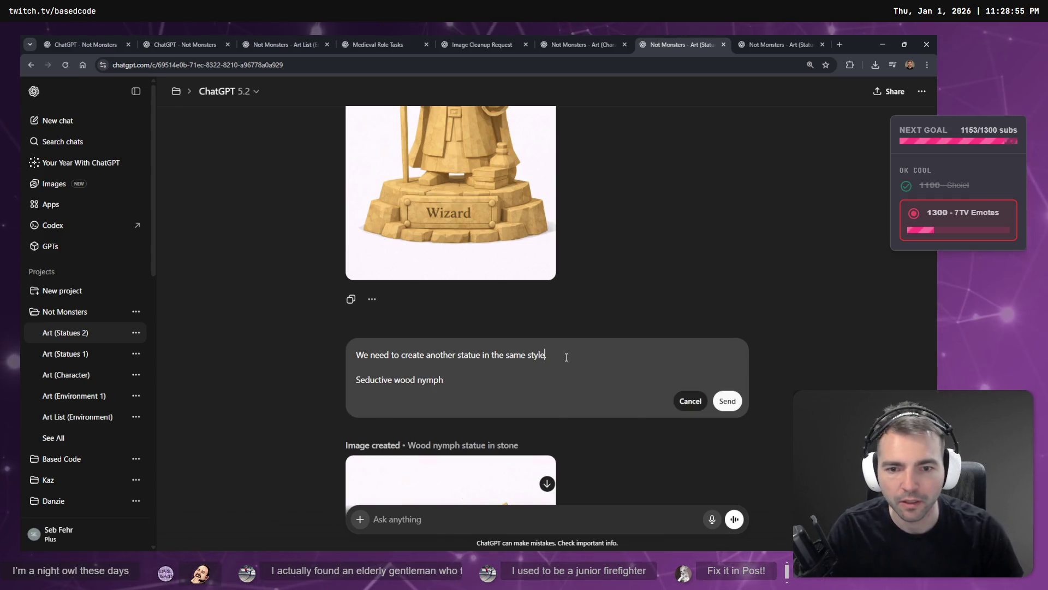
key(shift+Home)
key(BackSpace)
key(BackSpace)
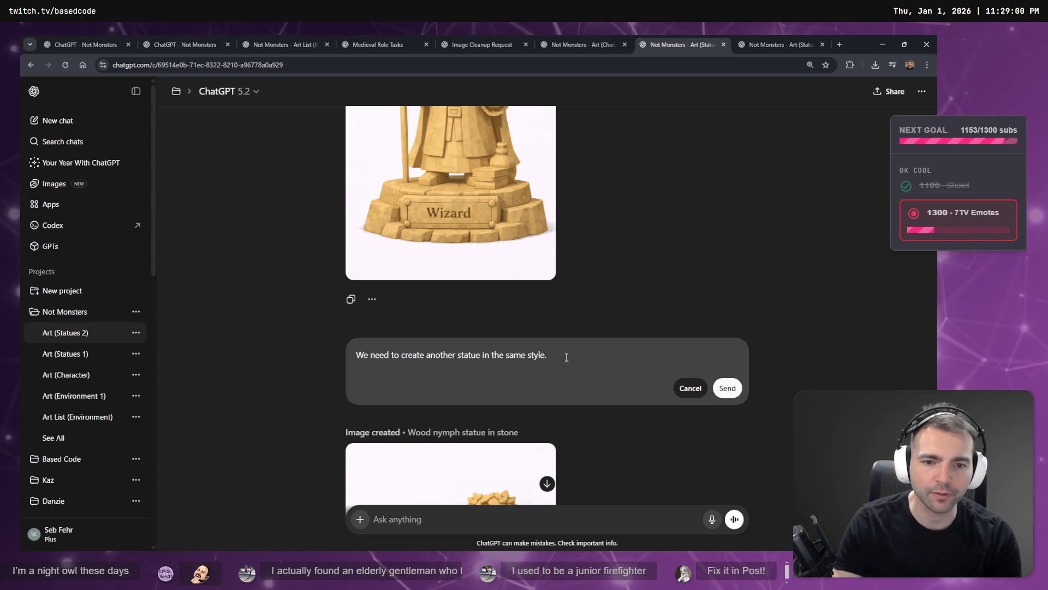
key(shift+Return)
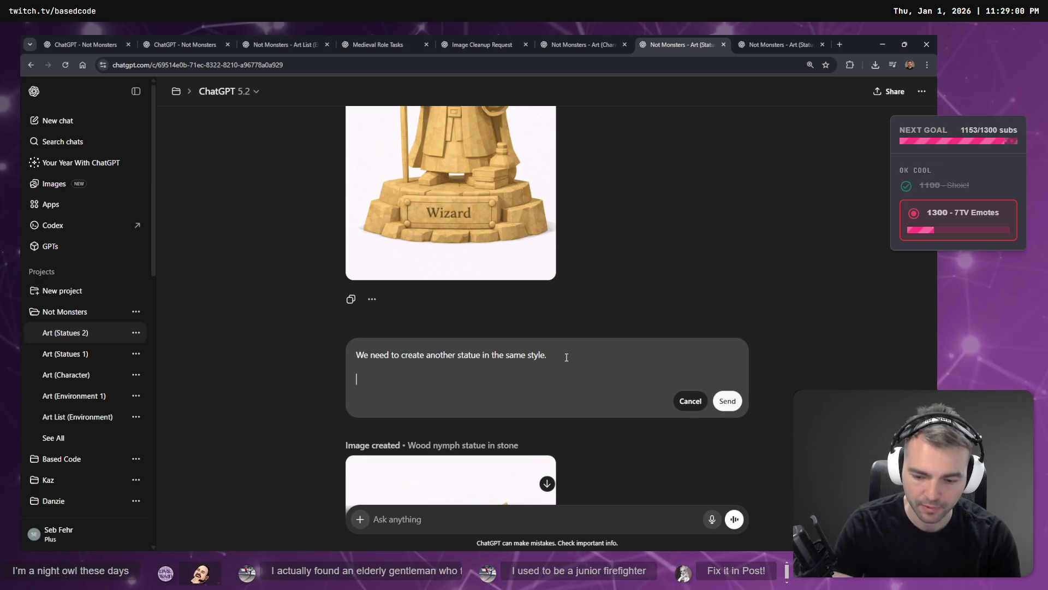
key(super+h)
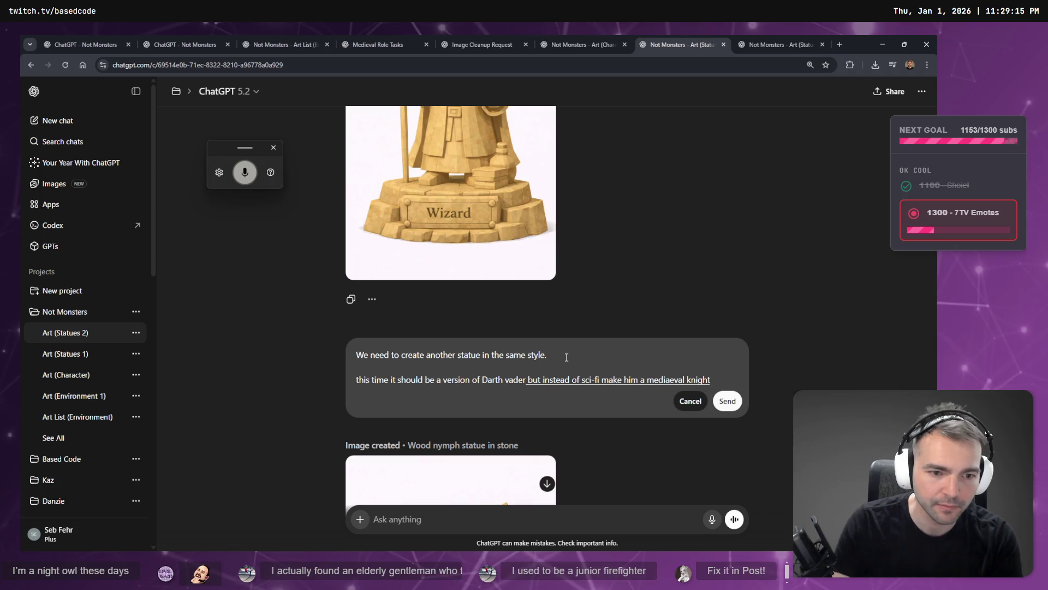
key(Delete)
text(T)
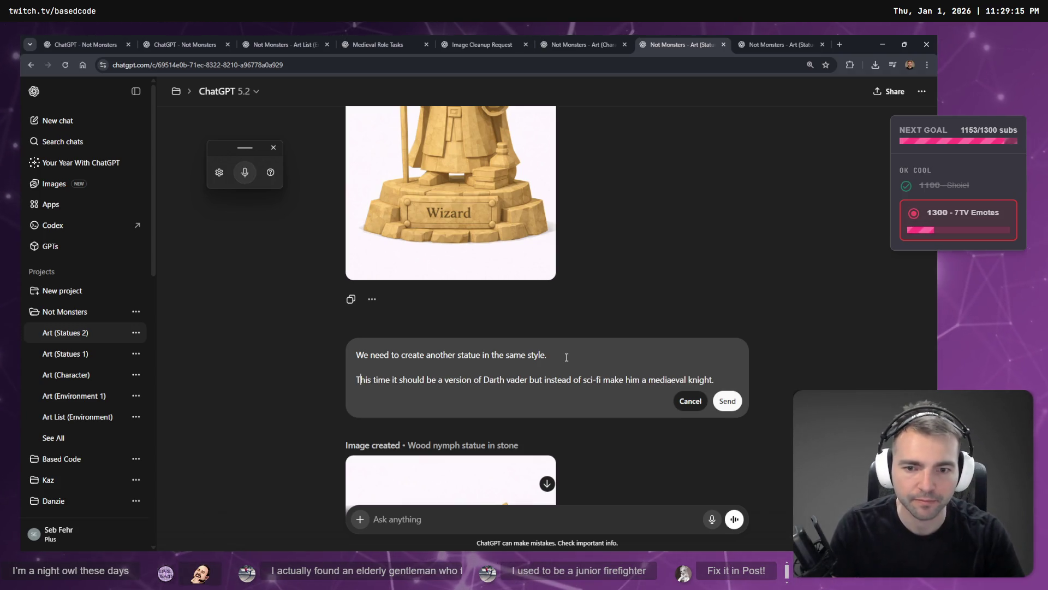
click(727, 400)
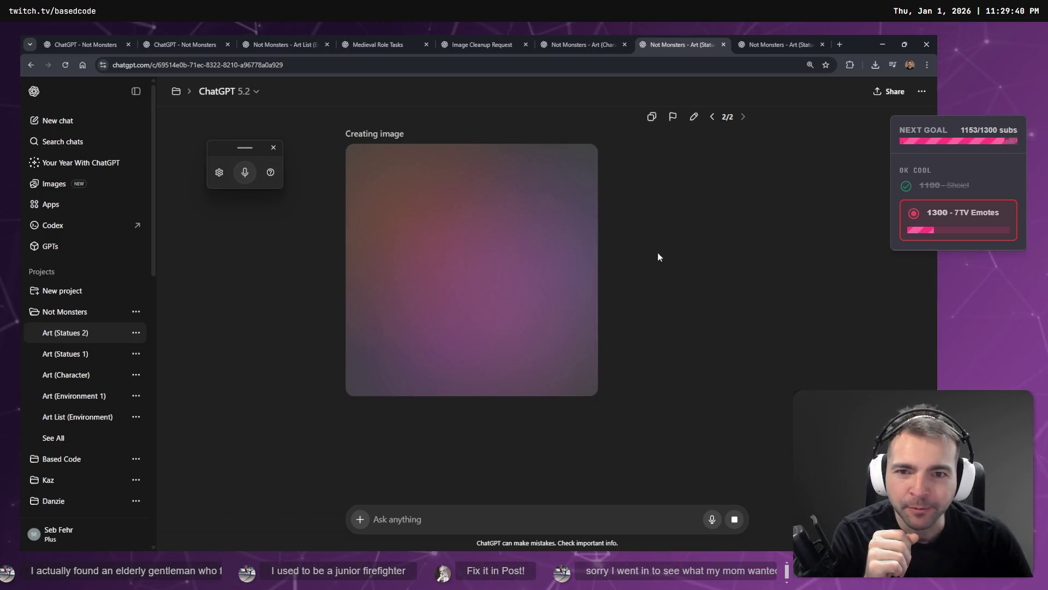
- Look through the Art Character, Statues and llama piñata chats, closing the full-size llama image
scroll(658, 259, up, 3)
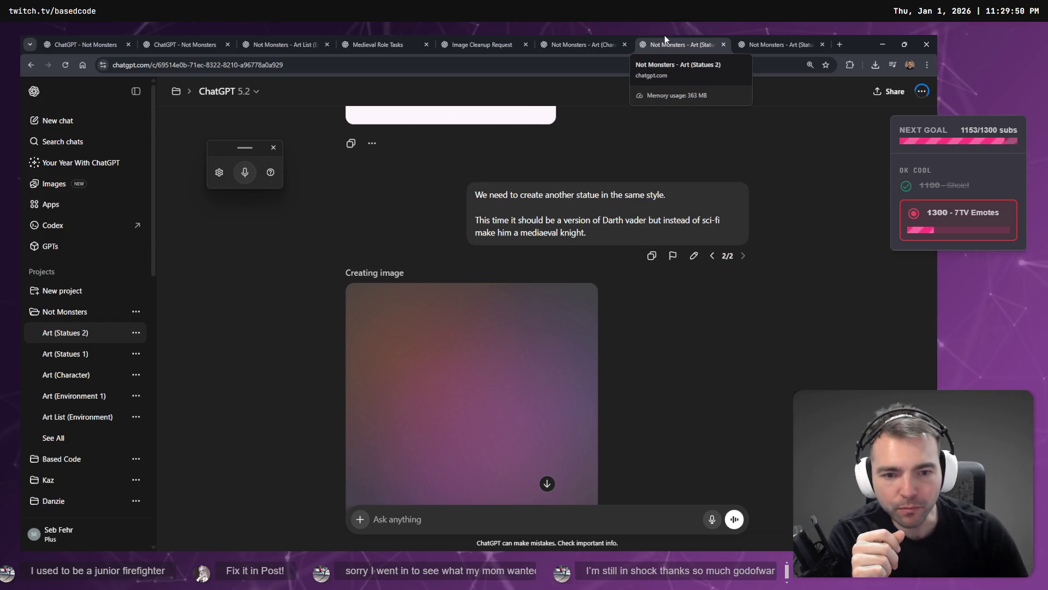
click(608, 45)
click(682, 44)
click(781, 45)
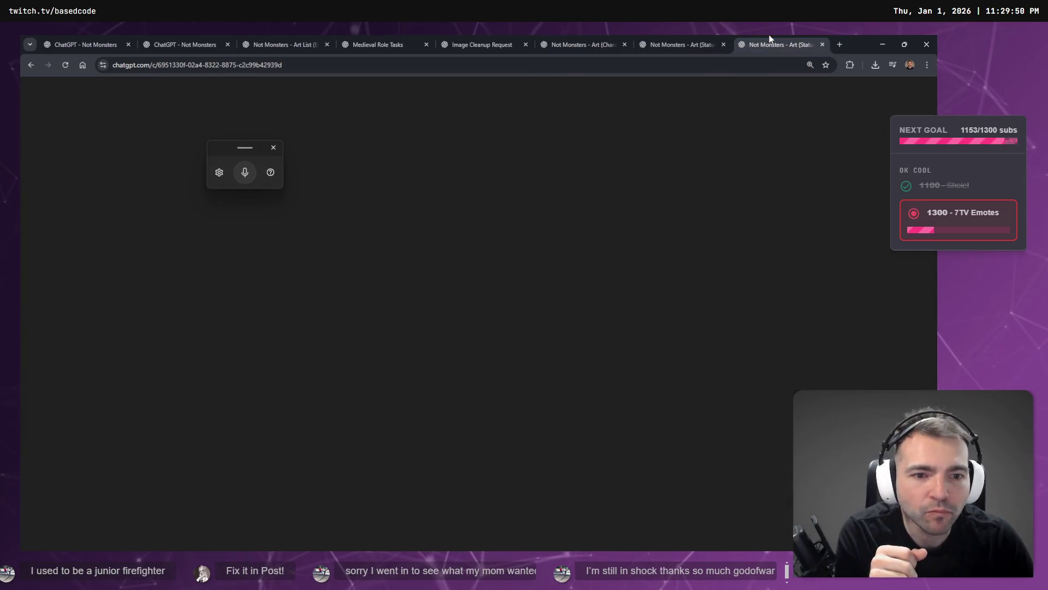
click(695, 38)
click(781, 45)
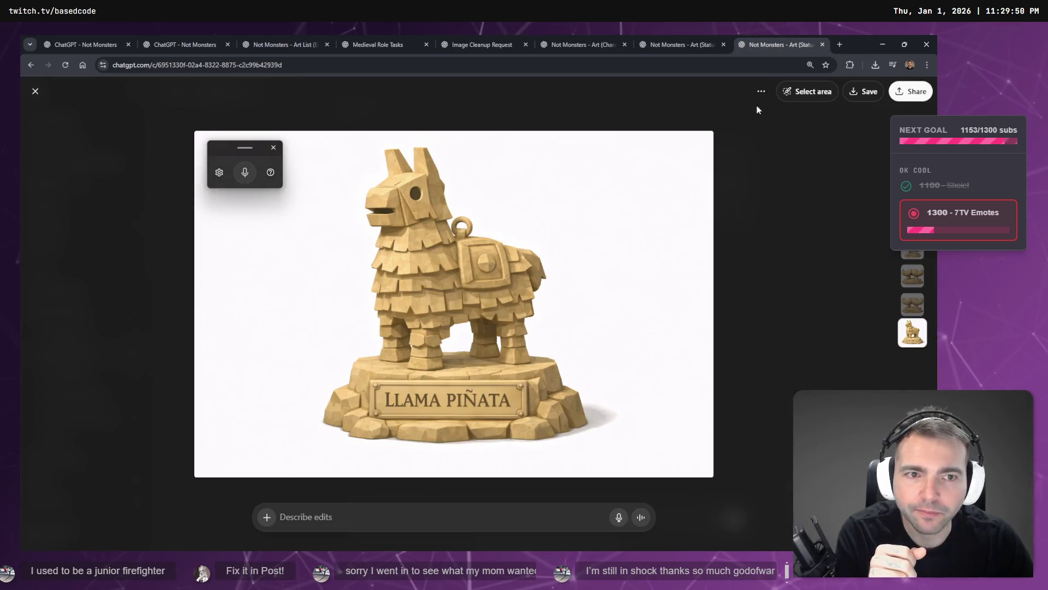
key(Escape)
scroll(709, 159, up, 10)
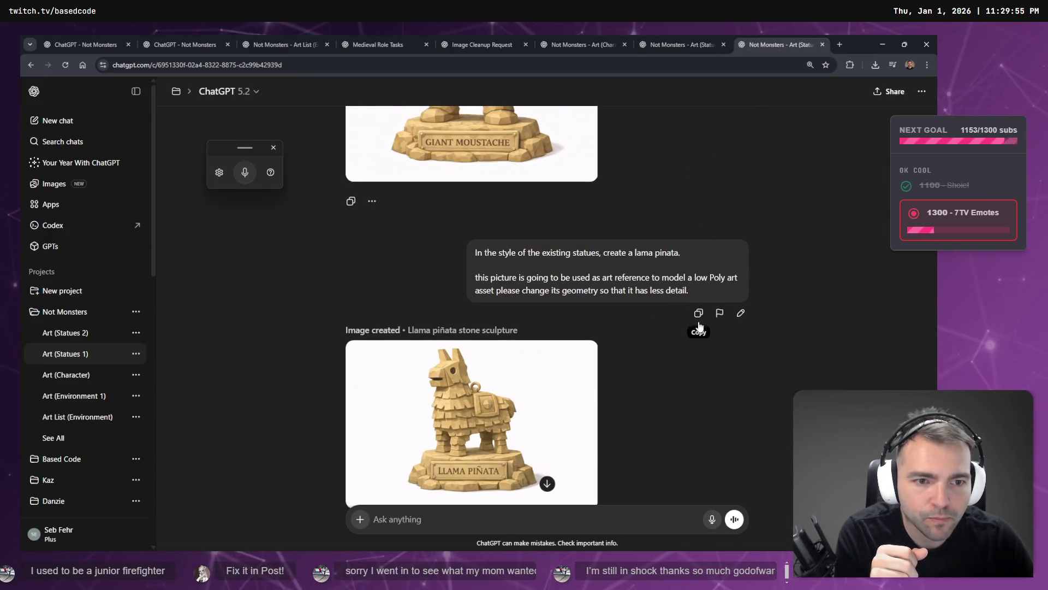
scroll(697, 266, up, 8)
scroll(695, 274, down, 4)
scroll(705, 273, down, 10)
- Switch to the Image Cleanup Request chat showing the medieval town layout image
click(680, 44)
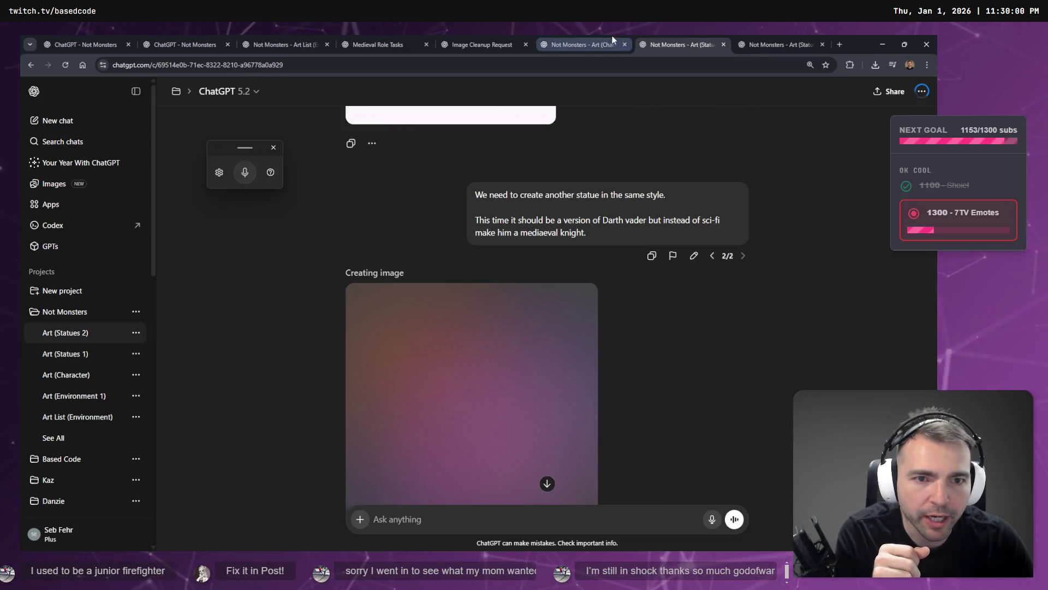
click(584, 38)
key(ctrl+shift+Tab)
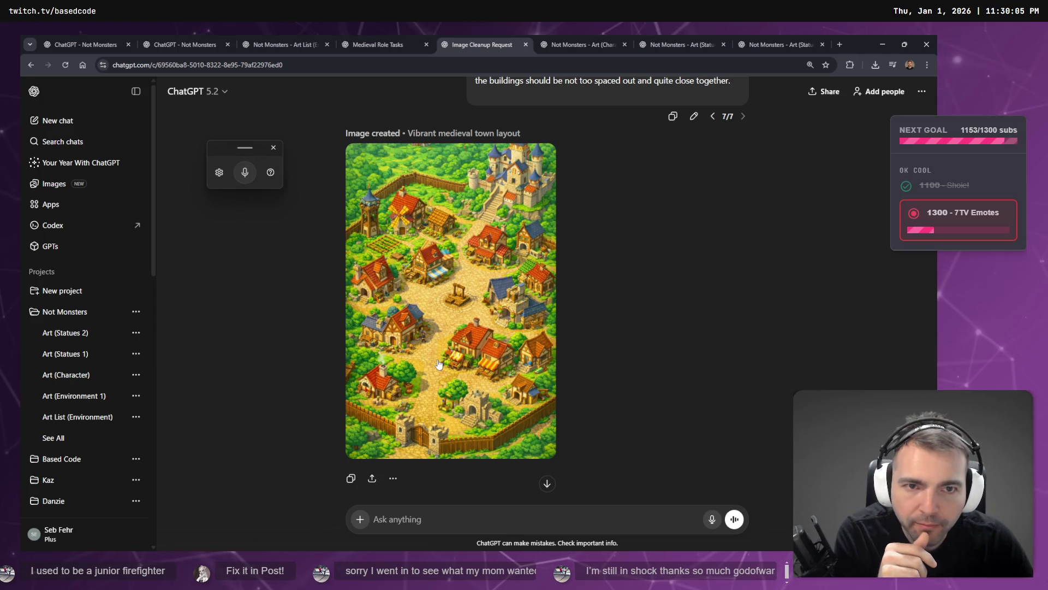
scroll(683, 334, up, 8)
scroll(607, 341, down, 9)
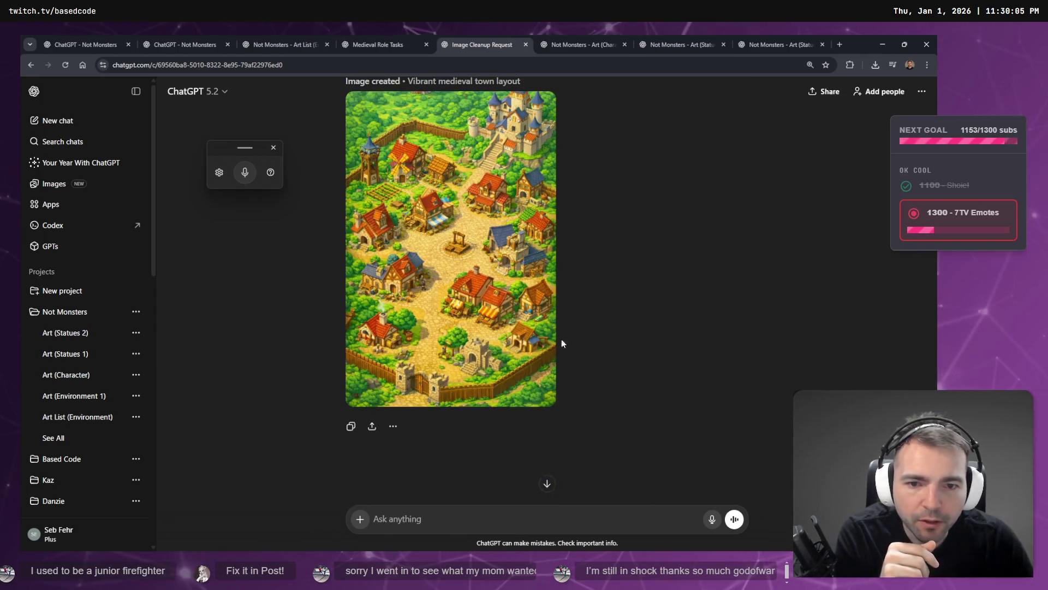
- Copy the vibrant medieval town layout image from its full-size view
click(467, 312)
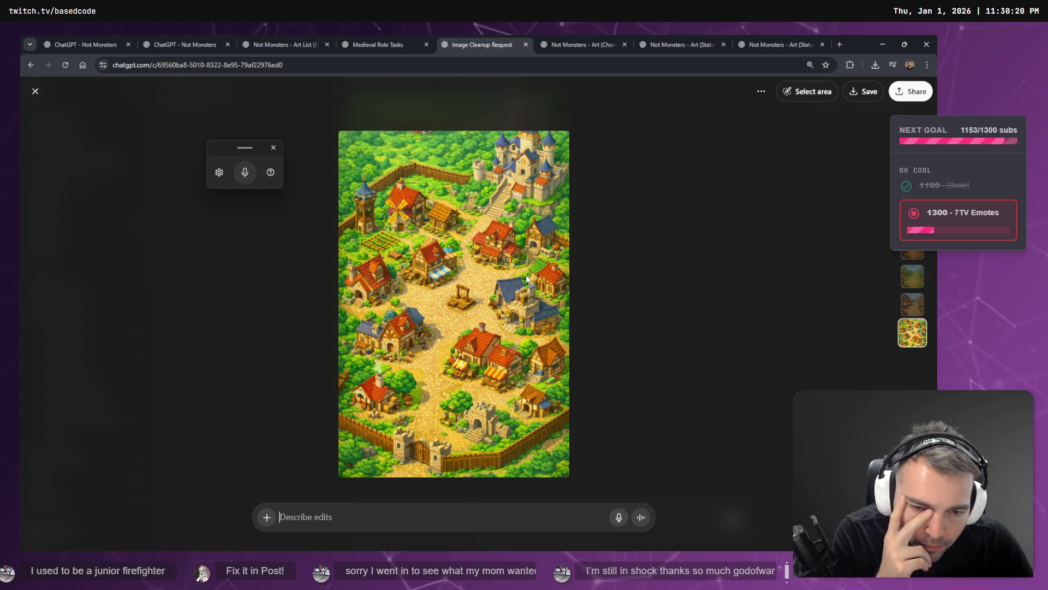
right_click(503, 315)
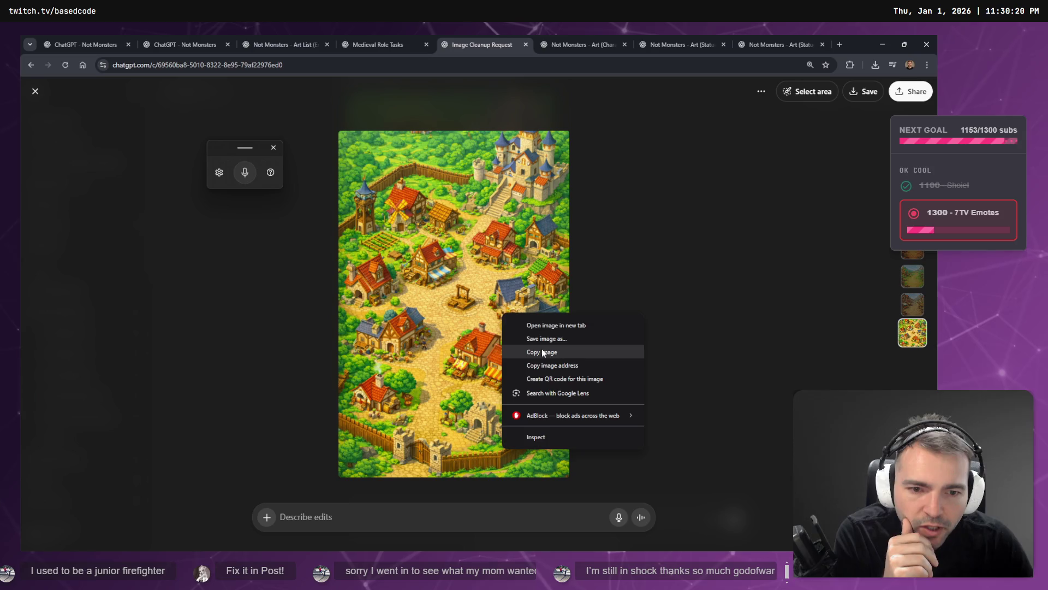
click(541, 347)
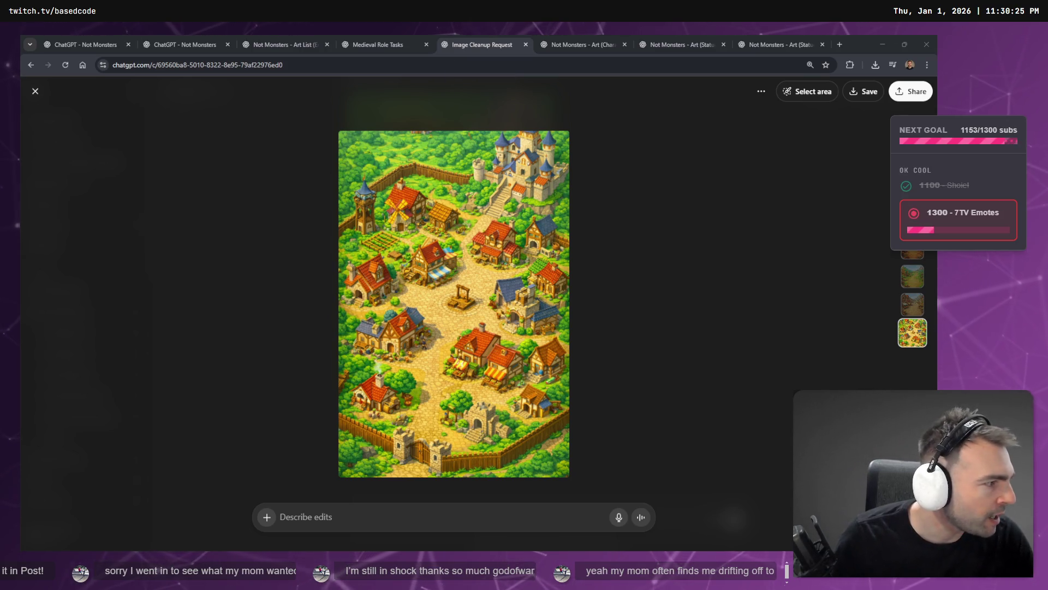
- Paste the village map onto the tldraw board, shrink it and move it beside the other town maps
key(alt+Tab)
scroll(283, 236, down, 5)
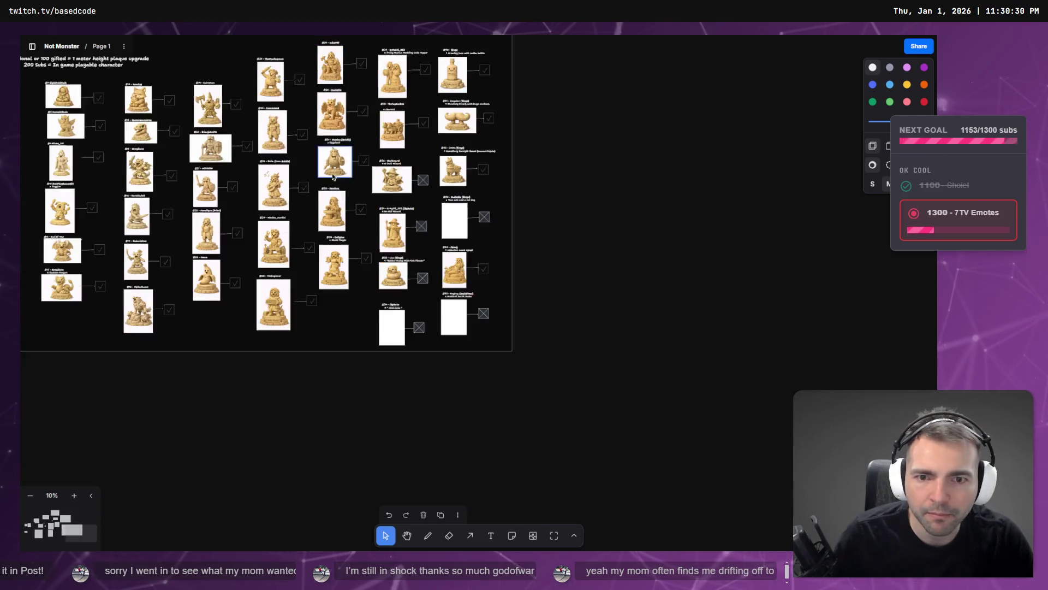
scroll(519, 315, up, 8)
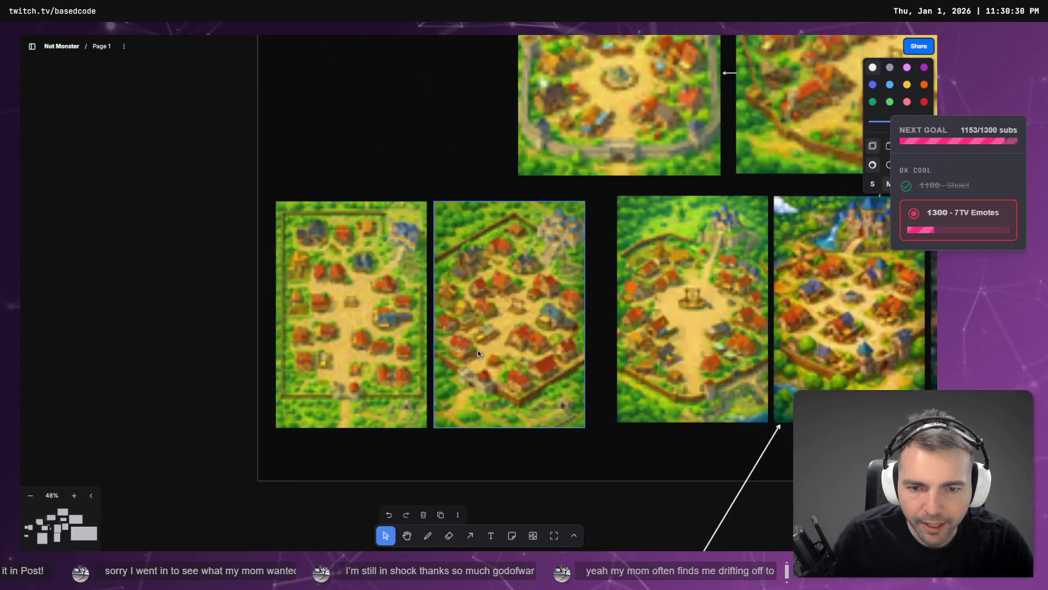
scroll(639, 446, left, 3)
key(ctrl+v)
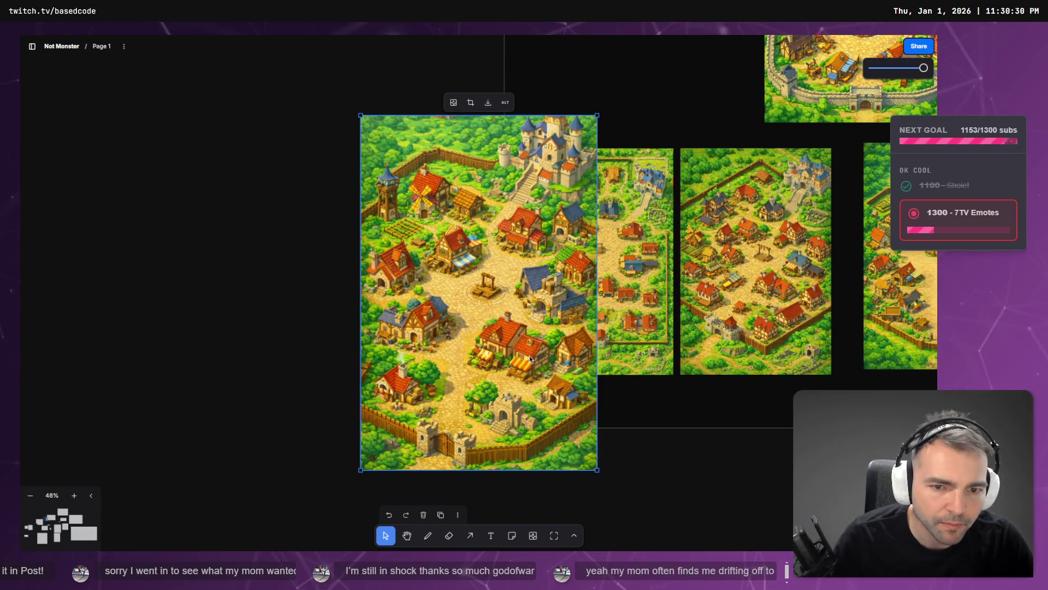
drag(595, 468, 520, 354)
mouse_move(470, 304)
mouse_down()
mouse_move(652, 333)
mouse_move(665, 318)
mouse_move(641, 326)
mouse_up()
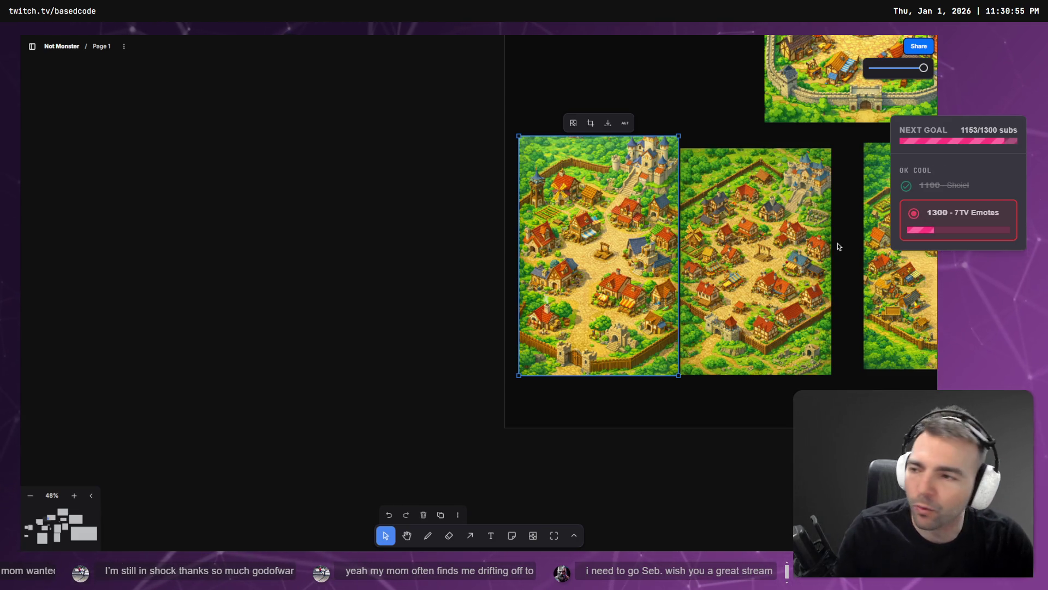
- Close ChatGPT's full-size village image, then trim the village map slightly from its top-left corner
key(alt+Tab)
click(755, 264)
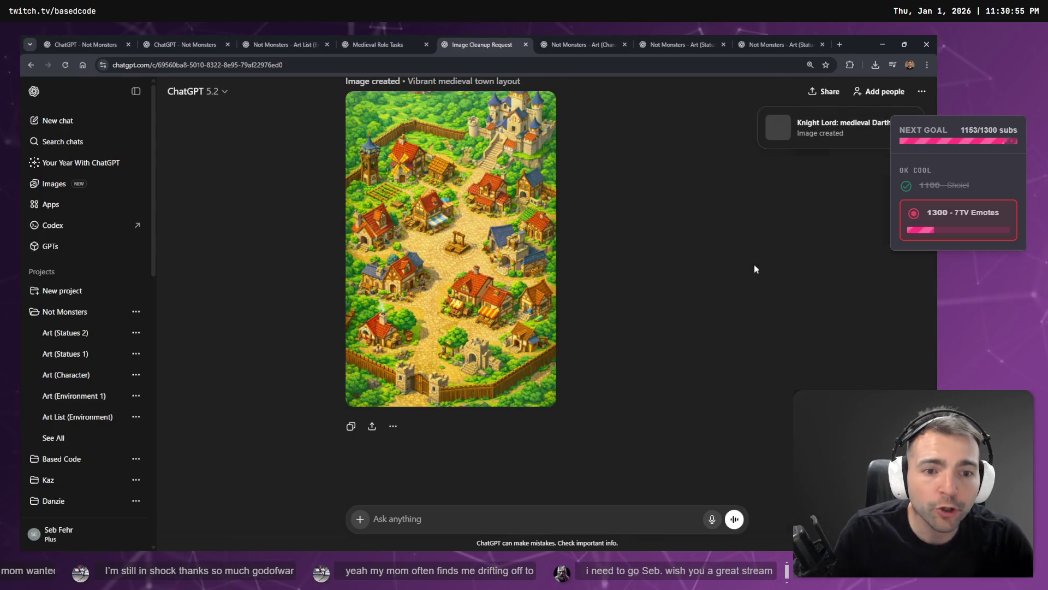
scroll(736, 263, up, 5)
scroll(682, 255, down, 5)
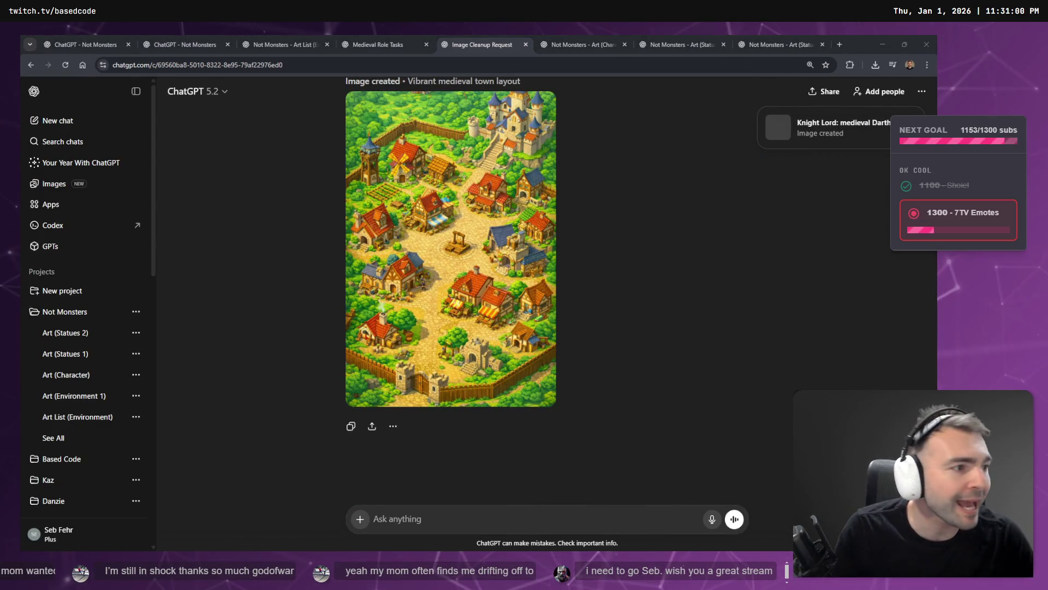
key(alt+Tab)
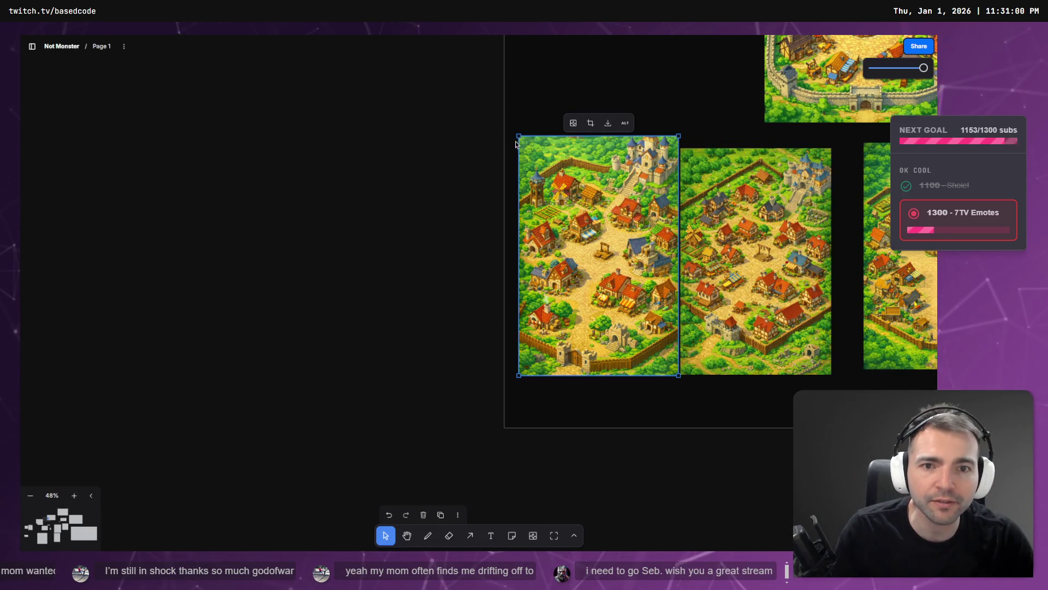
drag(517, 135, 527, 149)
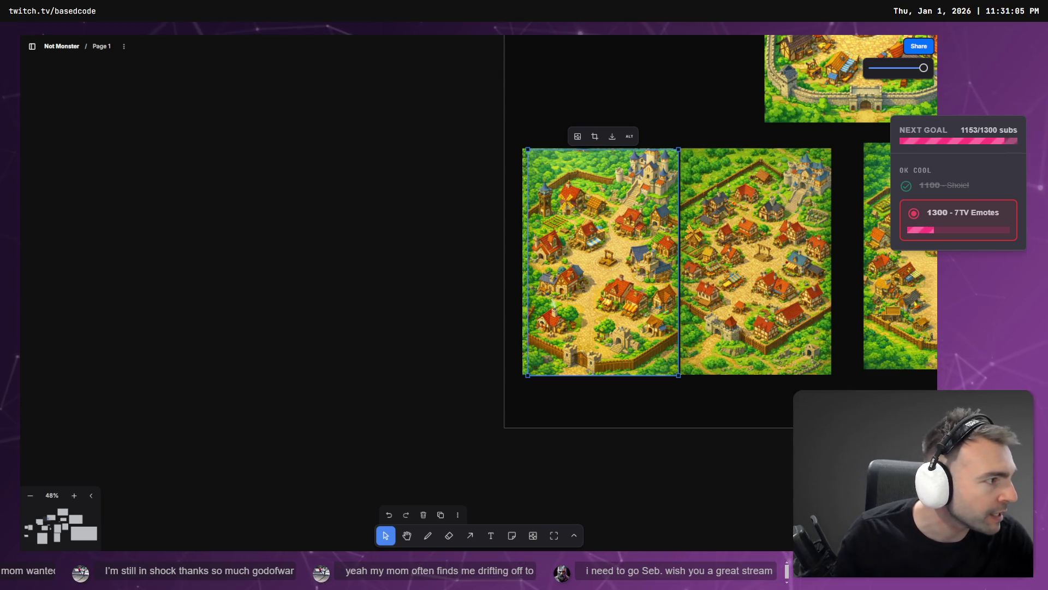
key(alt+Tab)
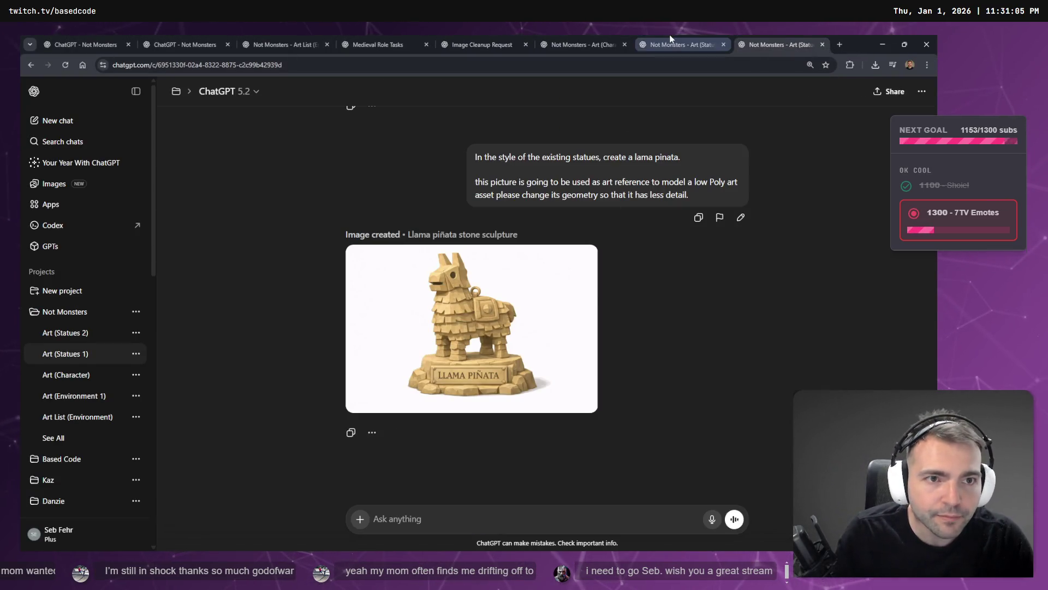
- Open the Darth Vader knight statue chat and start editing that prompt
click(672, 43)
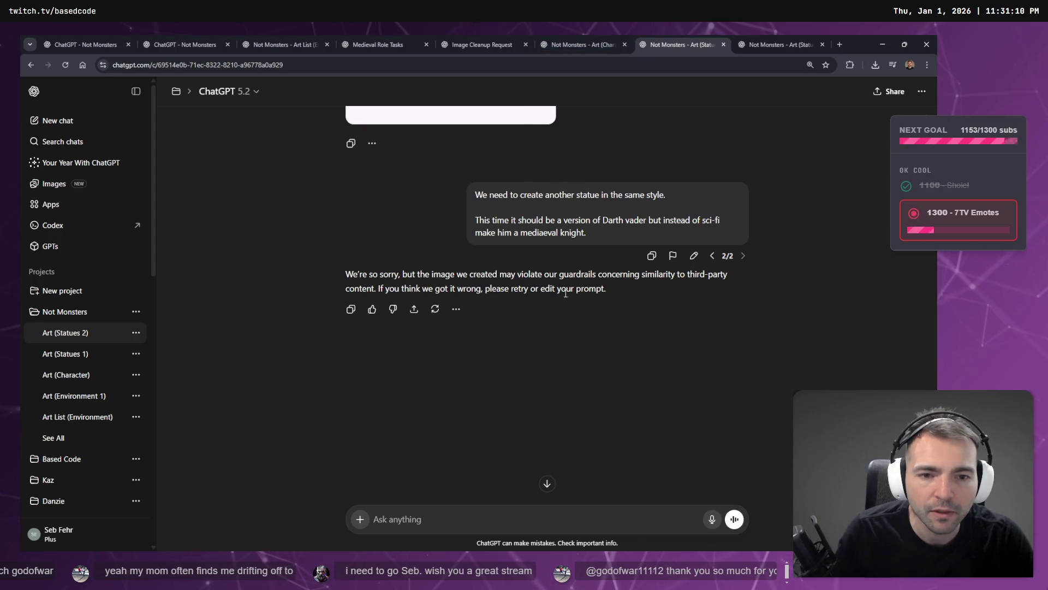
scroll(572, 292, down, 3)
scroll(573, 292, up, 5)
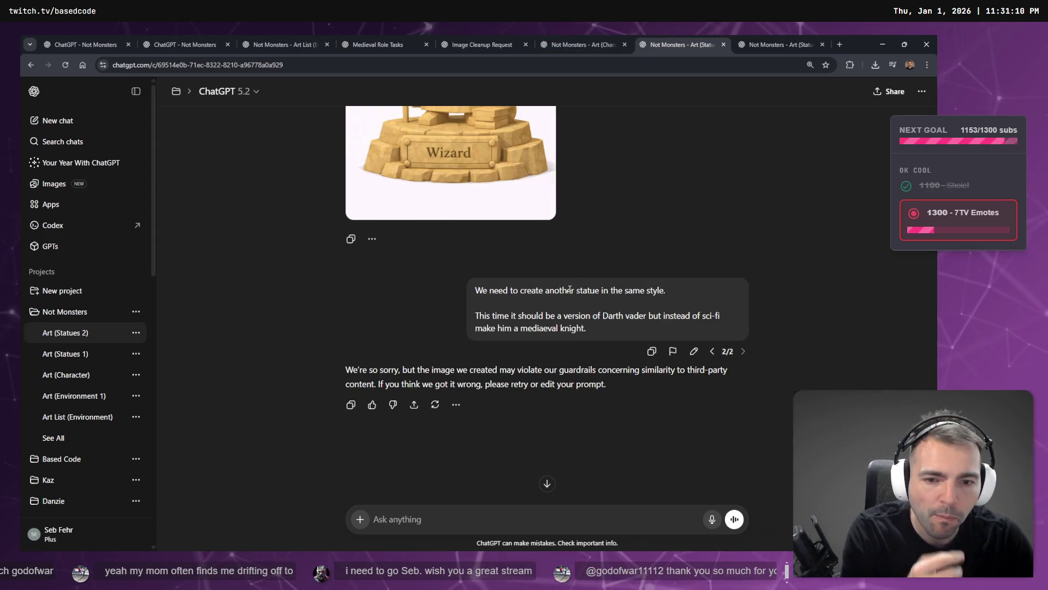
scroll(569, 289, down, 1)
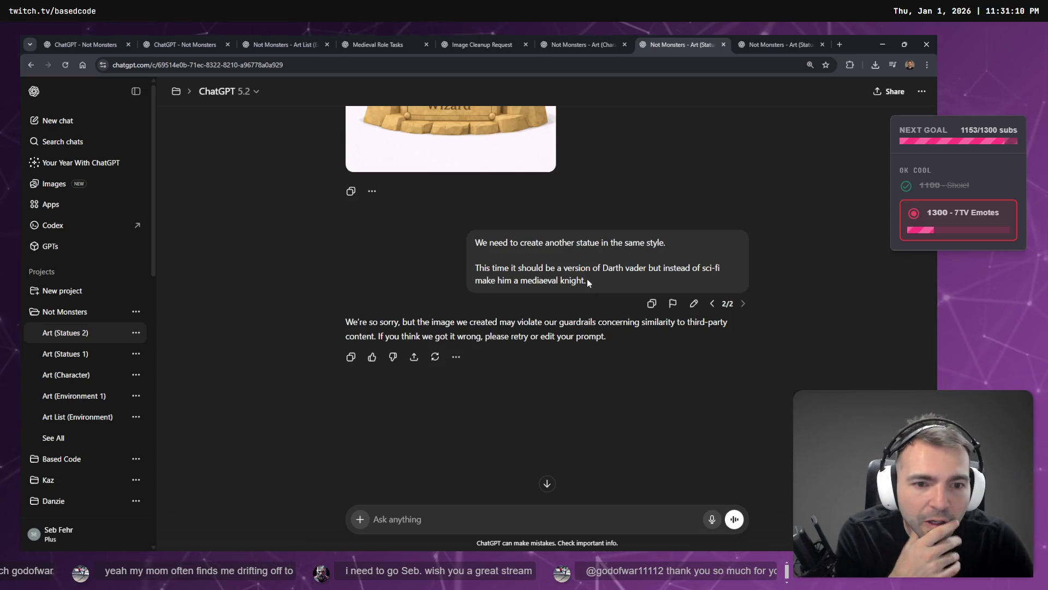
click(694, 303)
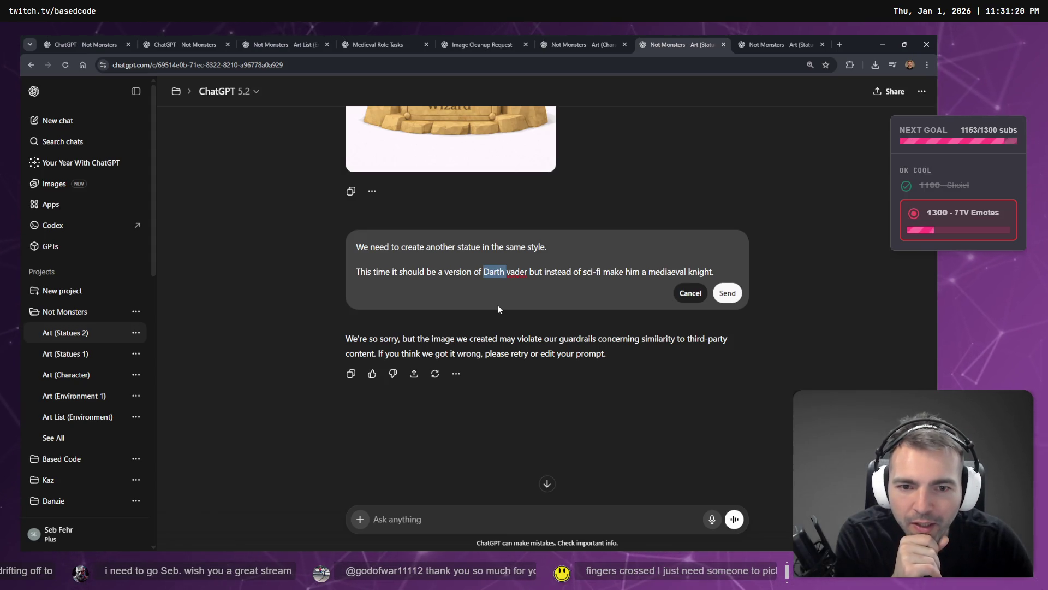
- Replace 'Darth vader' with 'the lord of the sith, with a' and open a new browser tab
key(Left)
key(ctrl+shift+Right)
key(ctrl+shift+Right)
text(the lord of th)
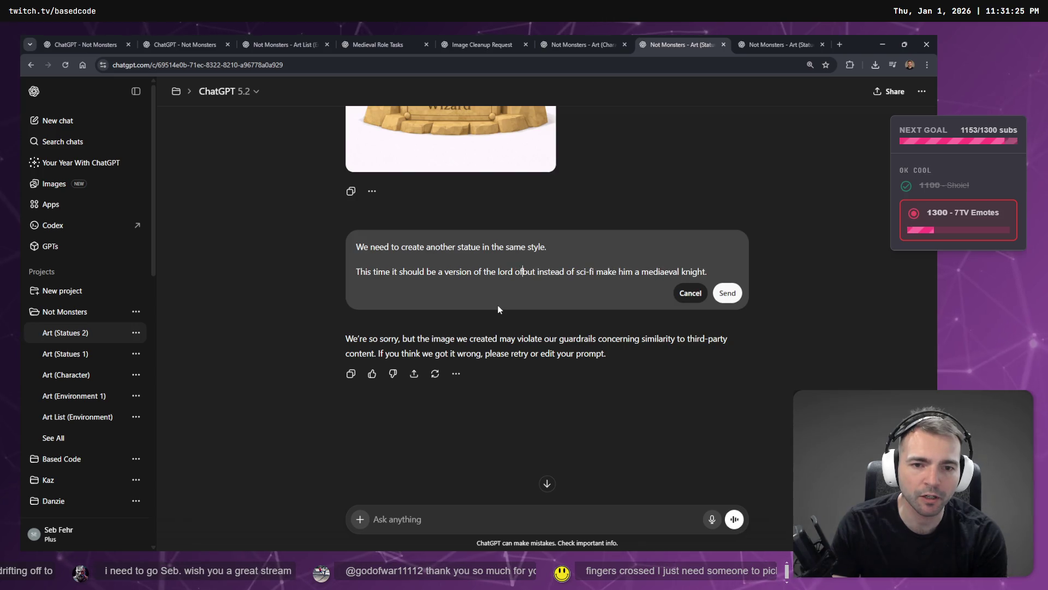
text(e sith, with )
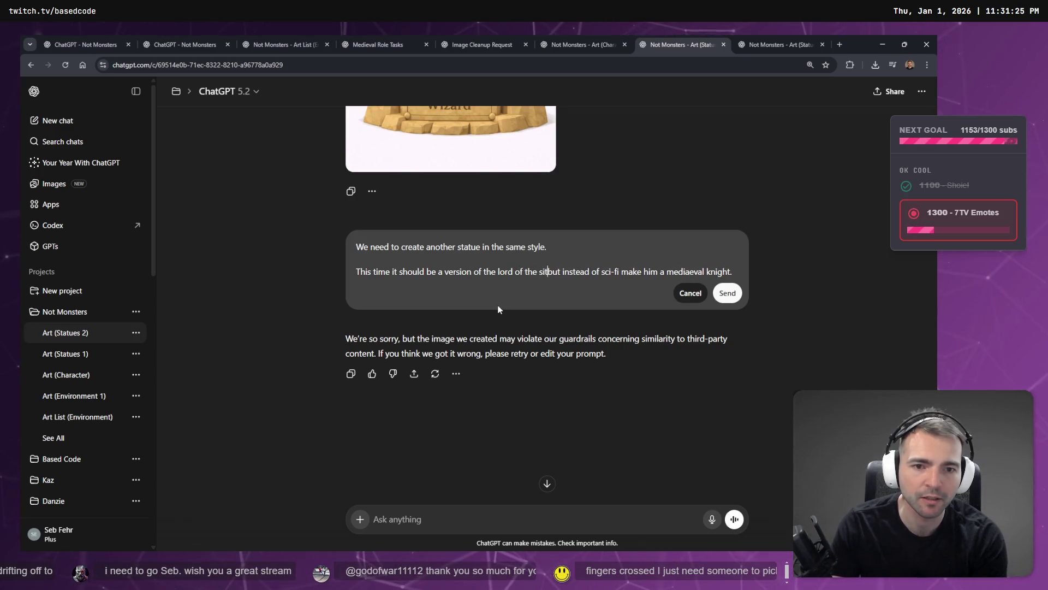
text(a but instead)
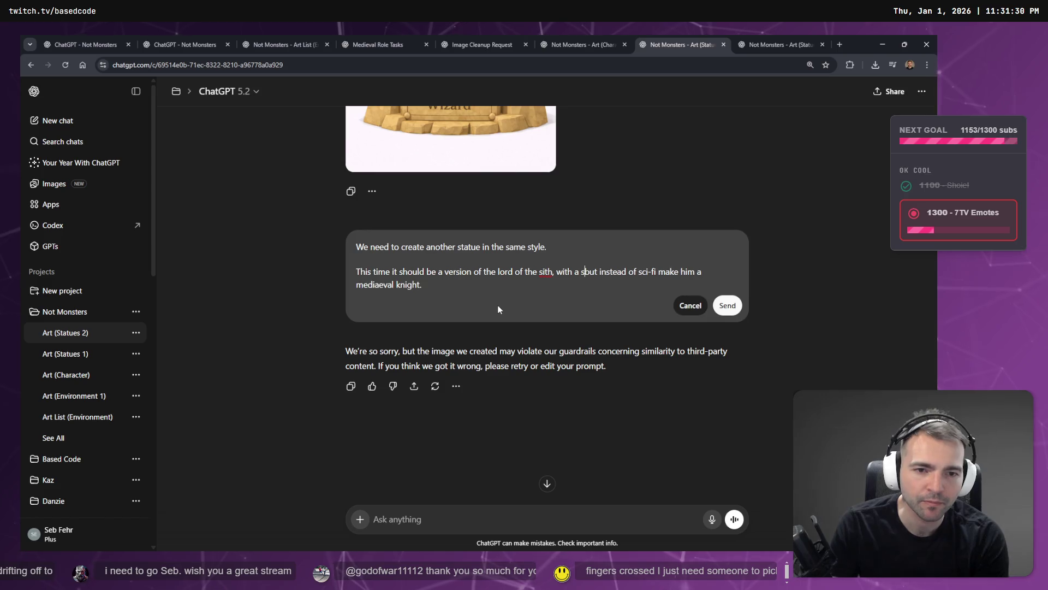
key(BackSpace)
text(bald)
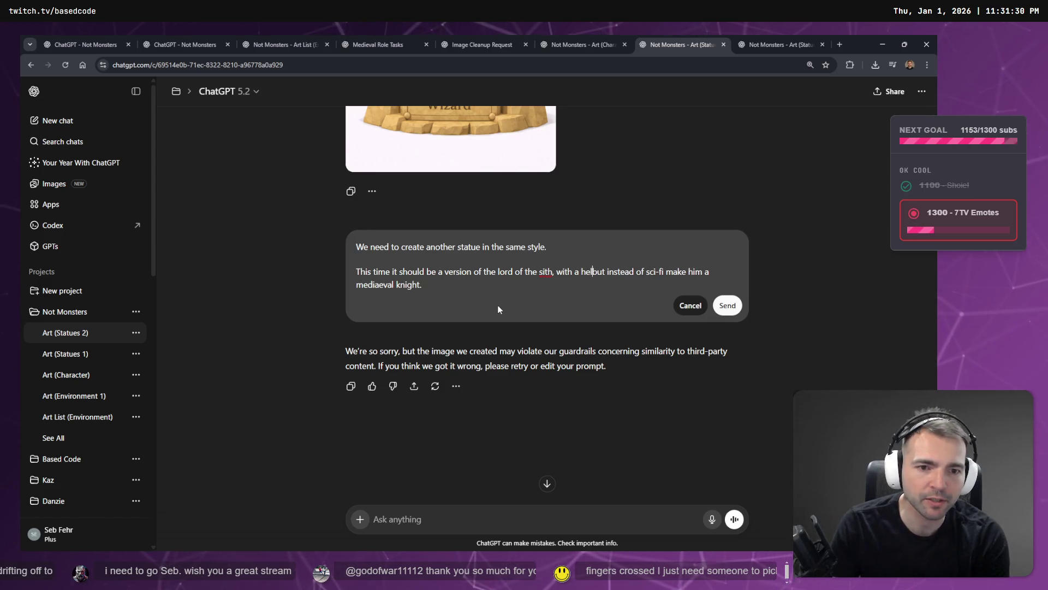
key(BackSpace)
key(BackSpace)
key(BackSpace)
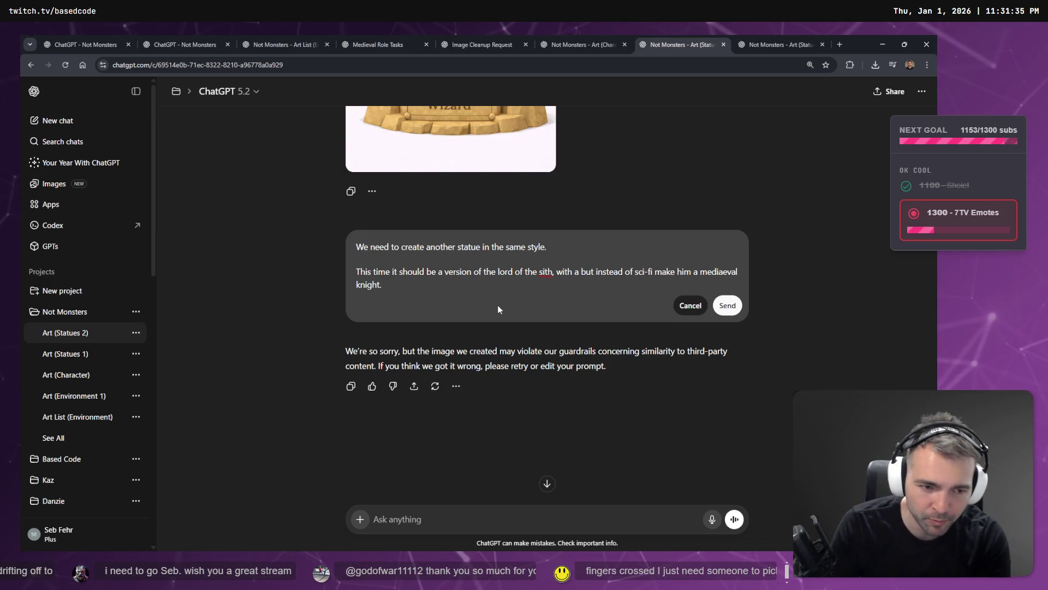
key(ctrl+t)
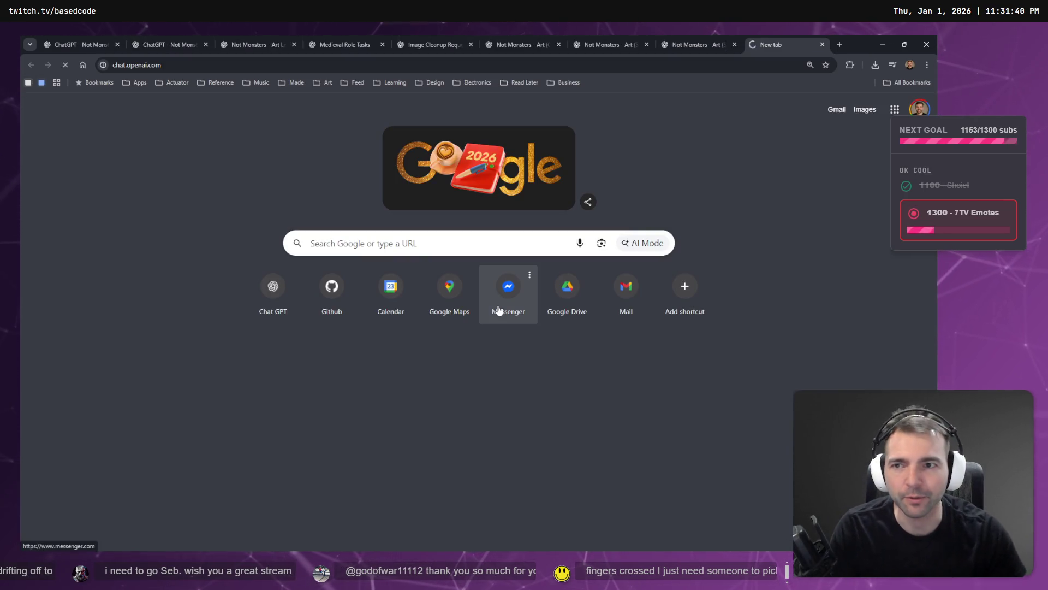
- On chatgpt.com, dictate and send a request for a short visual description of Darth Vader
text(chatgpt.com)
key(Return)
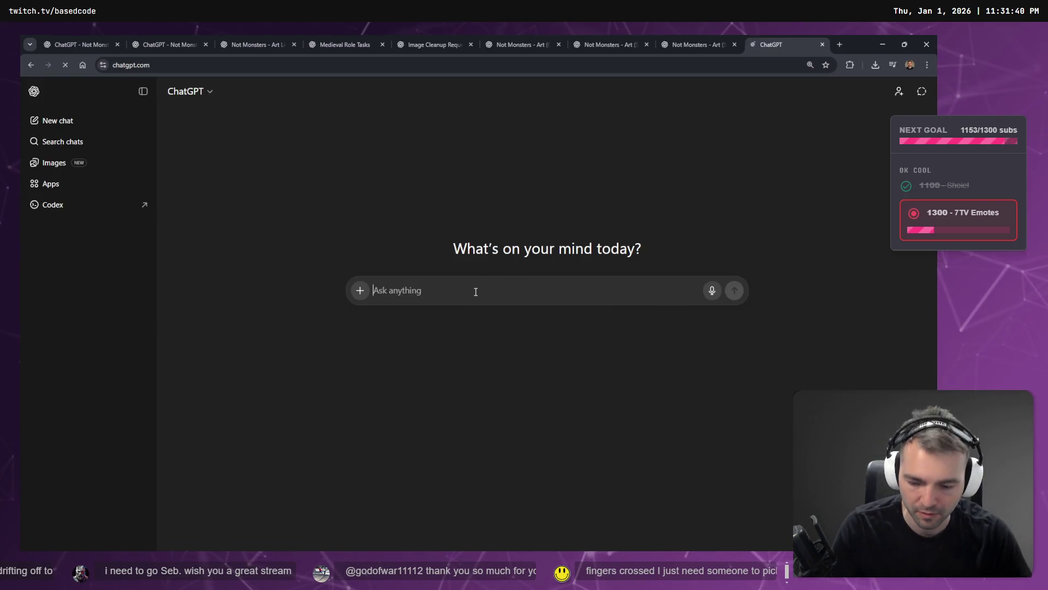
key(super+h)
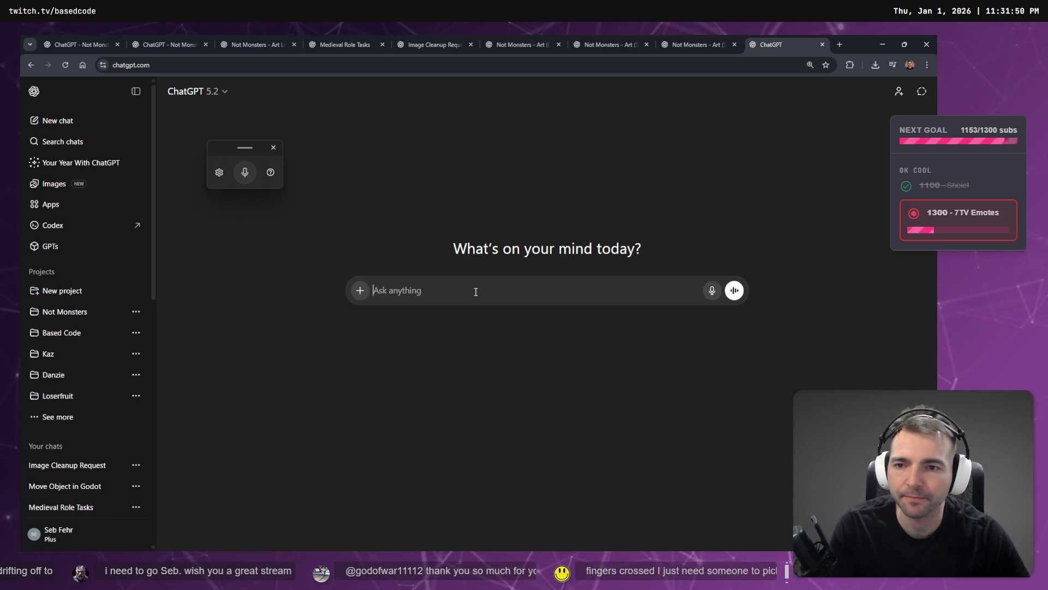
key(super+h)
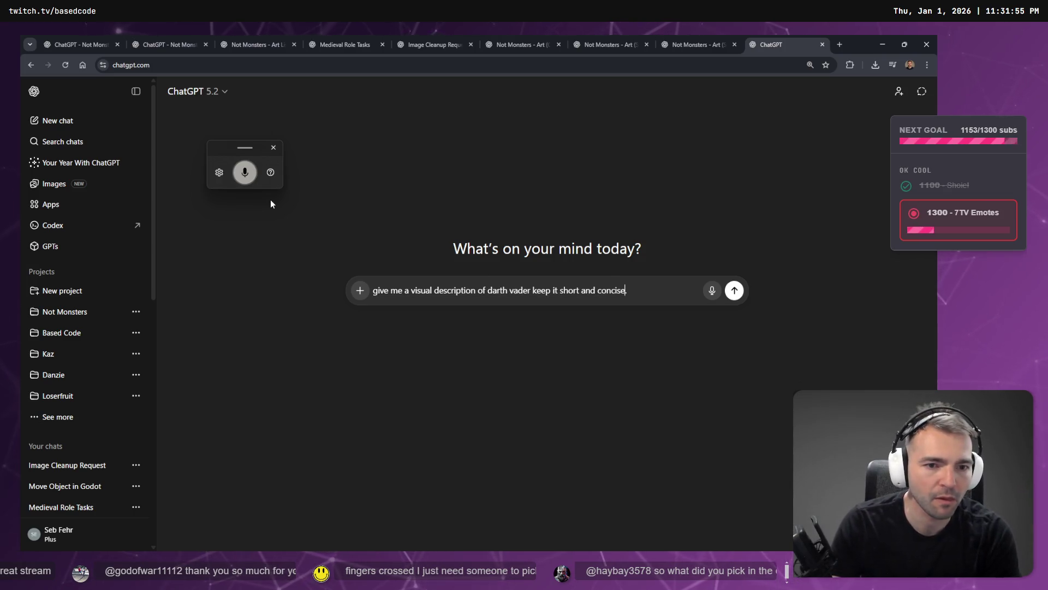
key(super+h)
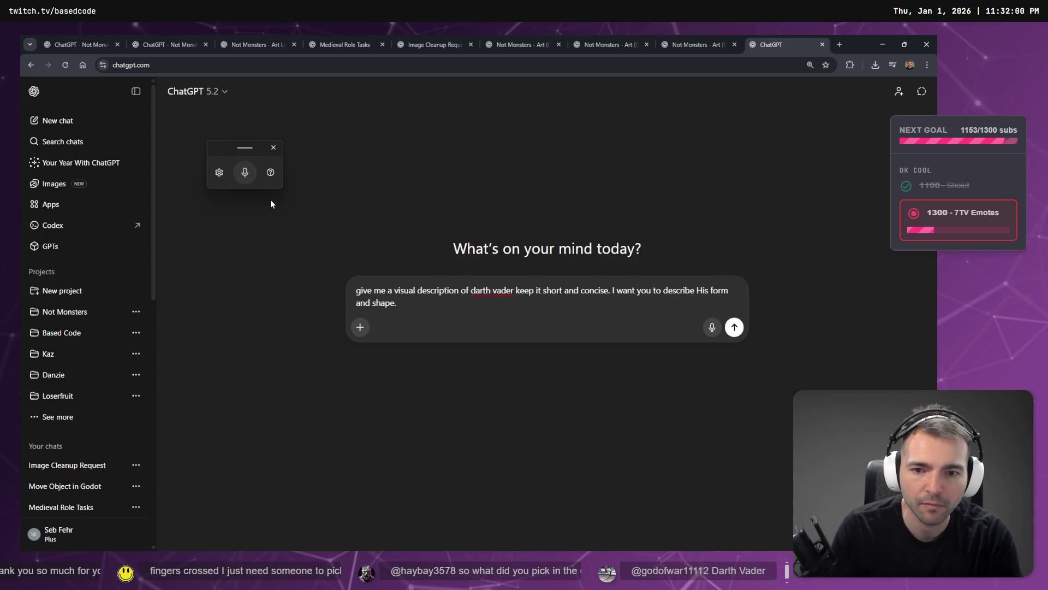
key(Return)
- Select the Darth Vader description reply and return to the statue prompt being edited
click(724, 44)
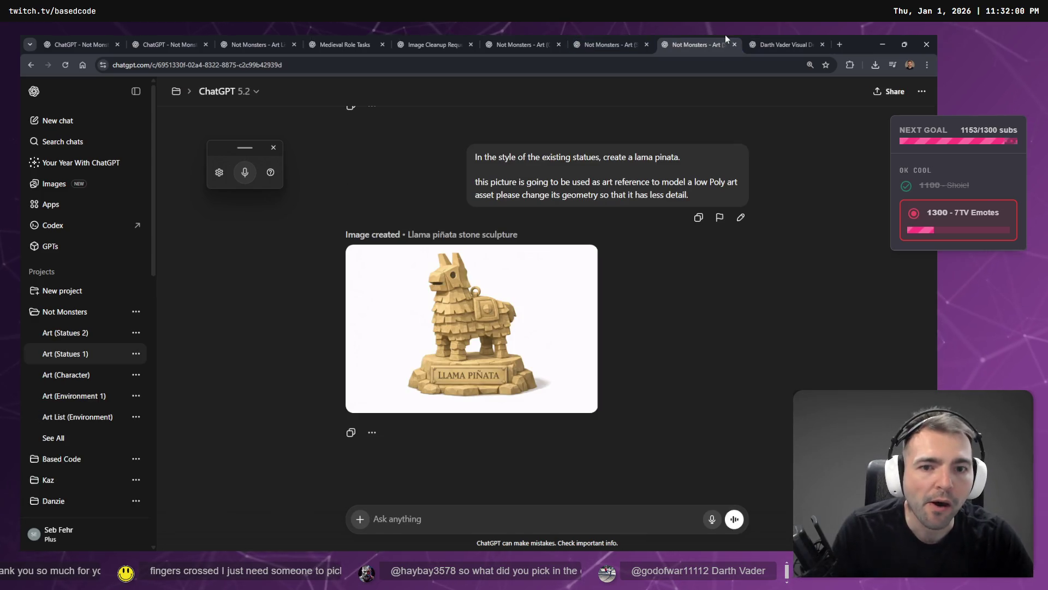
click(580, 41)
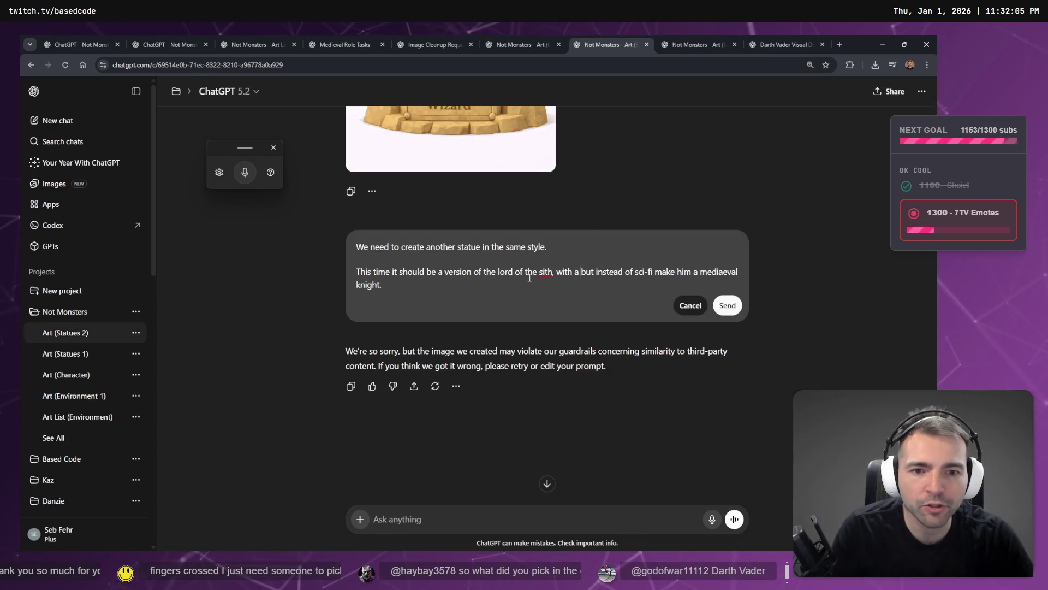
click(783, 36)
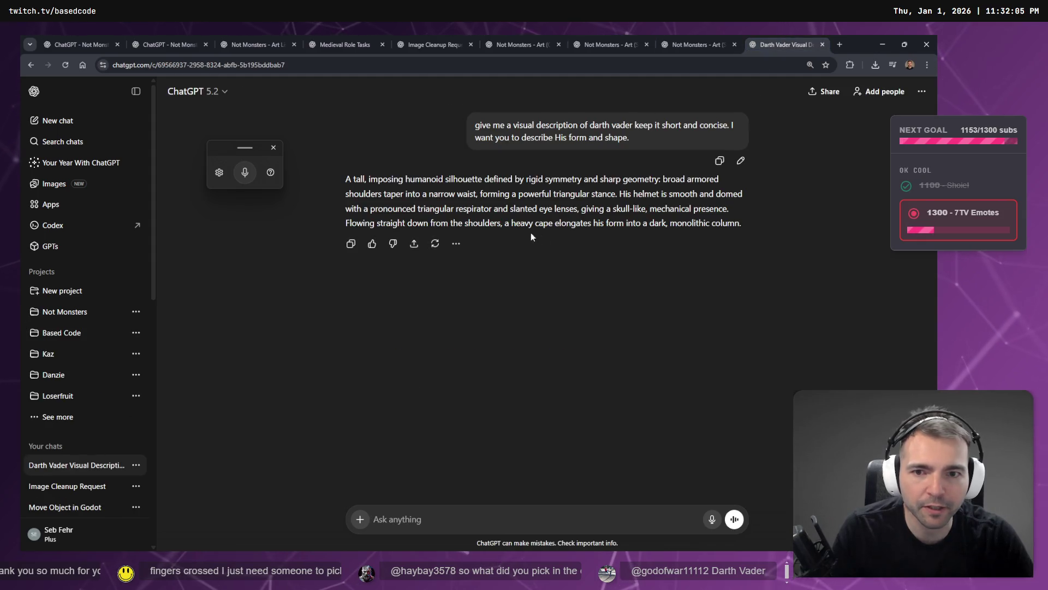
drag(347, 182, 744, 225)
key(ctrl+c)
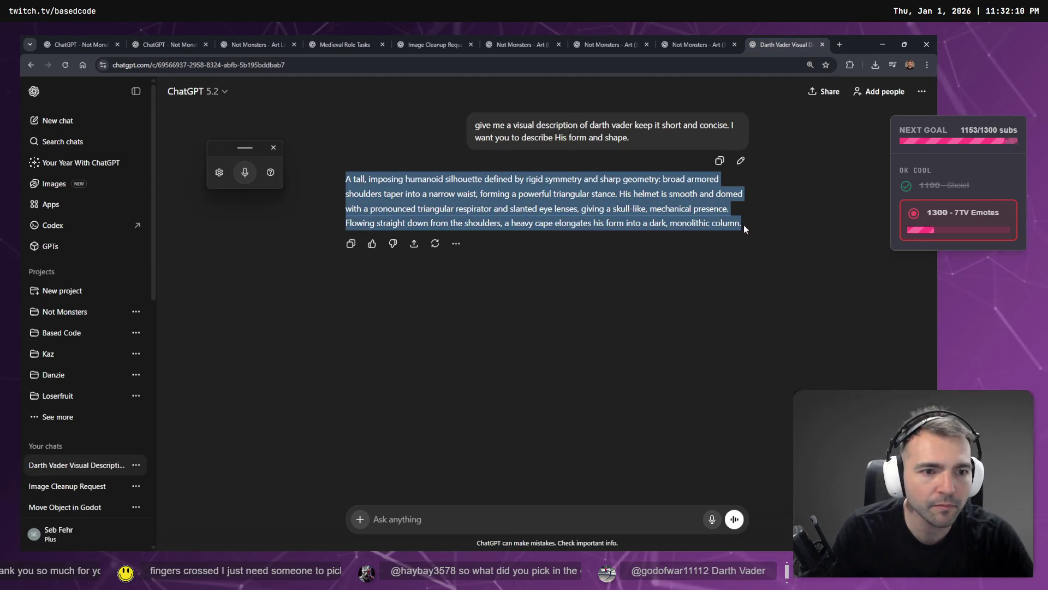
click(697, 44)
click(578, 39)
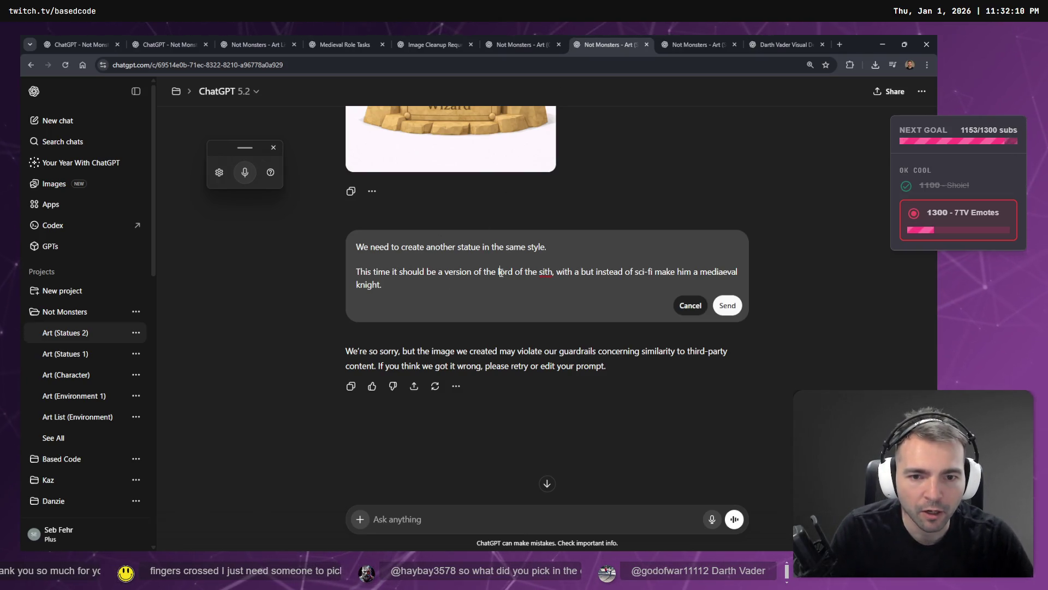
- Swap 'lord of the sith' for 'the following character:', paste the Vader description, drop the knight line, and send
drag(499, 272, 563, 270)
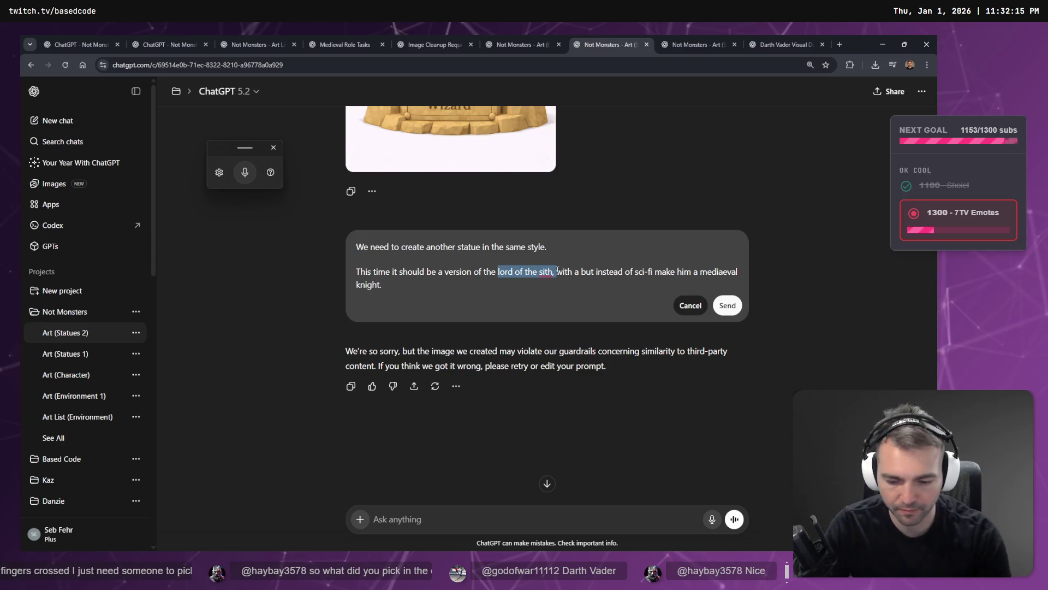
text(the following c)
text(haracter:)
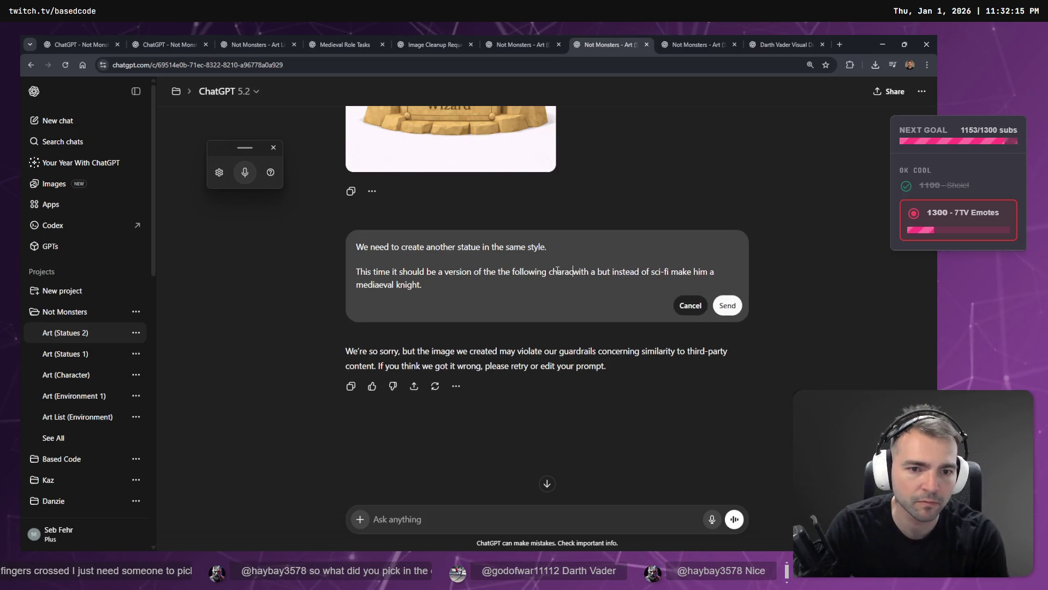
key(Return)
key(Return)
key(Return)
key(Up)
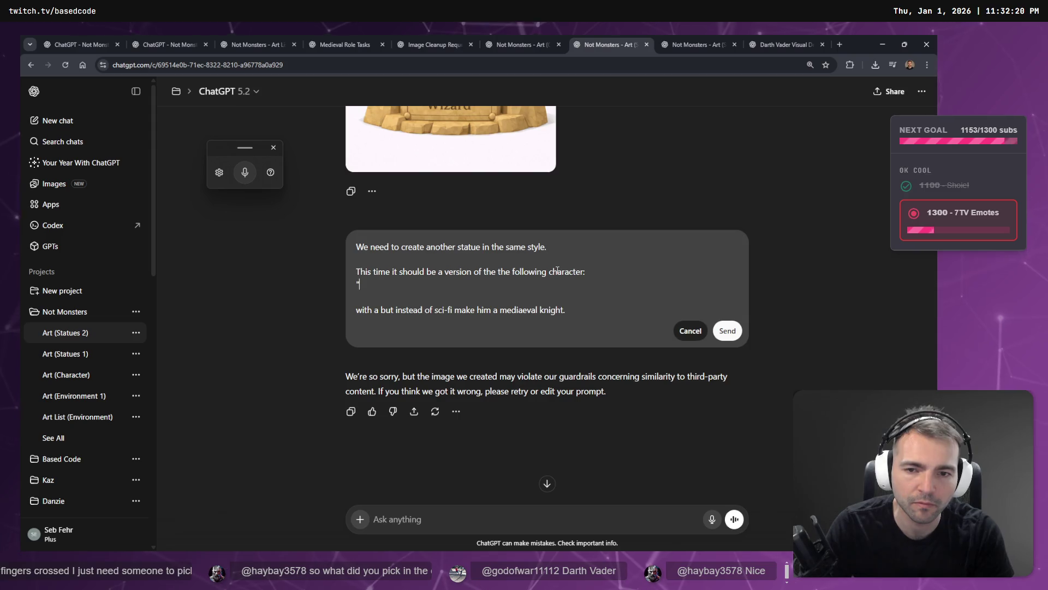
key(ctrl+v)
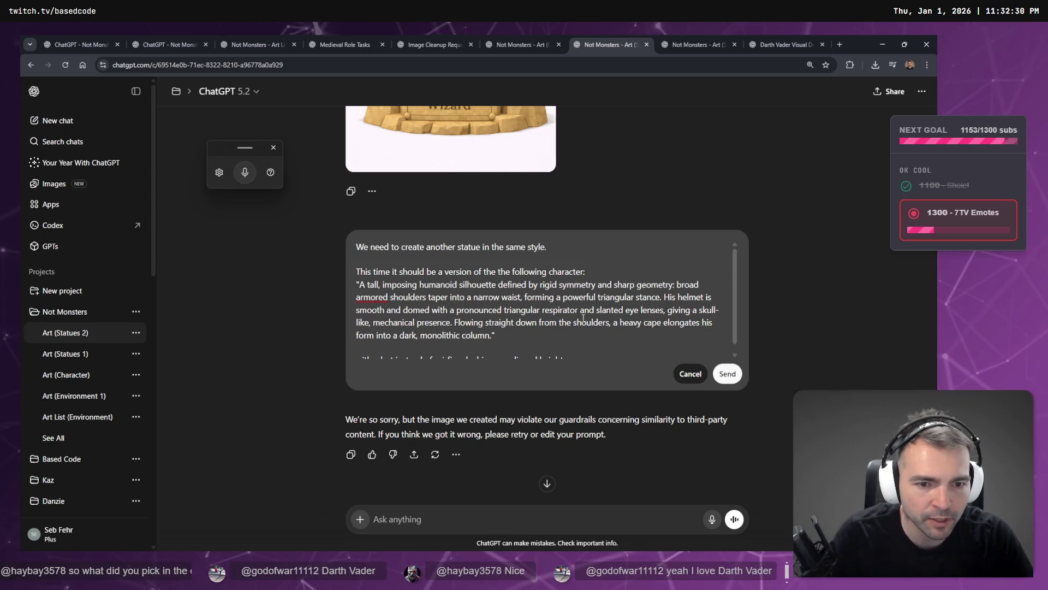
click(622, 335)
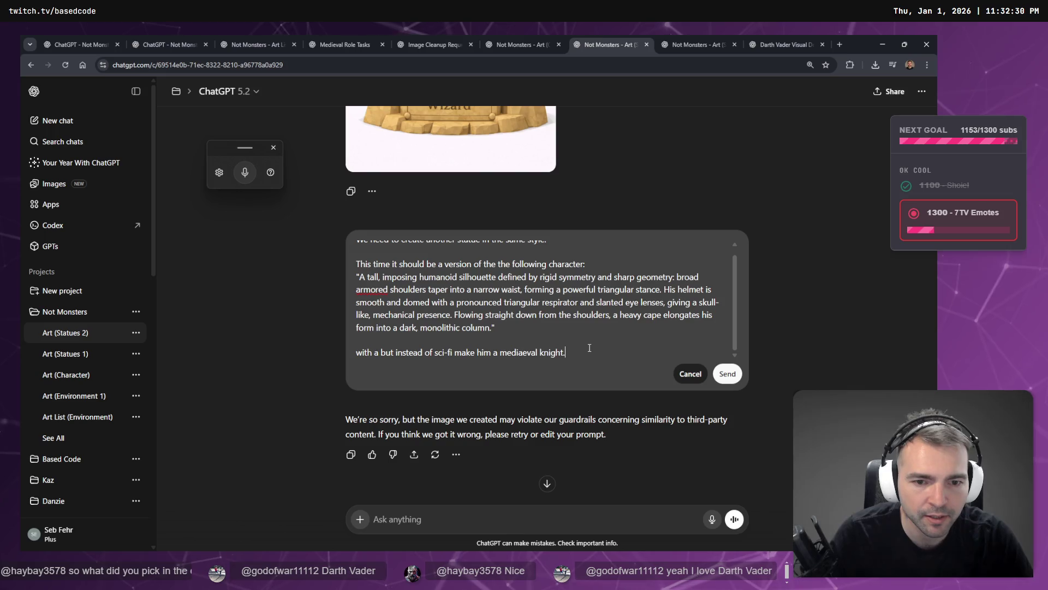
drag(589, 348, 316, 343)
key(BackSpace)
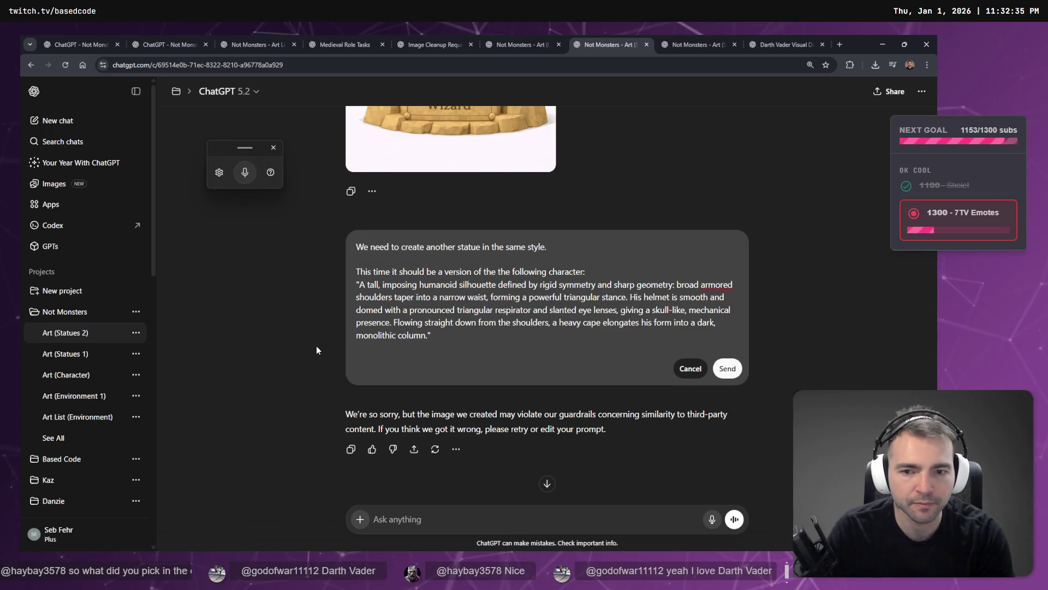
key(BackSpace)
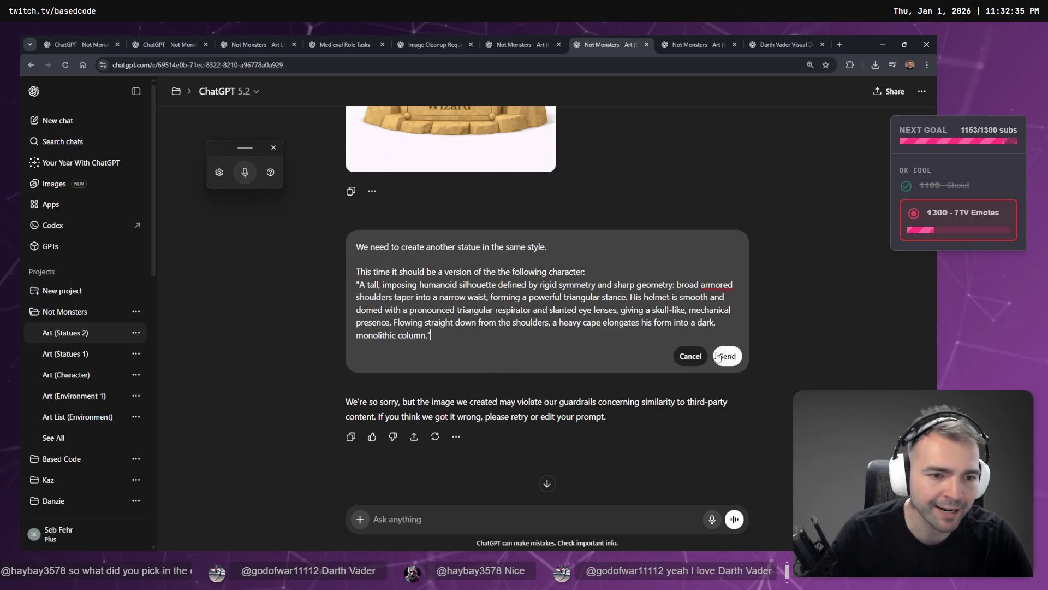
click(718, 355)
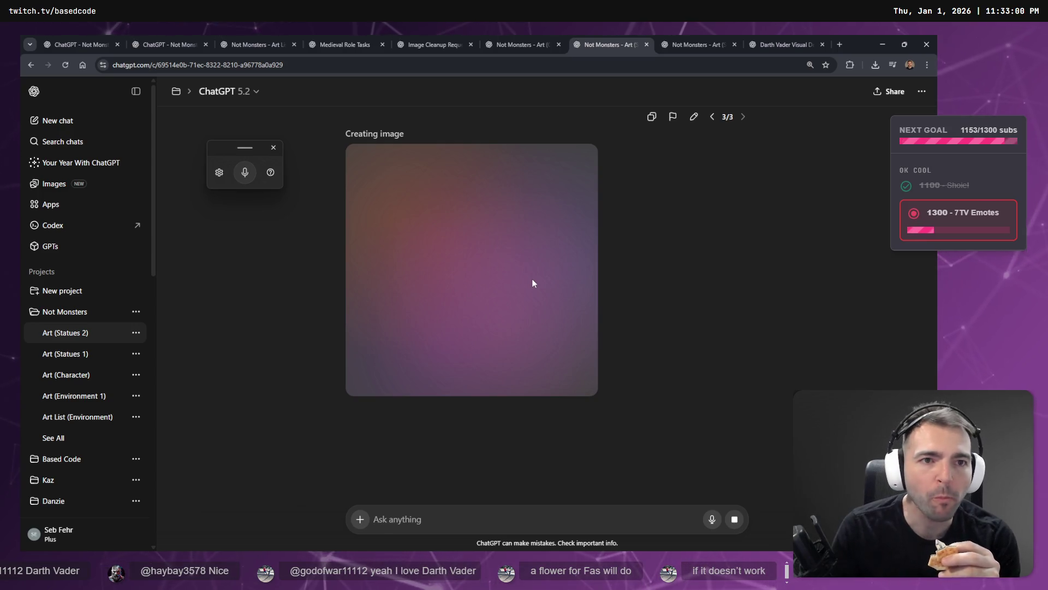
key(ctrl+Tab)
key(ctrl+Tab)
key(ctrl+shift+Tab)
key(ctrl+shift+Tab)
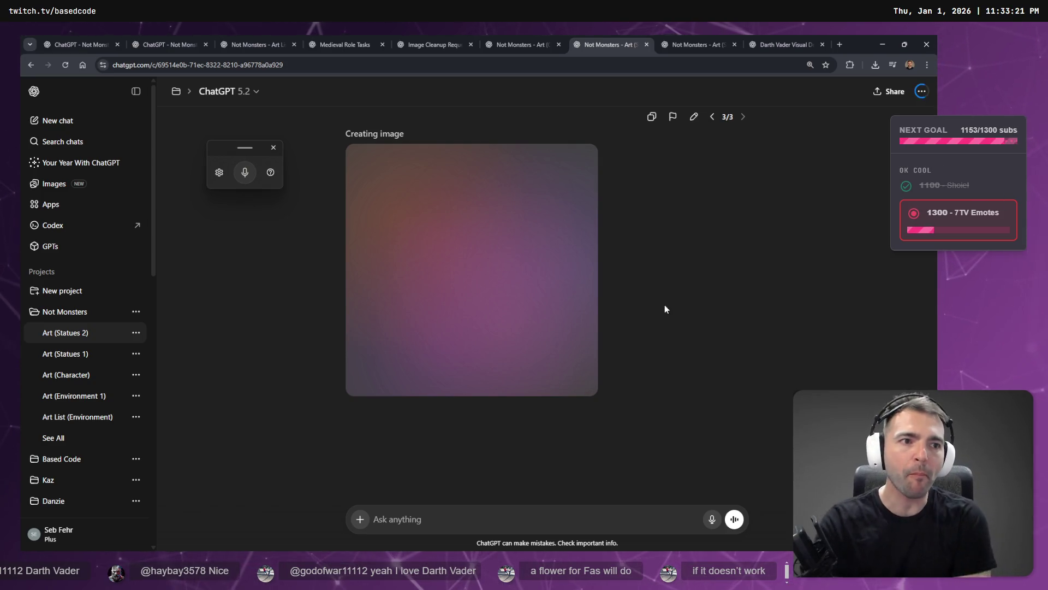
click(521, 44)
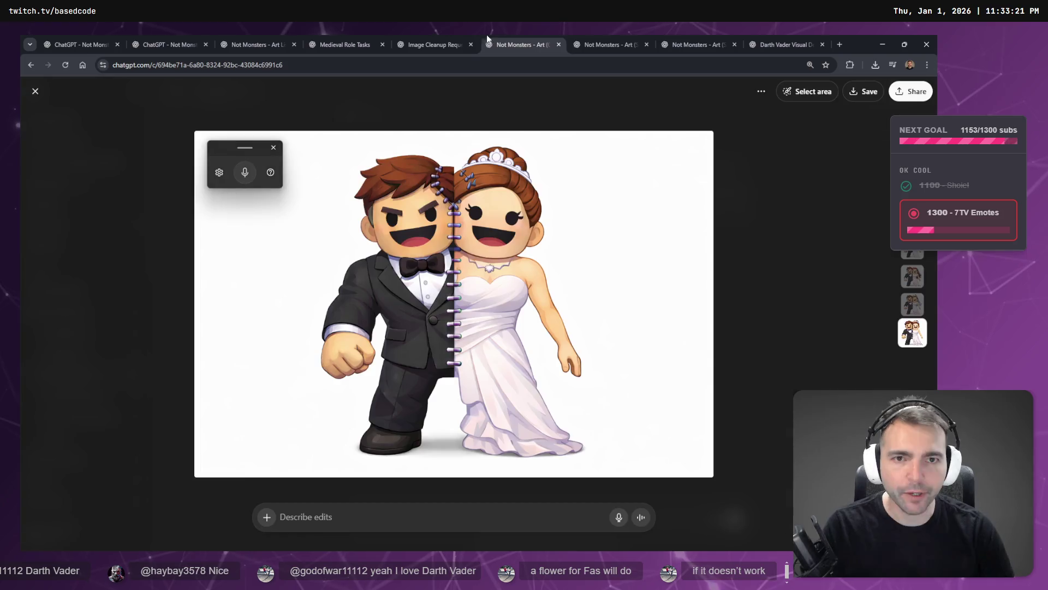
click(607, 36)
click(540, 44)
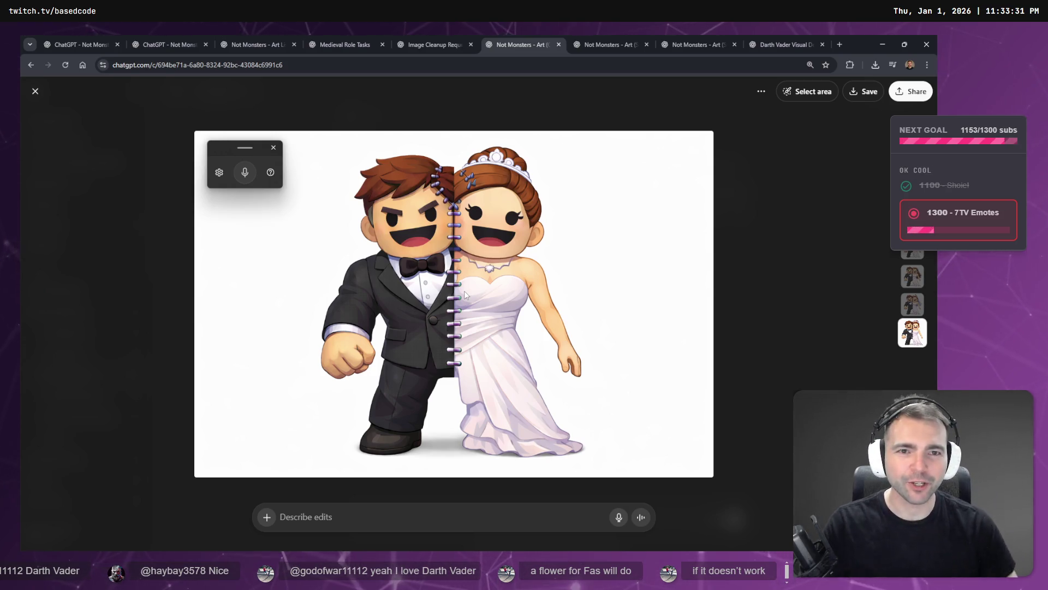
key(ctrl+Tab)
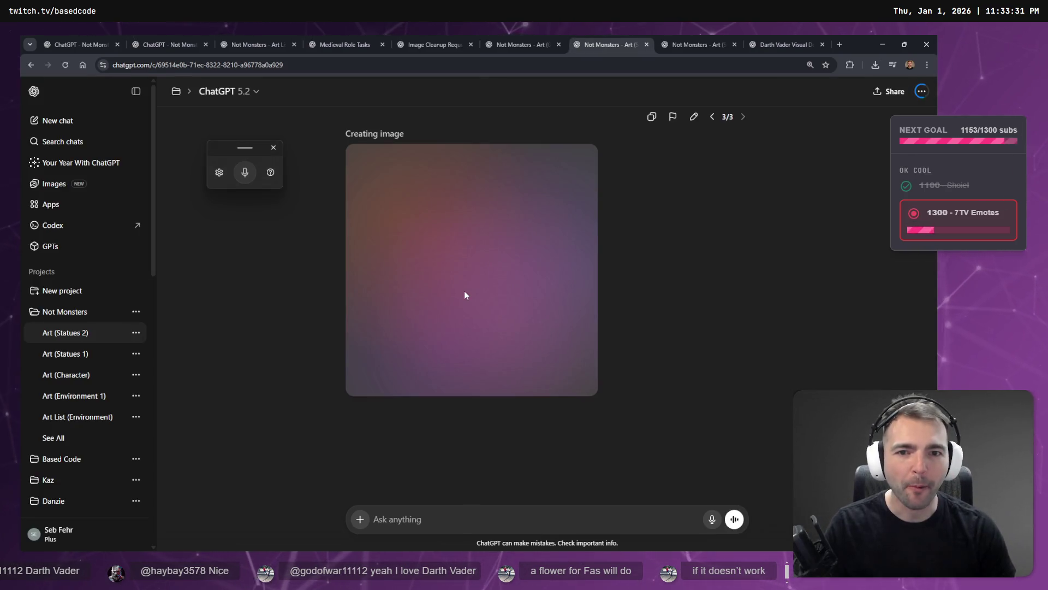
key(ctrl+Tab)
key(ctrl+Tab)
key(ctrl+shift+Tab)
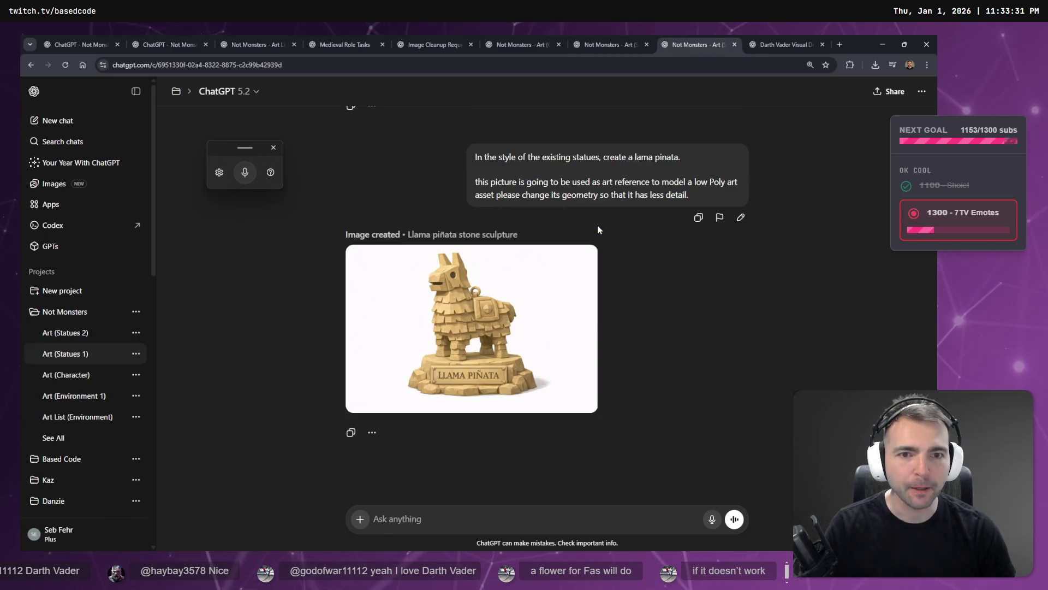
key(ctrl+shift+Tab)
key(ctrl+Tab)
key(ctrl+shift+Tab)
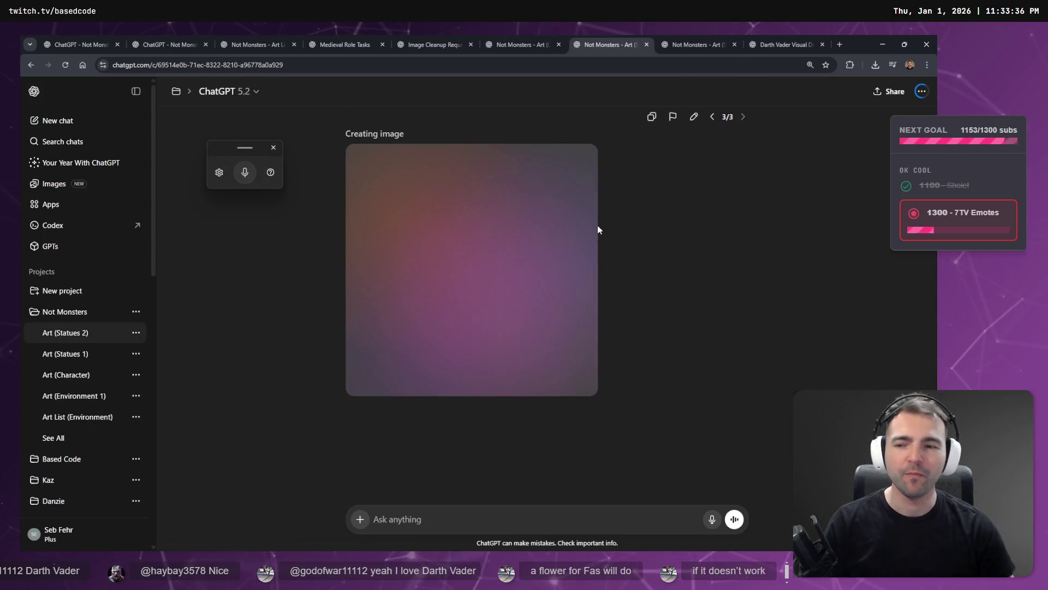
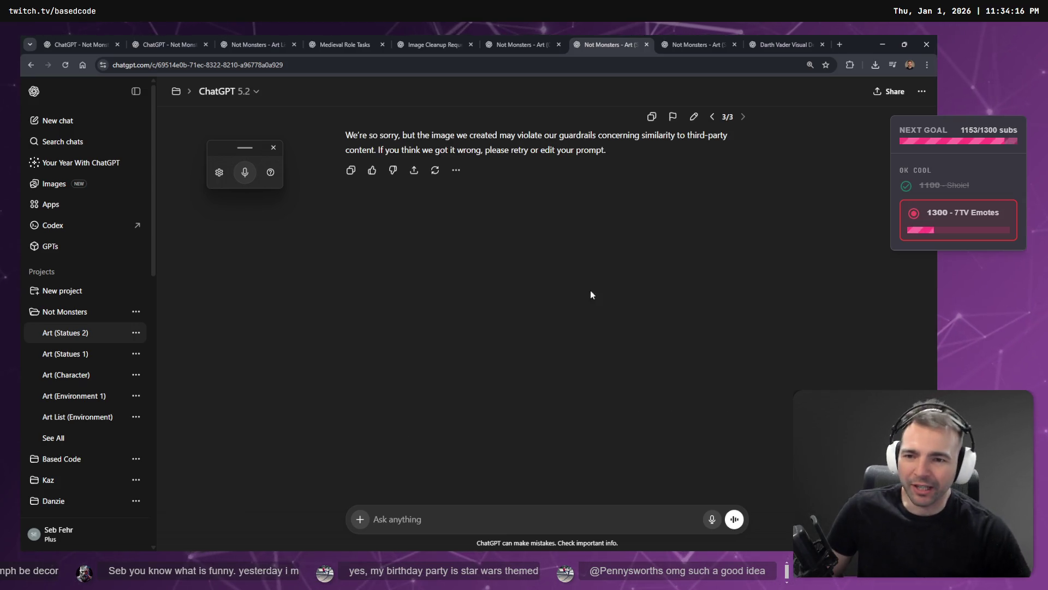
- Scroll up to the refused cloaked-helmet statue prompt and start editing it
scroll(601, 276, up, 5)
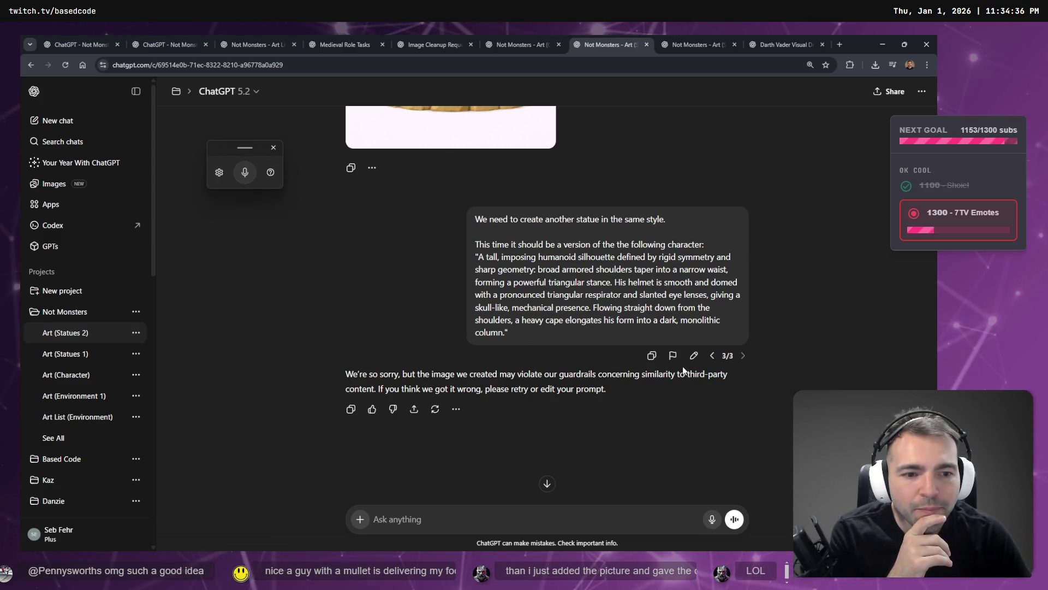
click(694, 355)
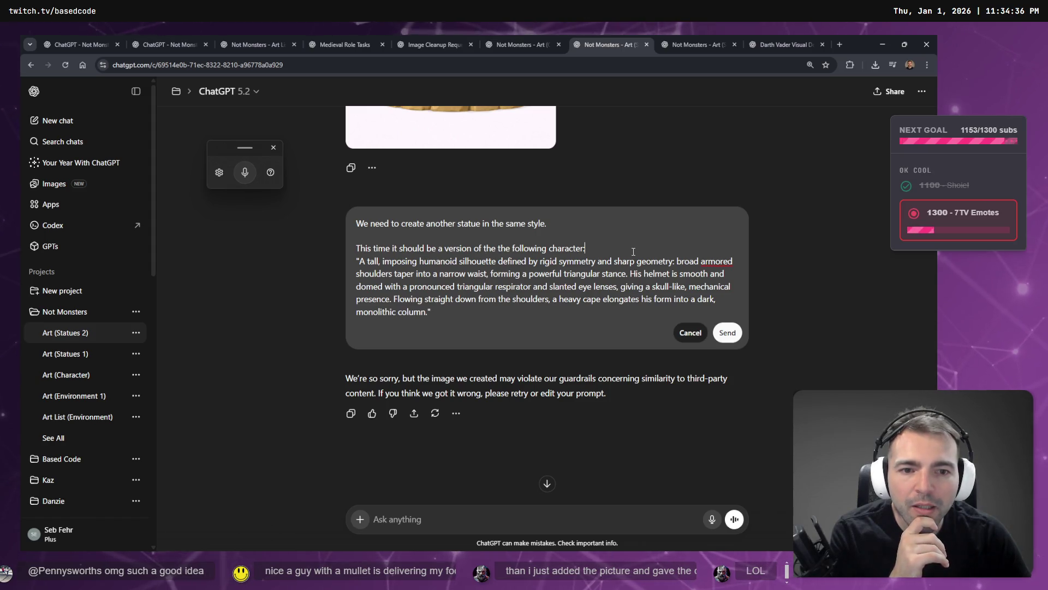
- Insert a blank line before the quoted description, keeping the word 'mechanical' unchanged
click(604, 250)
key(shift+Return)
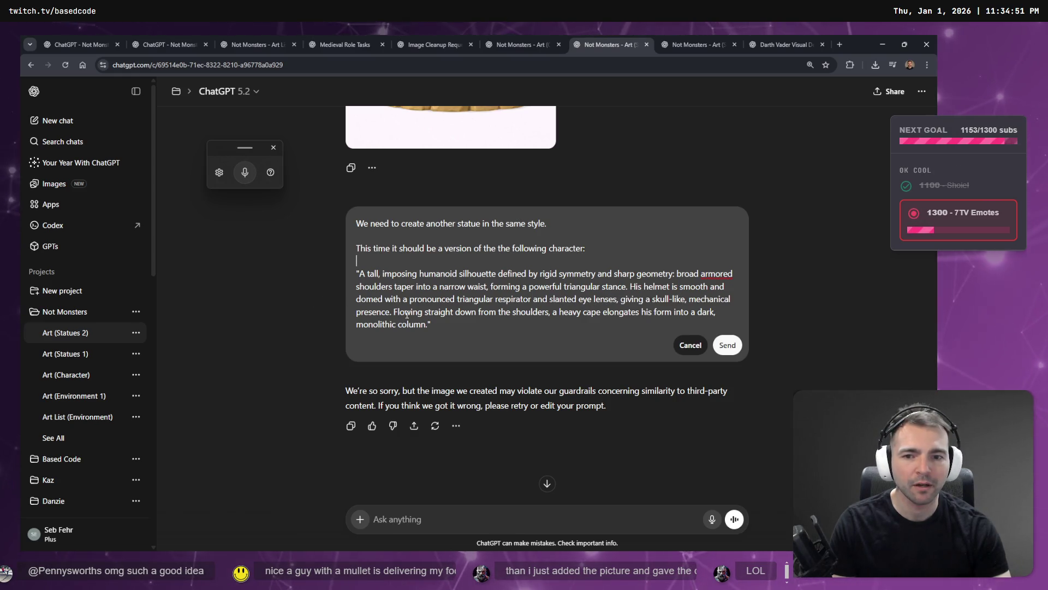
double_click(695, 300)
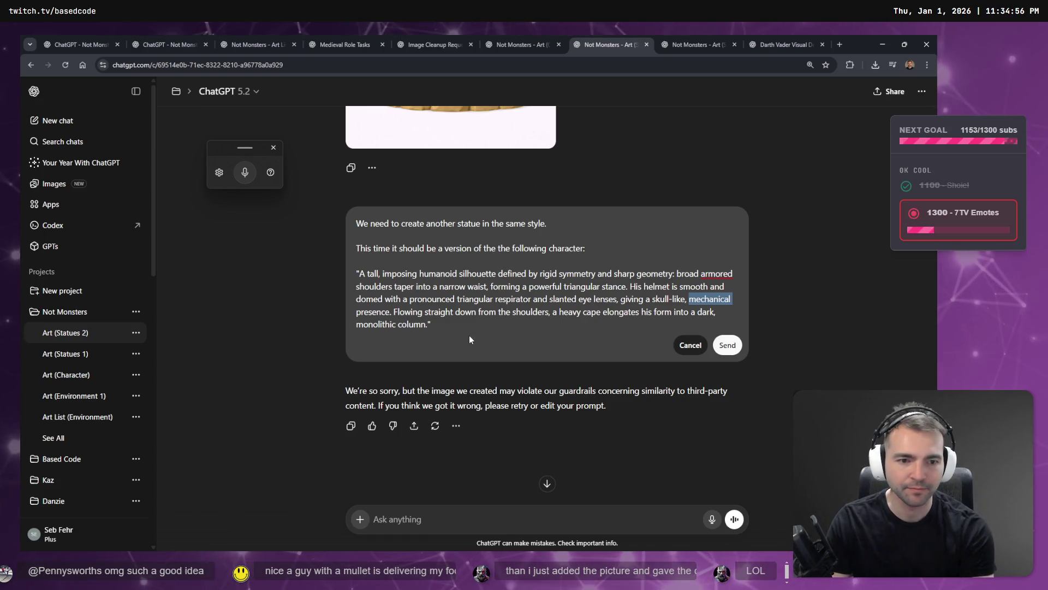
text(metalic helmet)
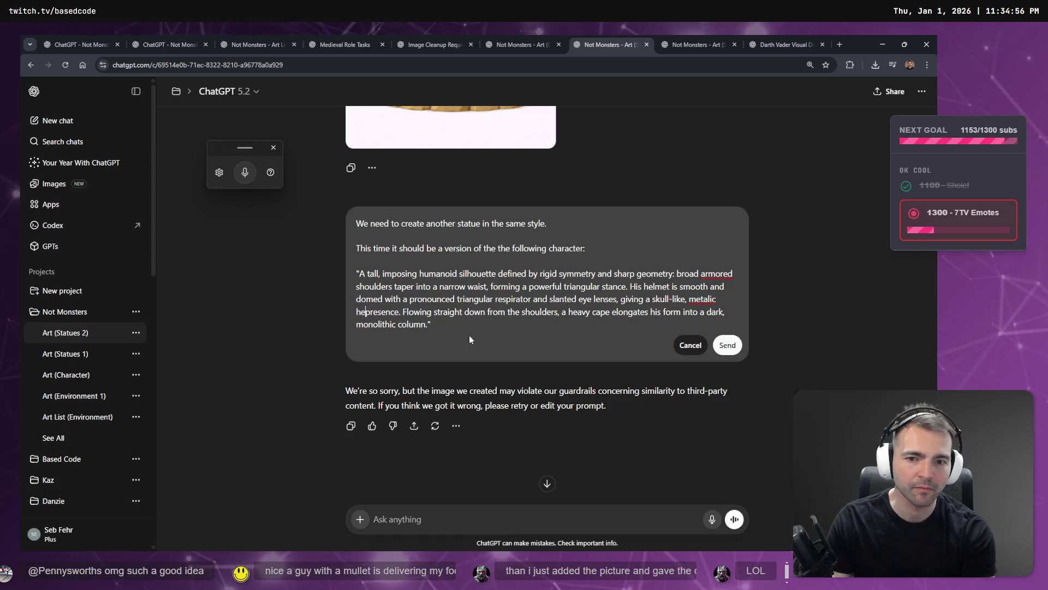
key(BackSpace)
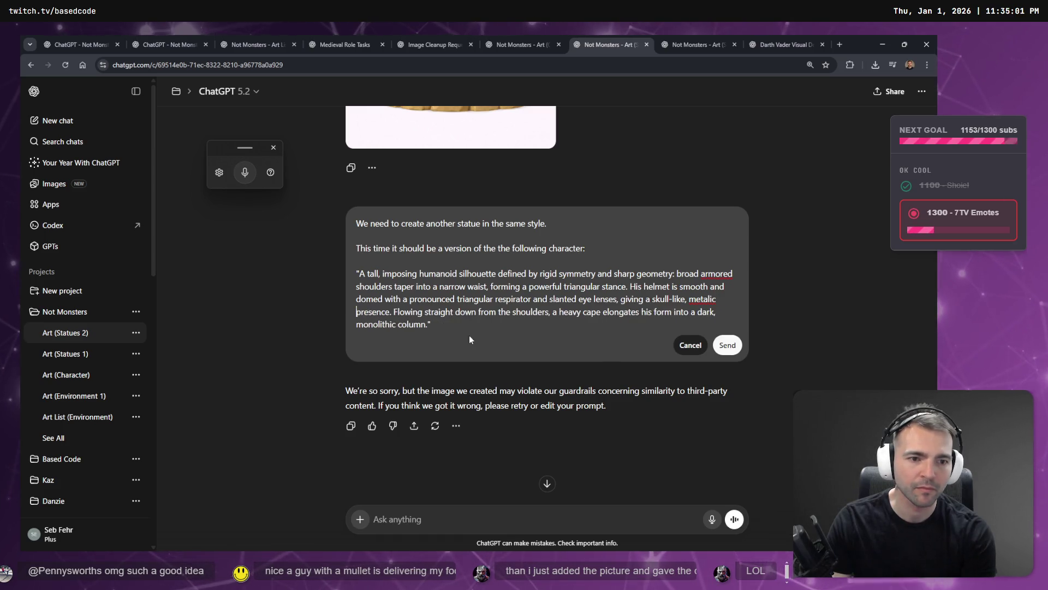
text(helmet)
key(BackSpace)
key(BackSpace)
key(BackSpace)
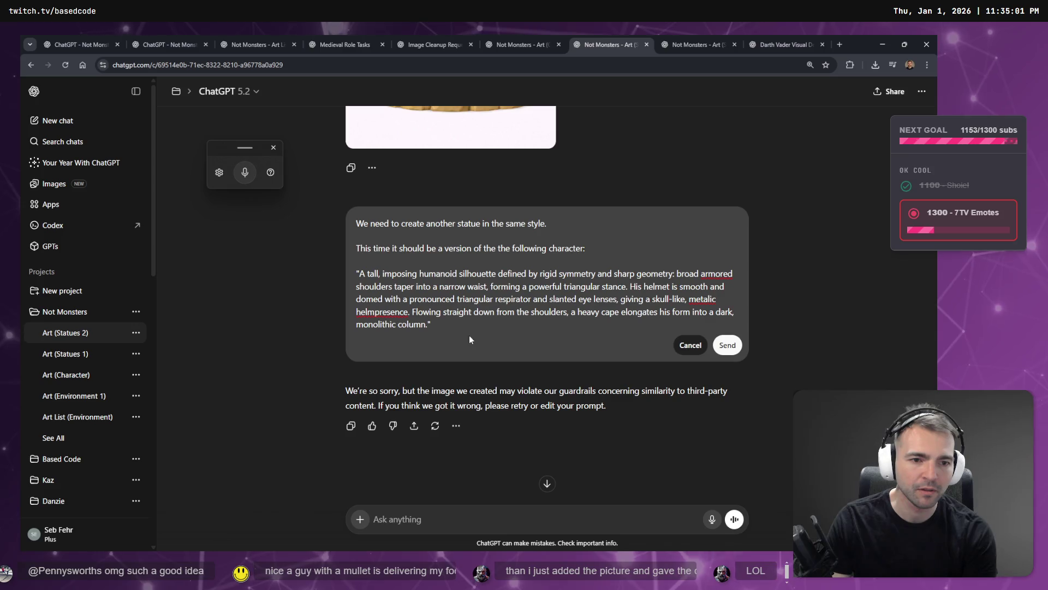
key(BackSpace)
key(BackSpace)
key(BackSpace)
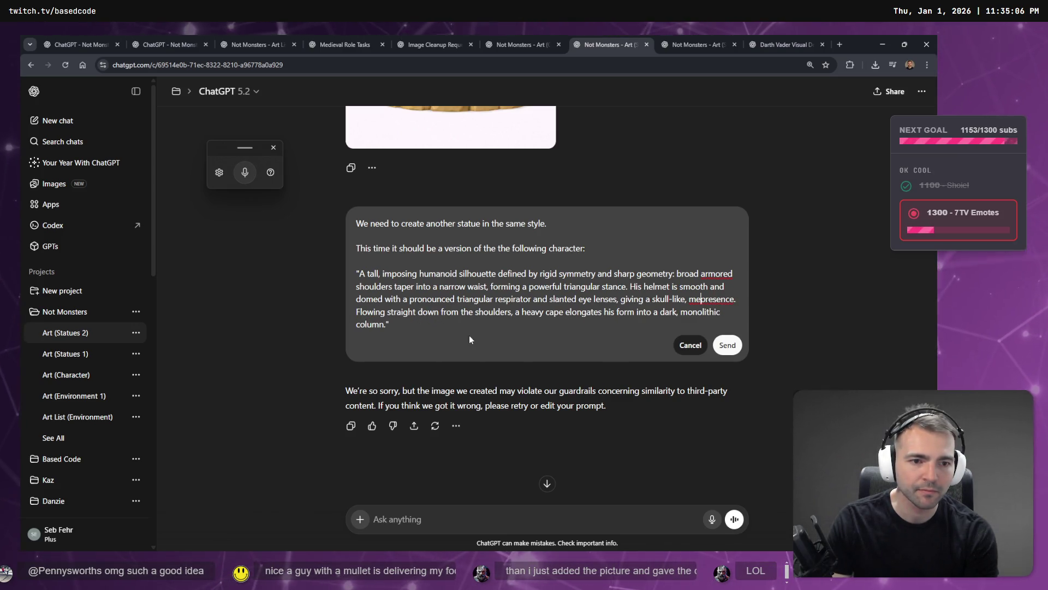
text(chanical)
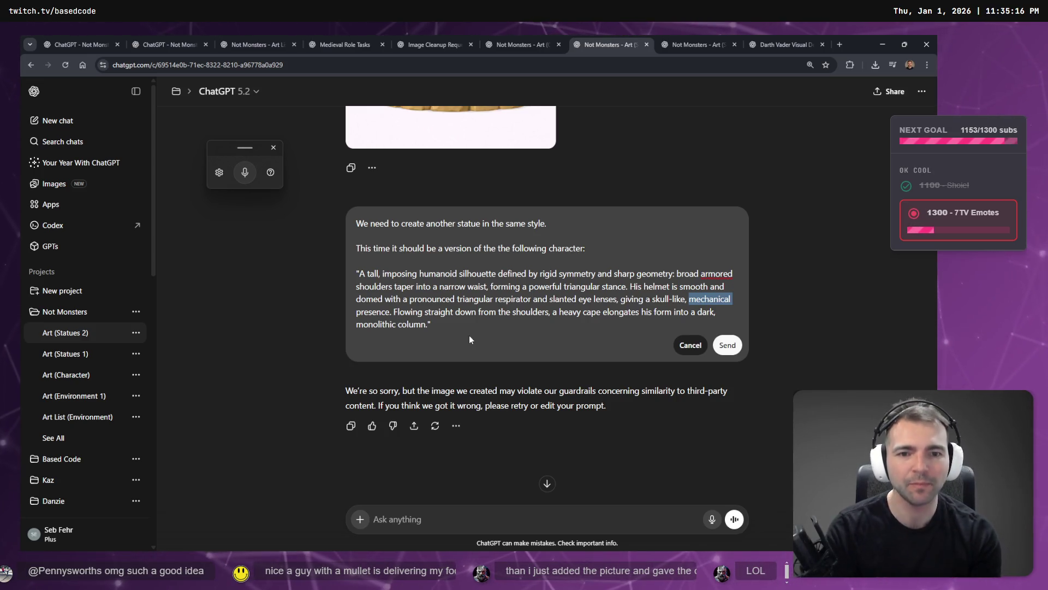
- Replace 'character' in the prompt with 'armoured medieval knight'
double_click(555, 247)
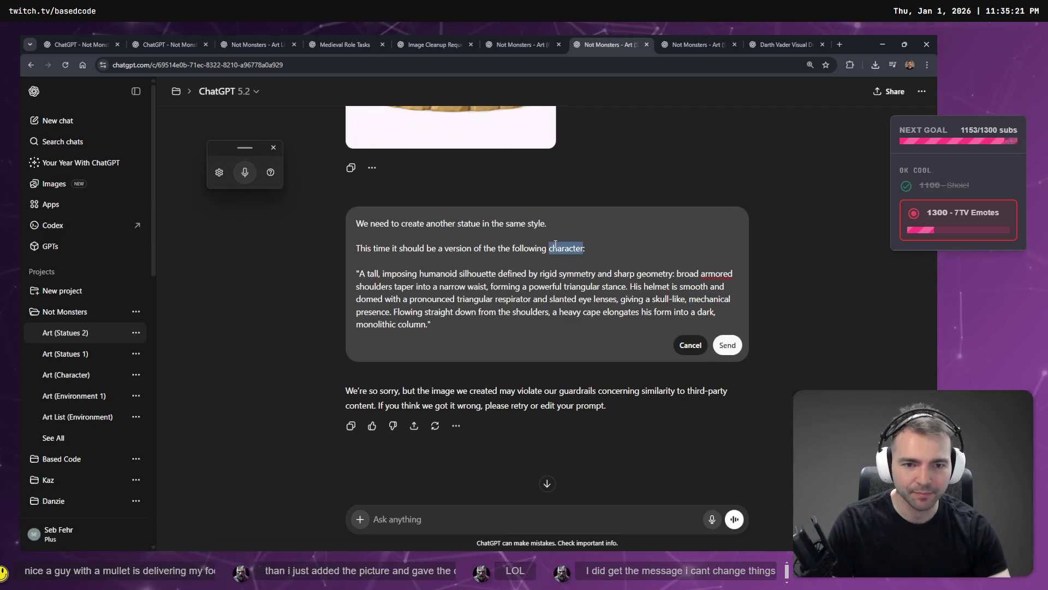
text(knig)
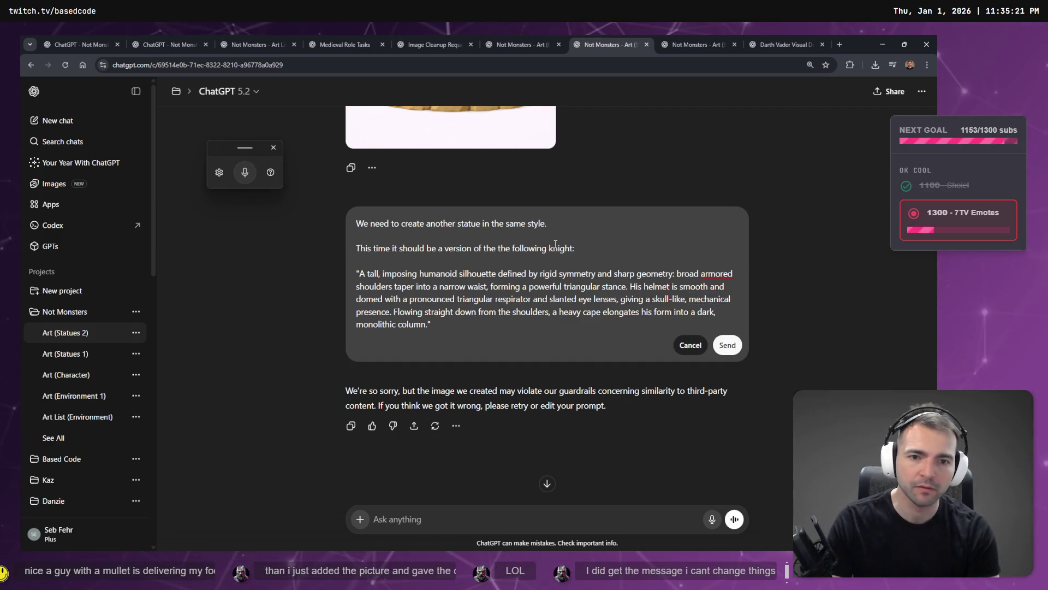
key(ctrl+Left)
text(a)
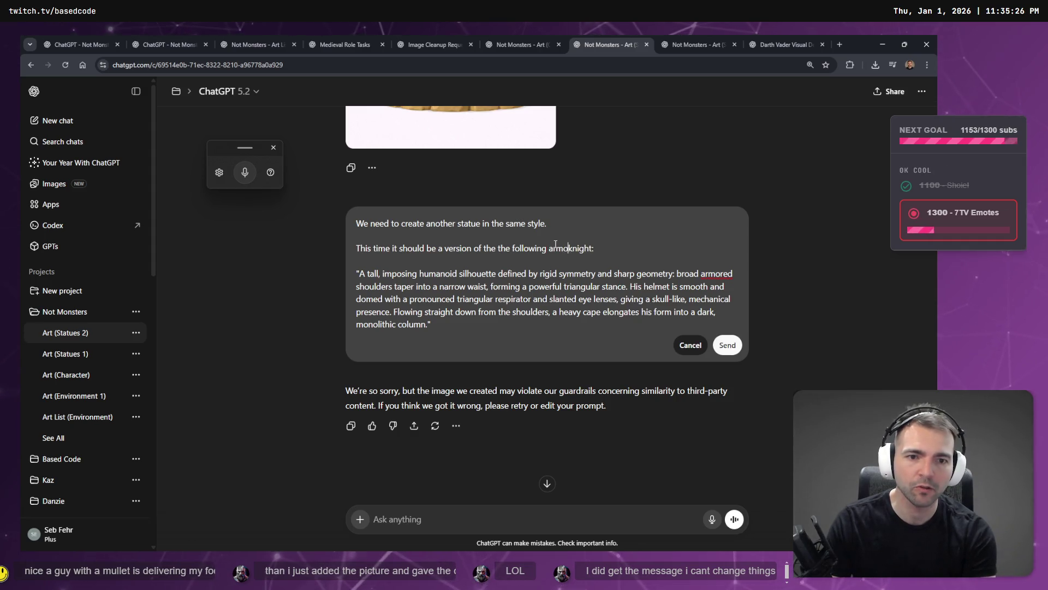
key(BackSpace)
key(BackSpace)
key(BackSpace)
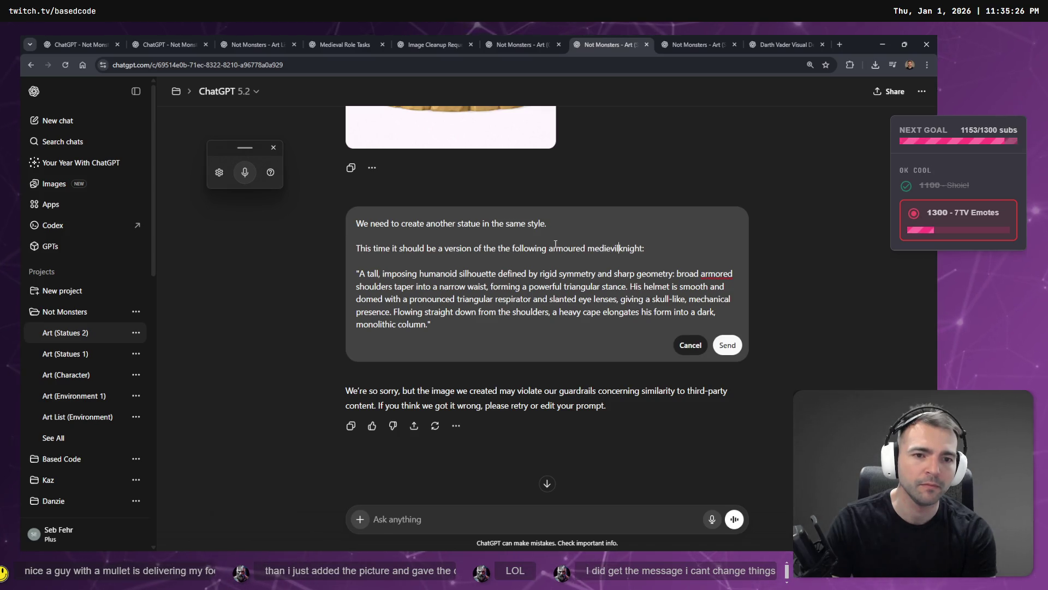
- Correct 'medievil' to 'medieval' and 'armored' to 'armoured', then send the edited prompt
right_click(604, 248)
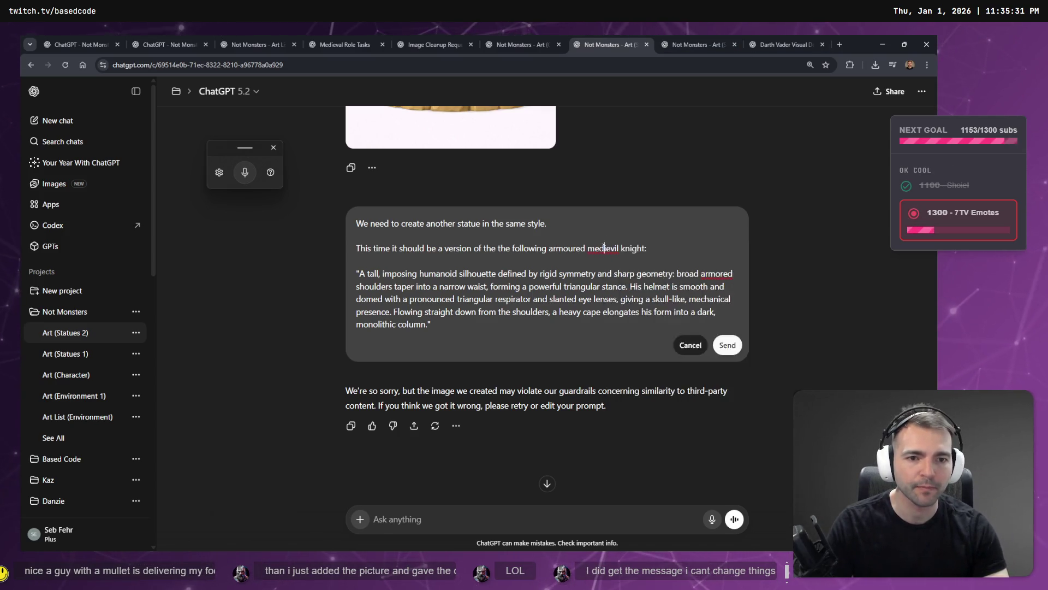
click(623, 261)
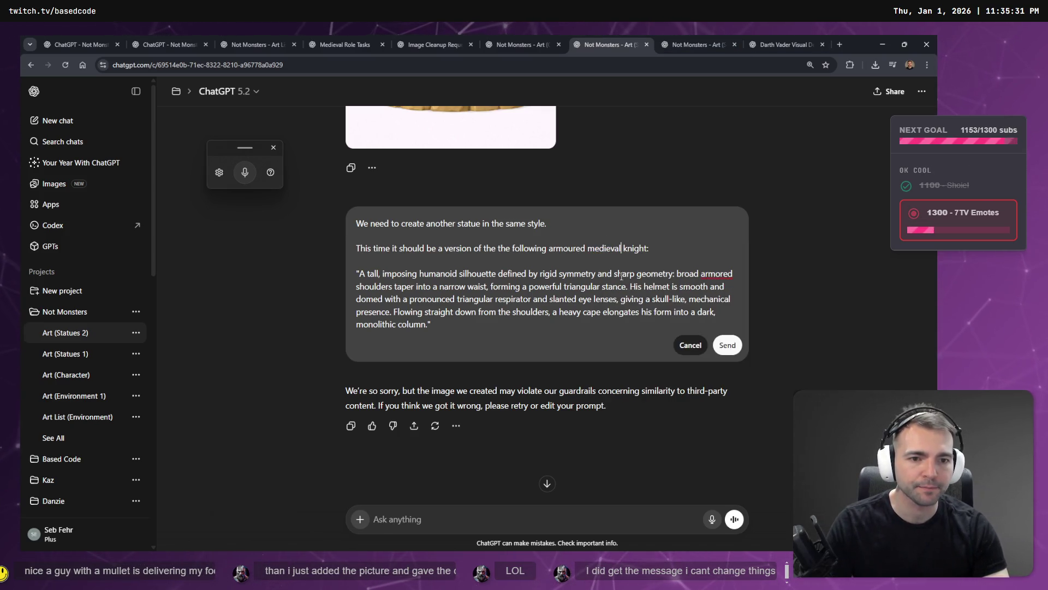
right_click(728, 276)
click(772, 290)
click(728, 345)
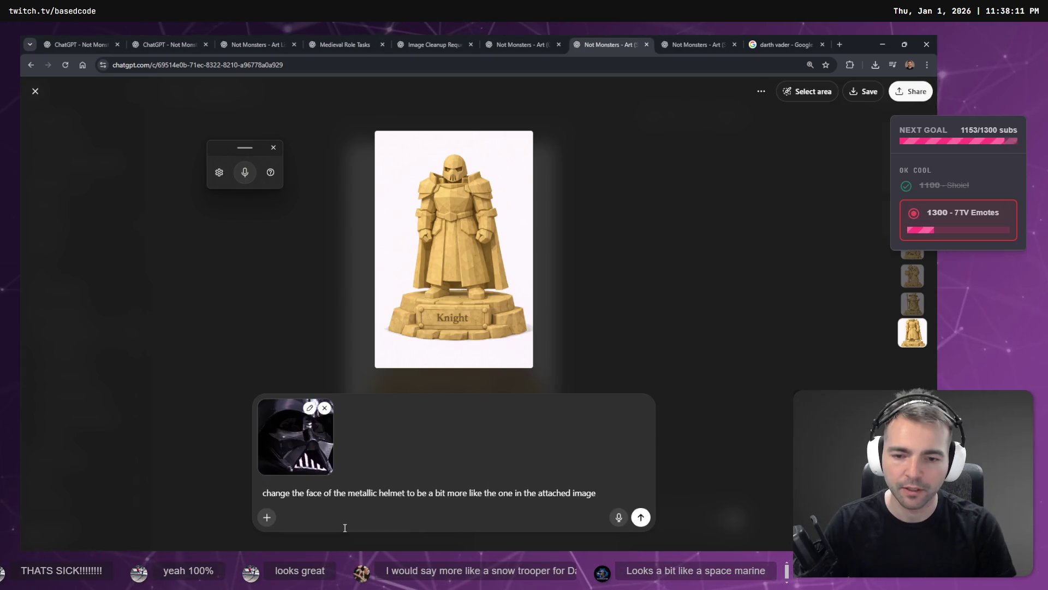
- Change 'metallic' to 'metal' in the helmet request and send it with the attached photo
key(ctrl+Delete)
text(metal)
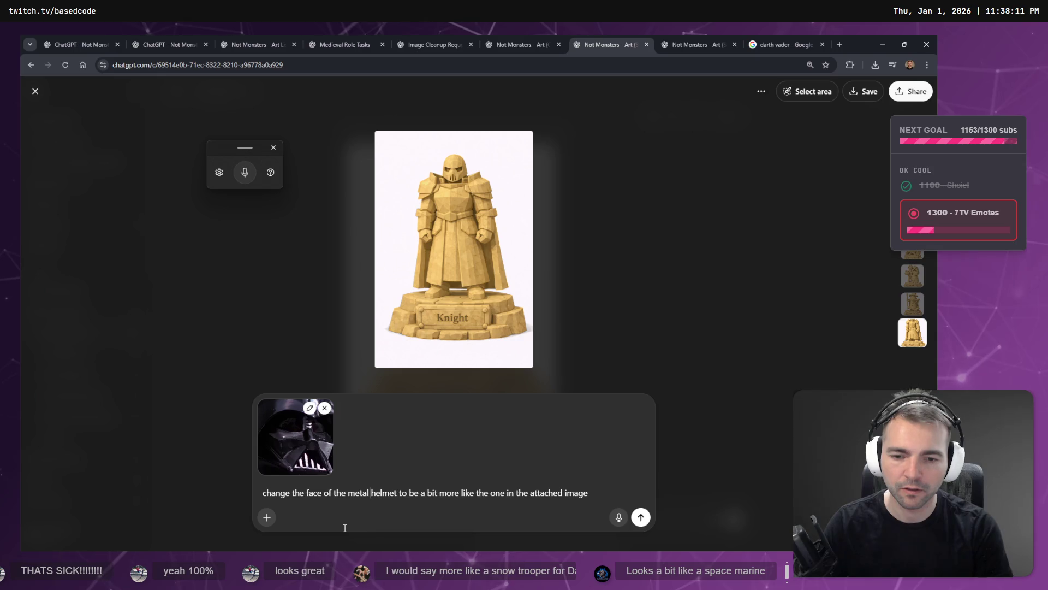
click(604, 494)
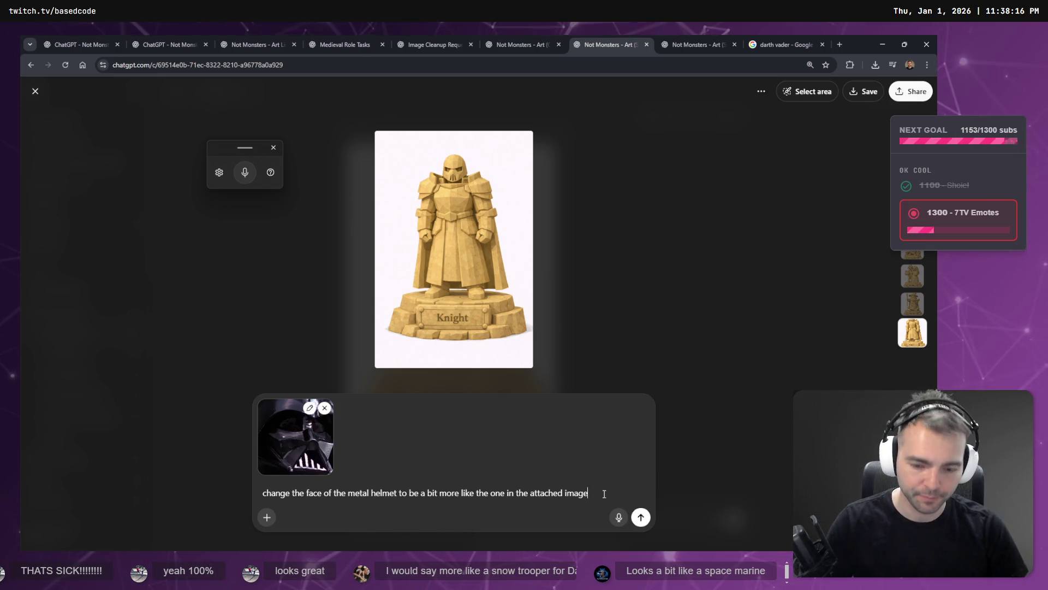
text(.)
click(641, 518)
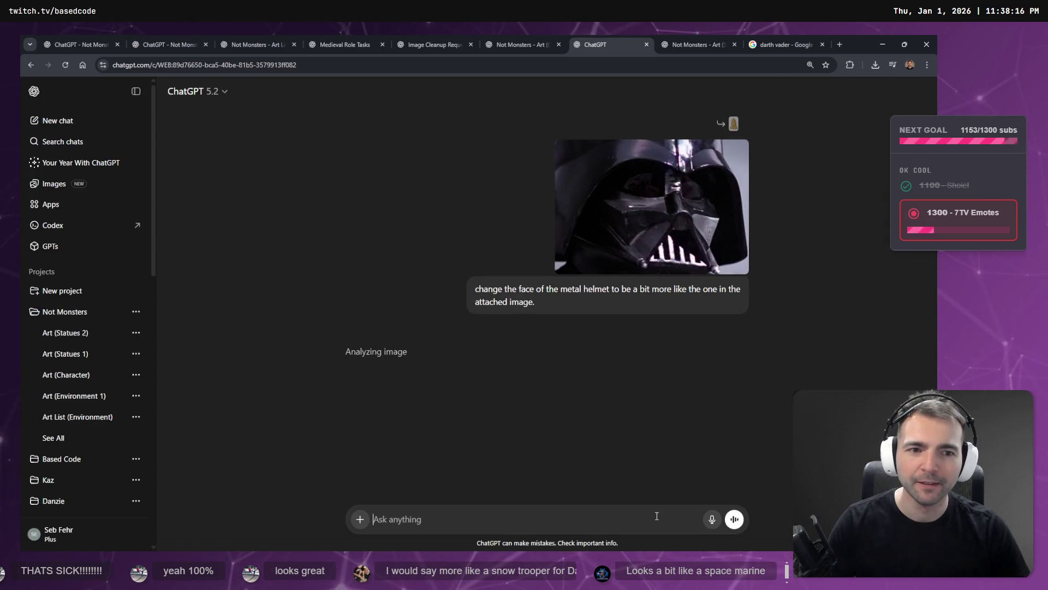
- Close the duplicate ChatGPT project tab
key(super+h)
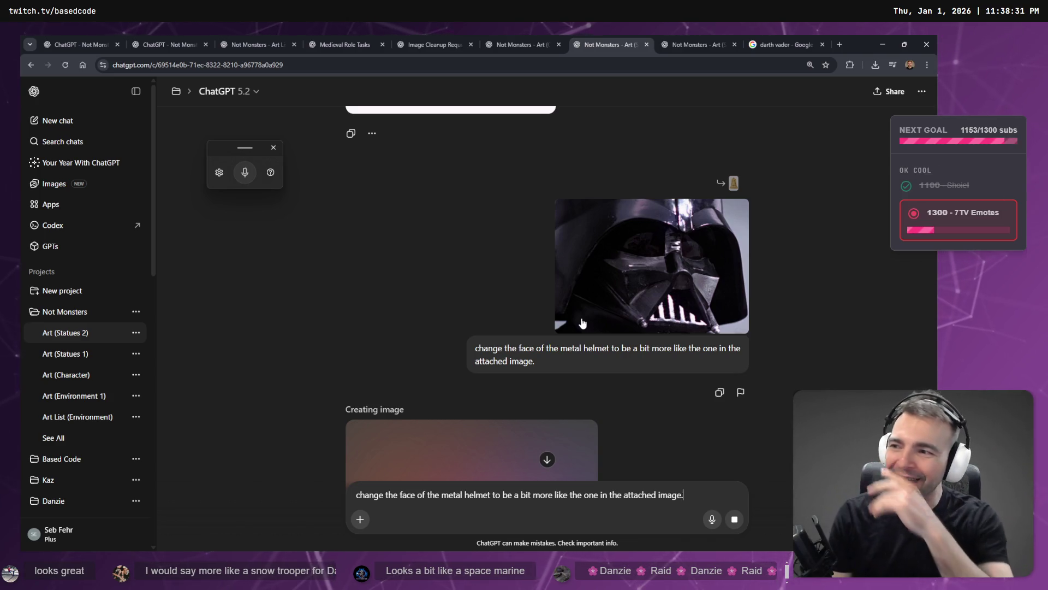
click(166, 42)
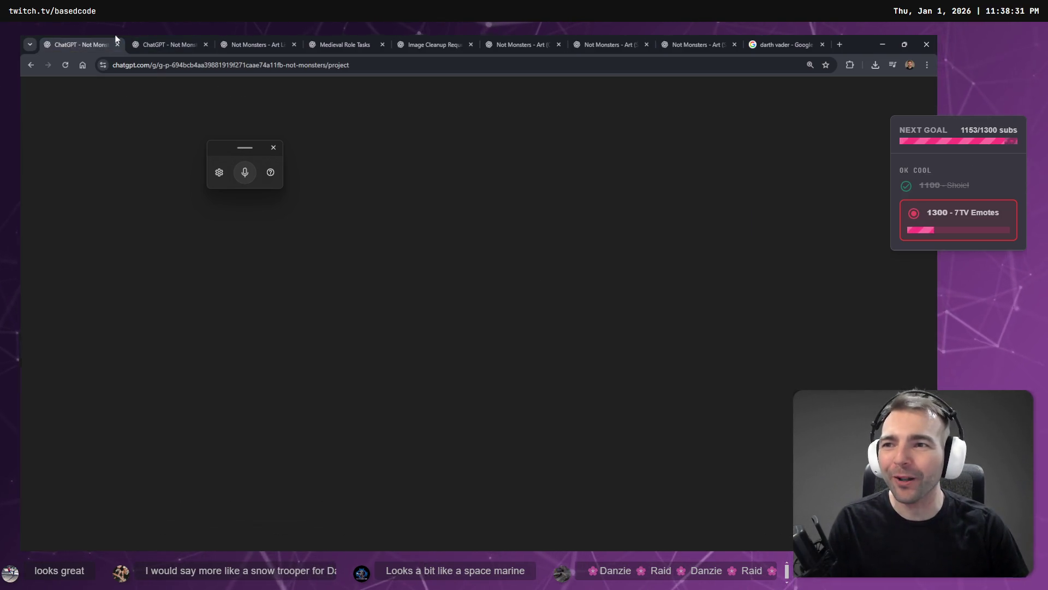
click(230, 38)
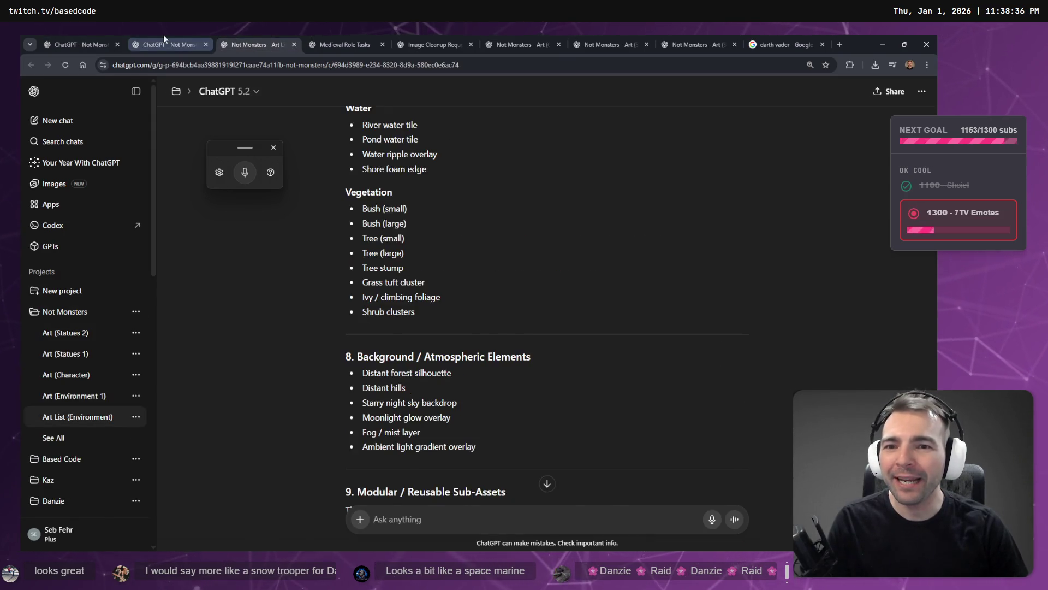
click(163, 38)
middle_click(163, 38)
- Close the helmet image search tab, check the Statues 2 chat, then switch to Godot
click(708, 41)
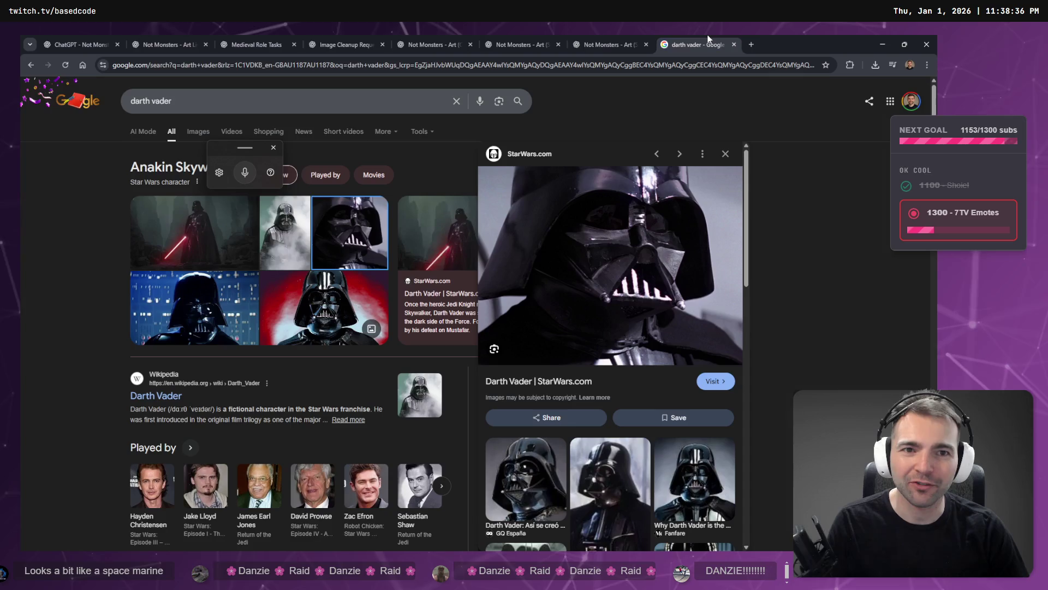
middle_click(706, 34)
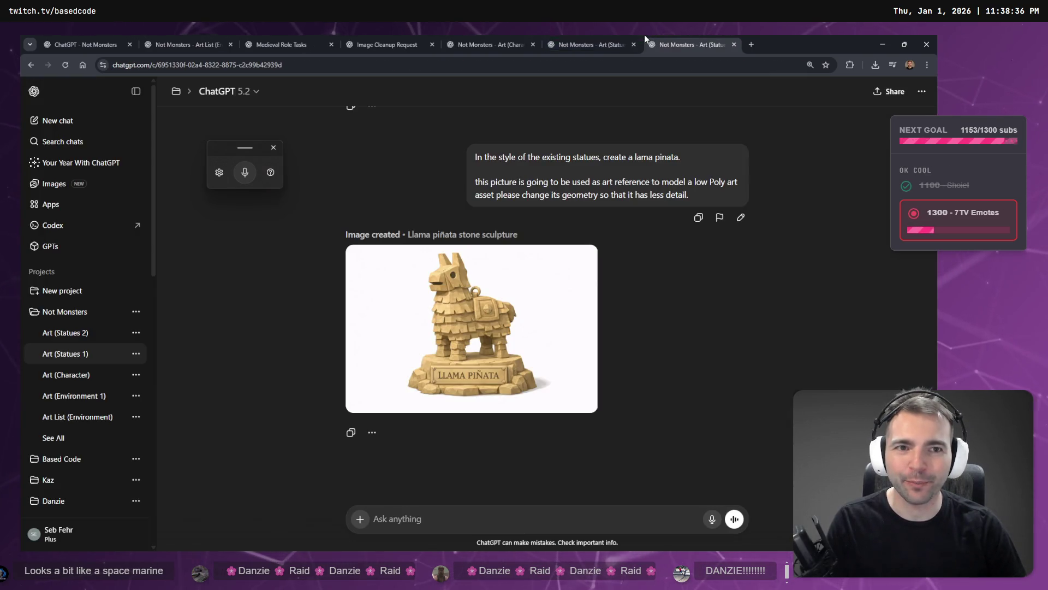
click(499, 36)
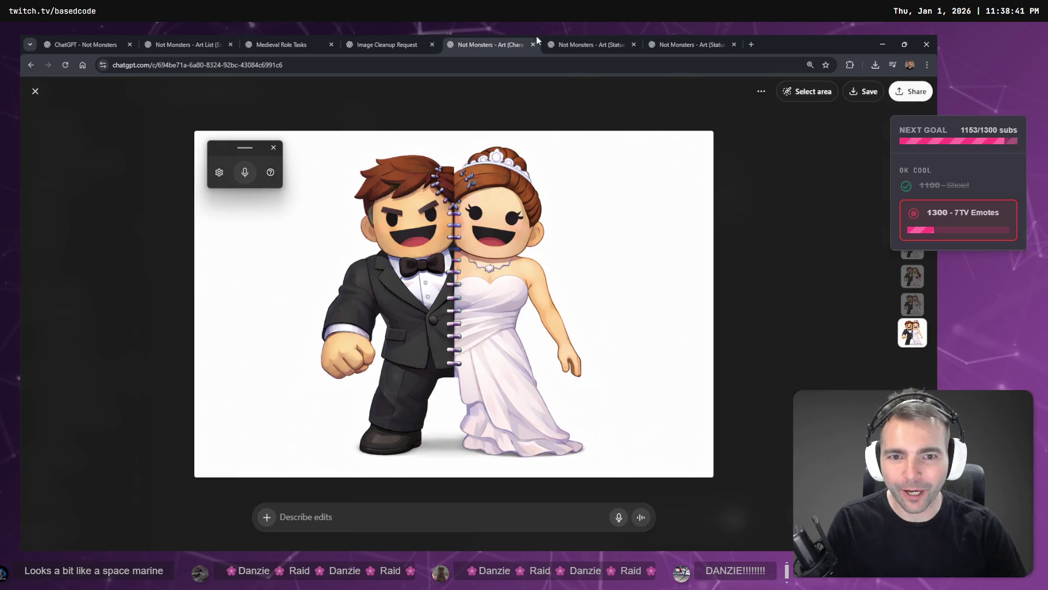
click(600, 45)
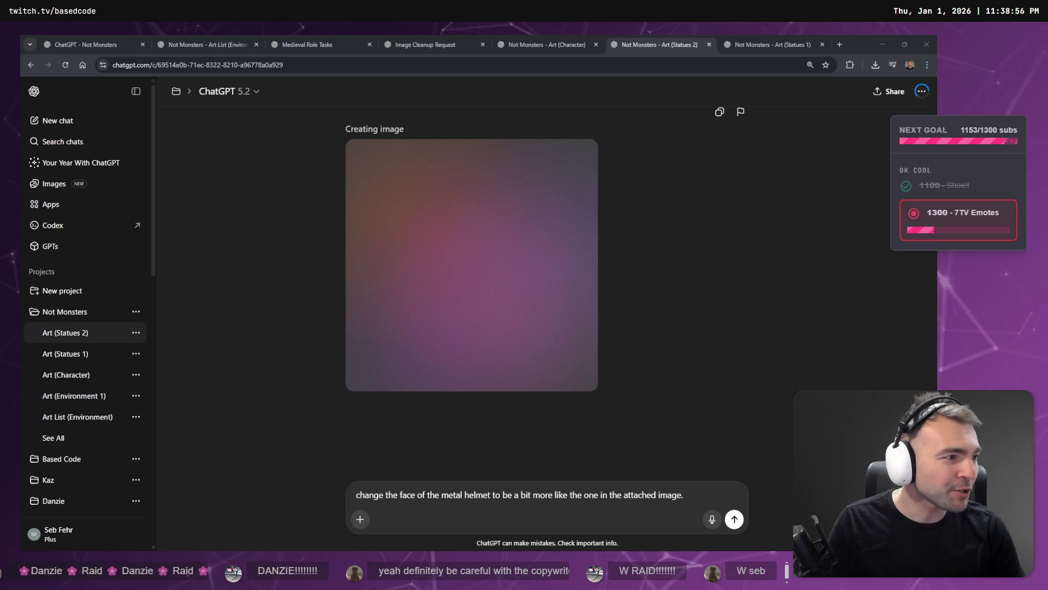
key(alt+Tab)
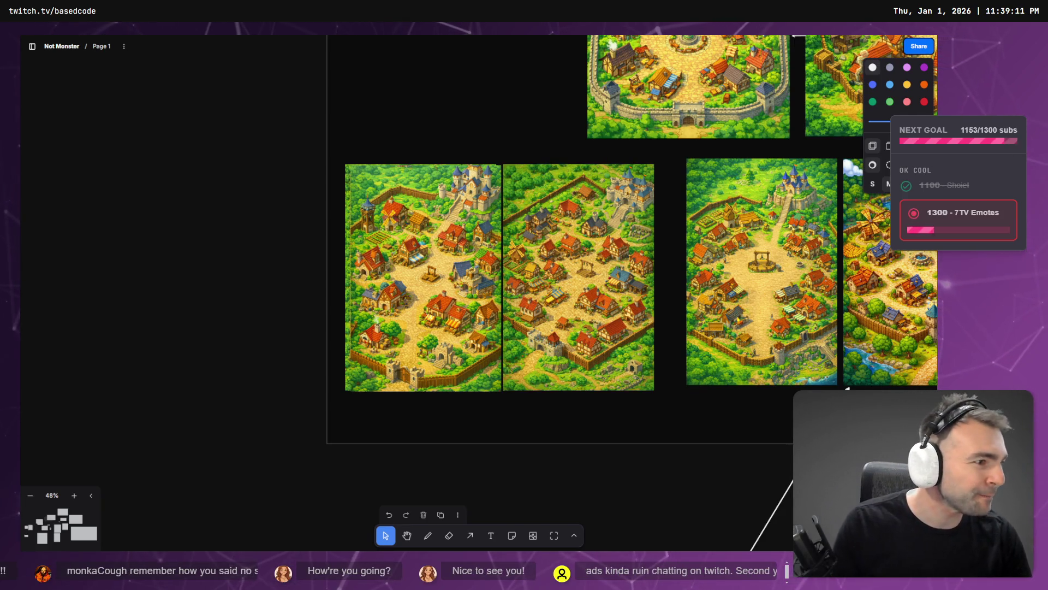
key(alt+Tab)
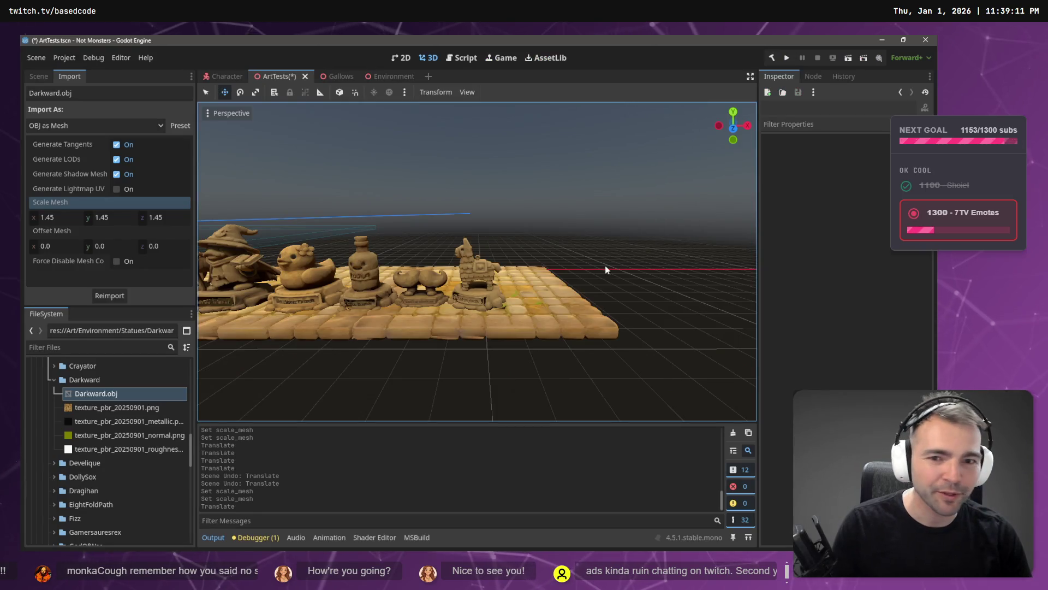
- Fly the editor view forward along the statue row toward the castle gate
key(w)
scroll(477, 261, up, 3)
scroll(477, 261, down, 10)
key(w)
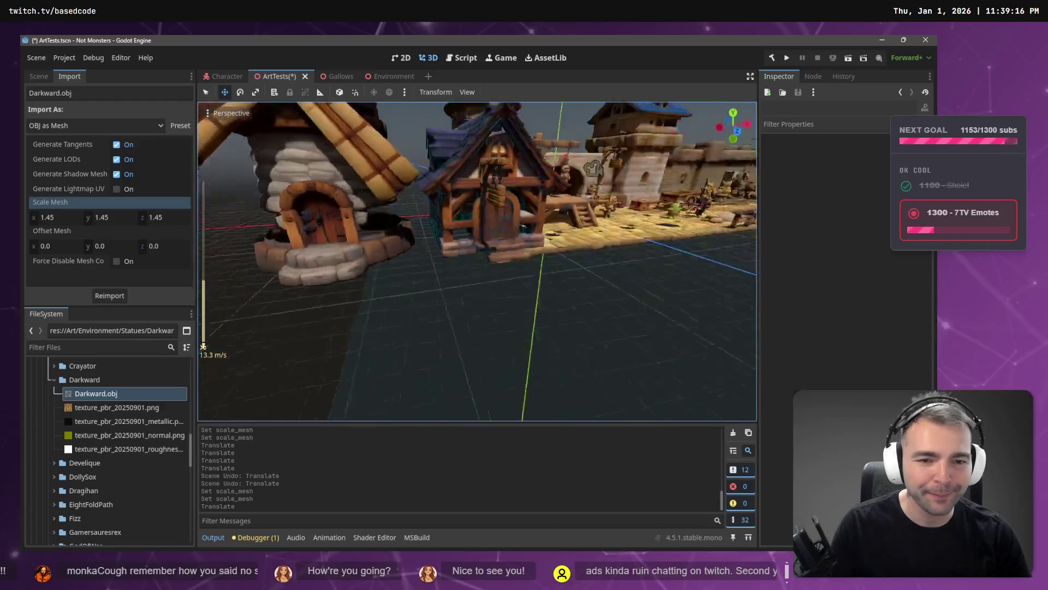
- Run the scene with F6, walk the character past the statues, then stop with F8
key(F6)
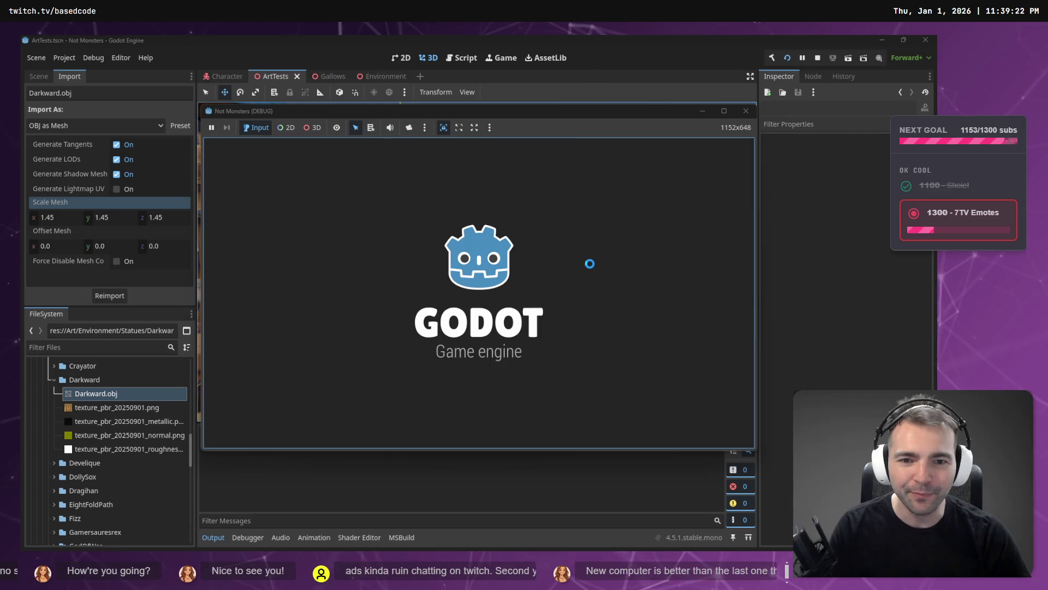
key(w)
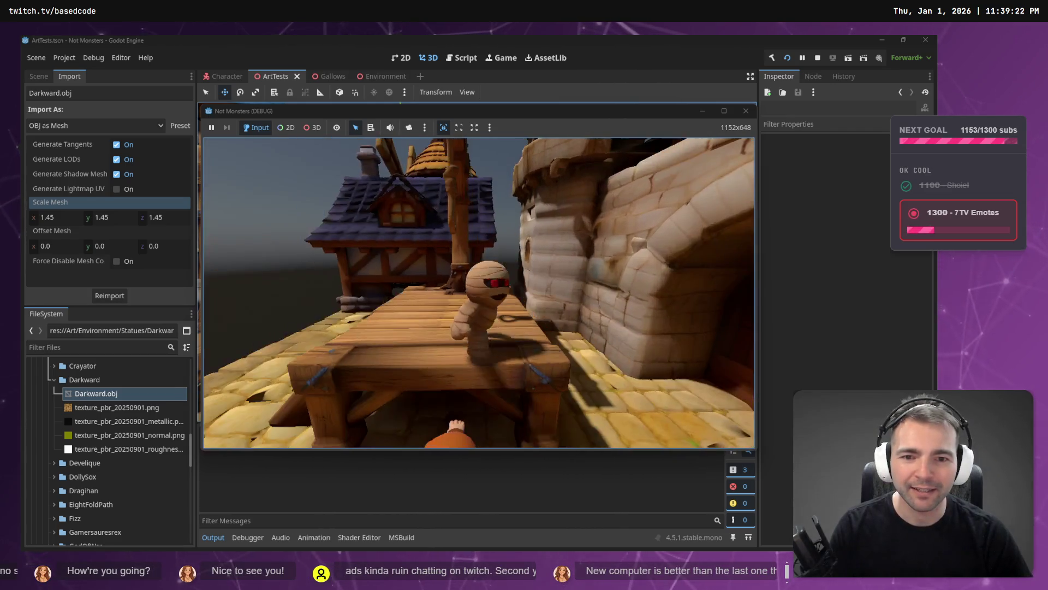
key(w)
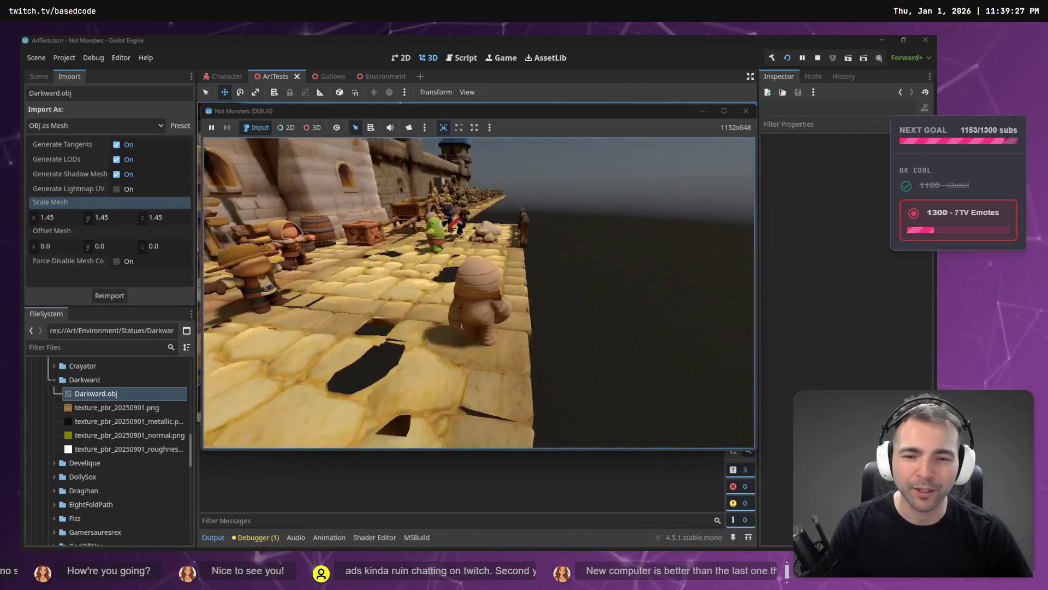
key(a)
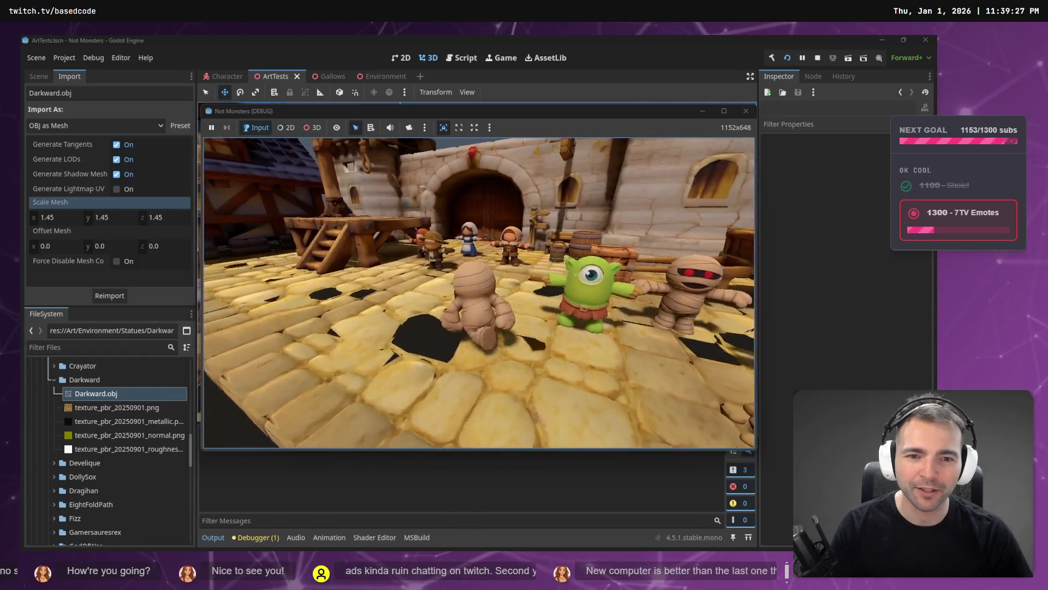
key(w)
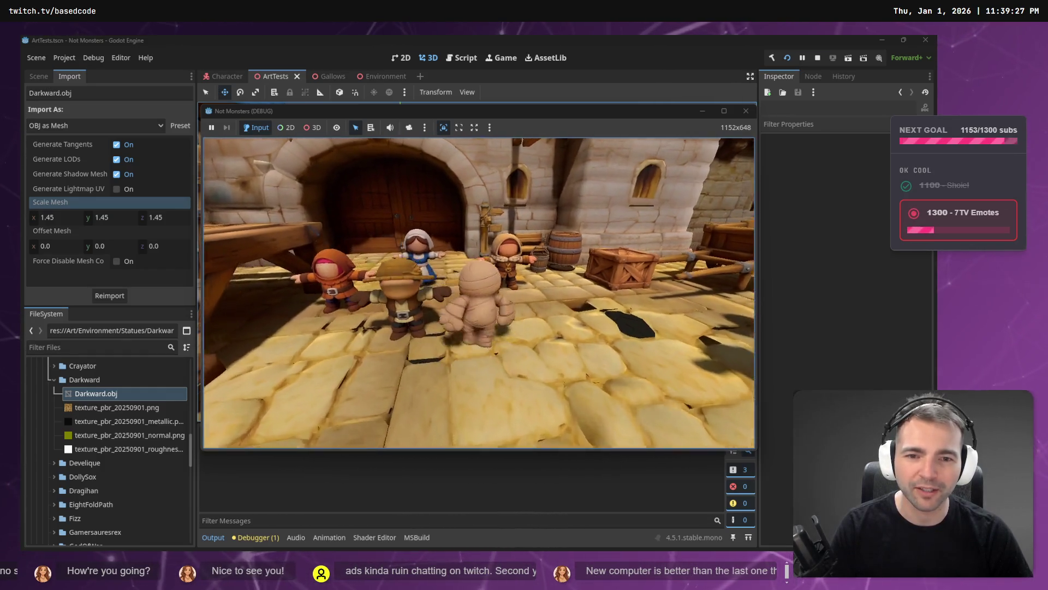
key(a)
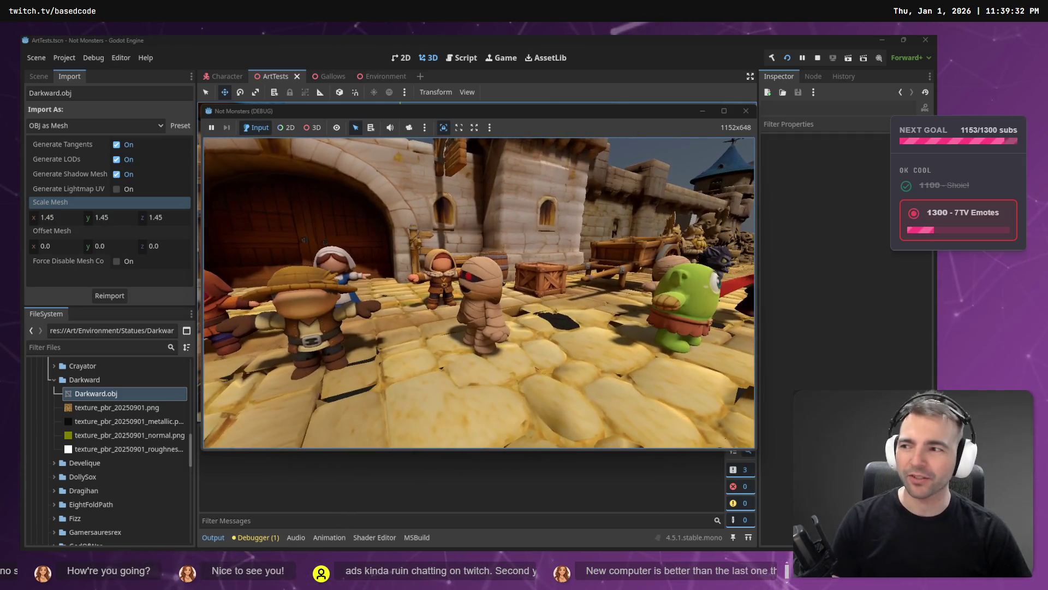
key(s)
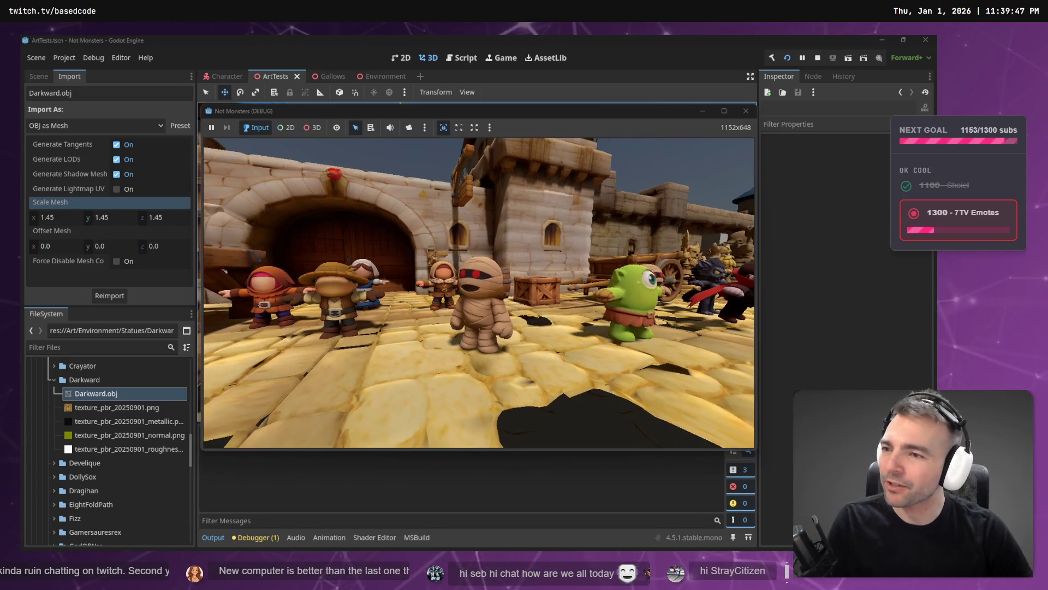
key(F8)
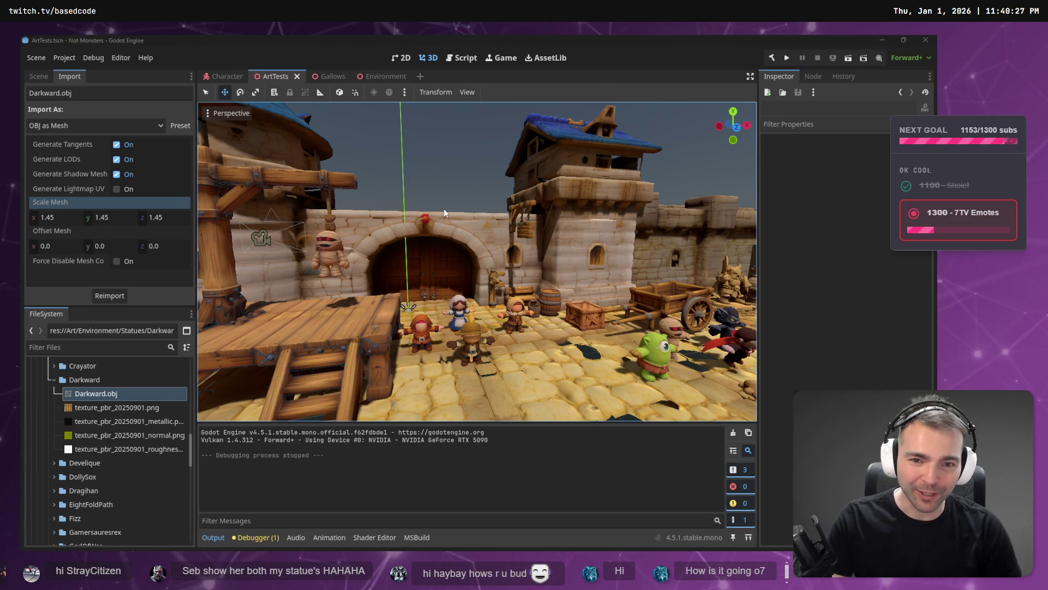
key(F5)
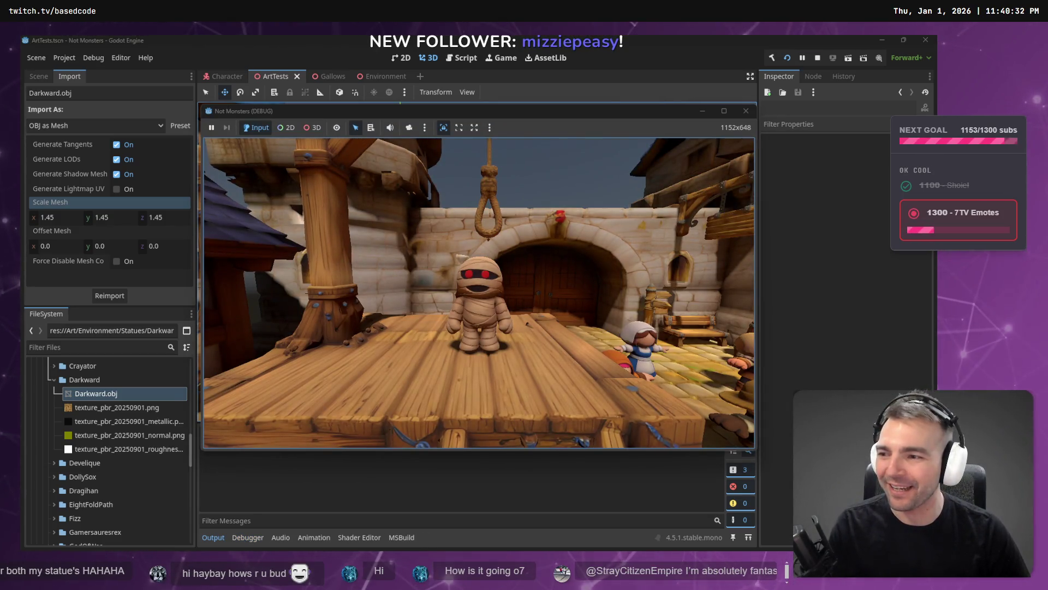
key(s)
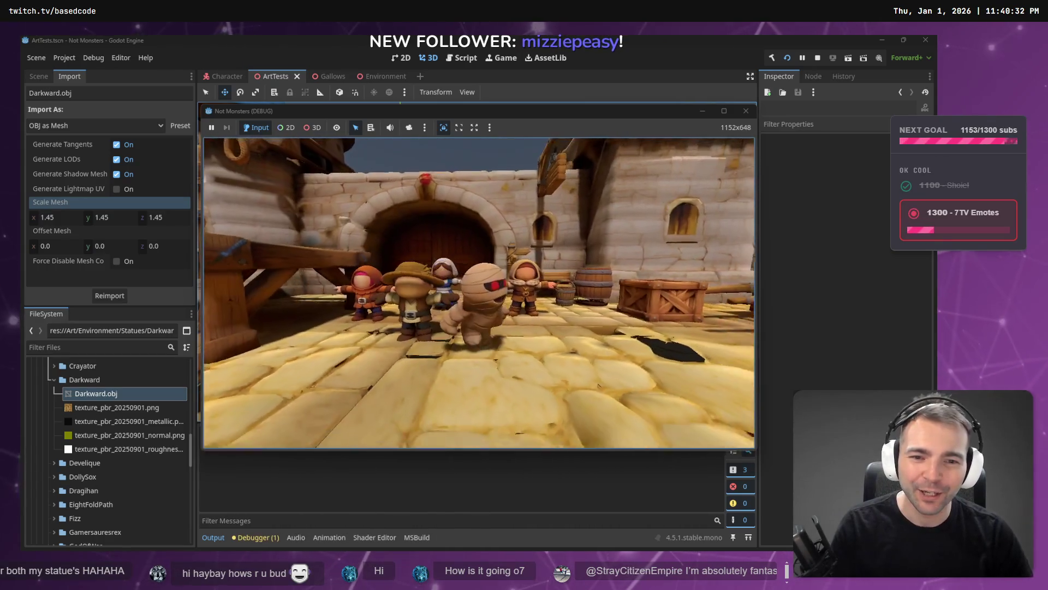
key(w)
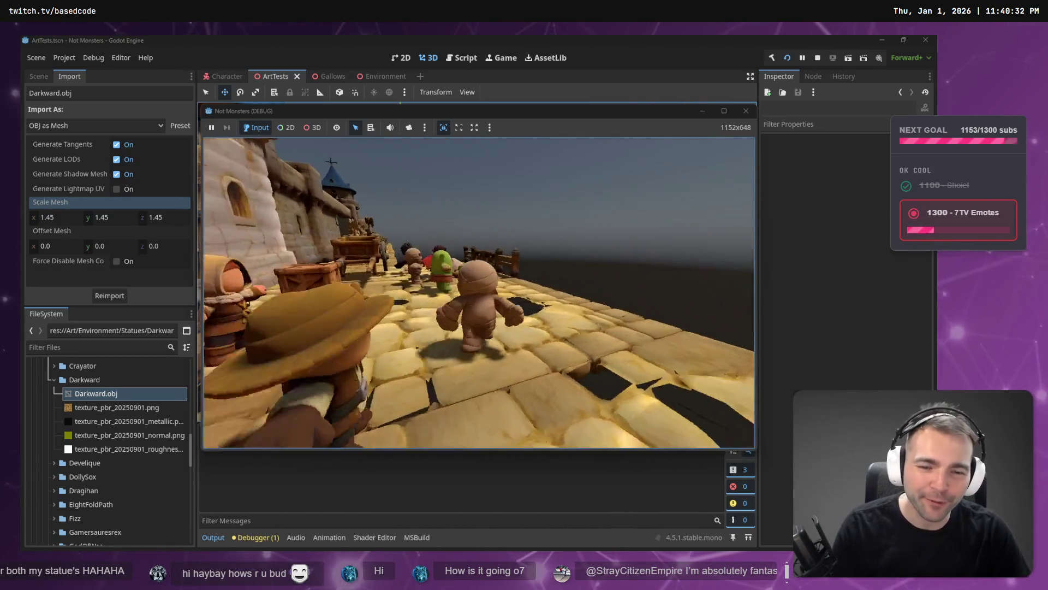
key(s)
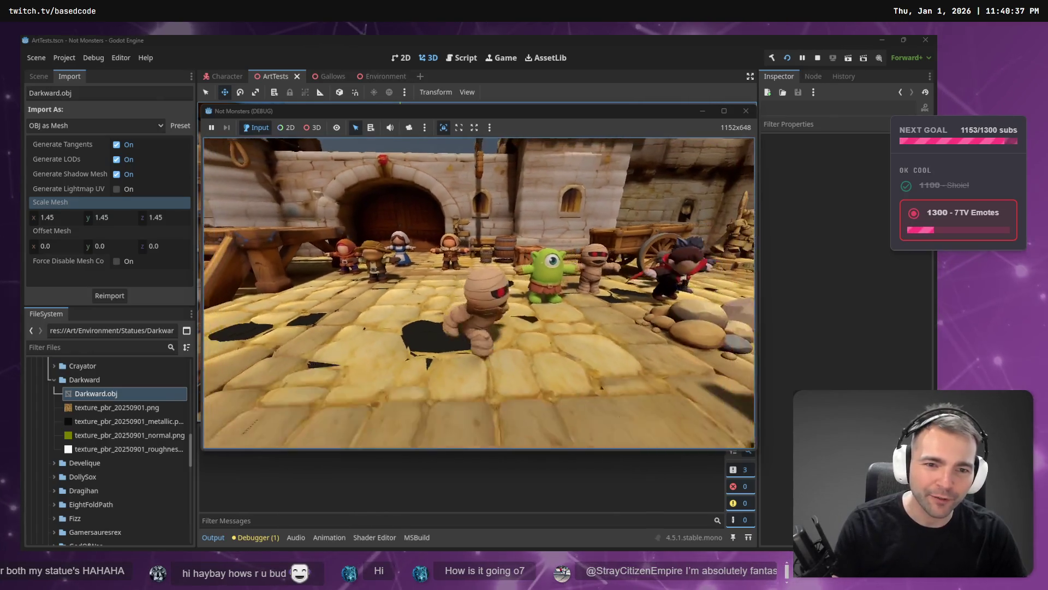
key(s)
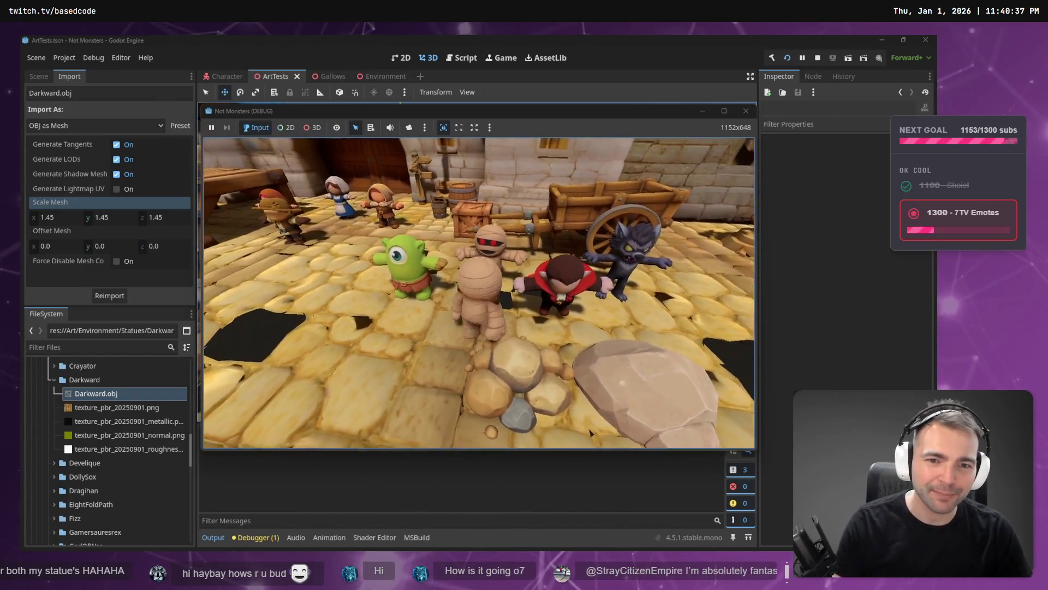
key(s)
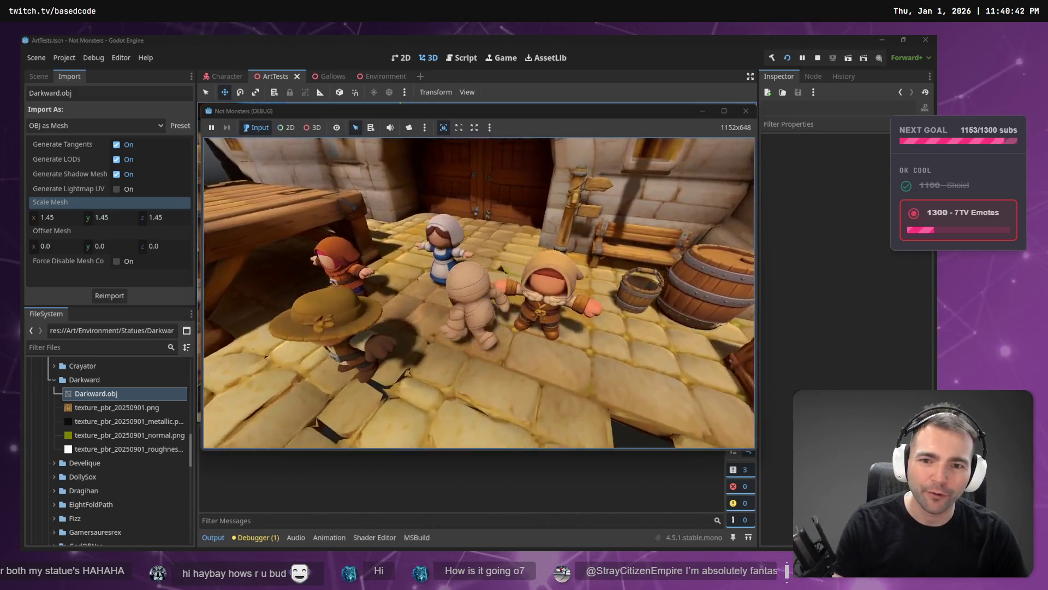
key(s)
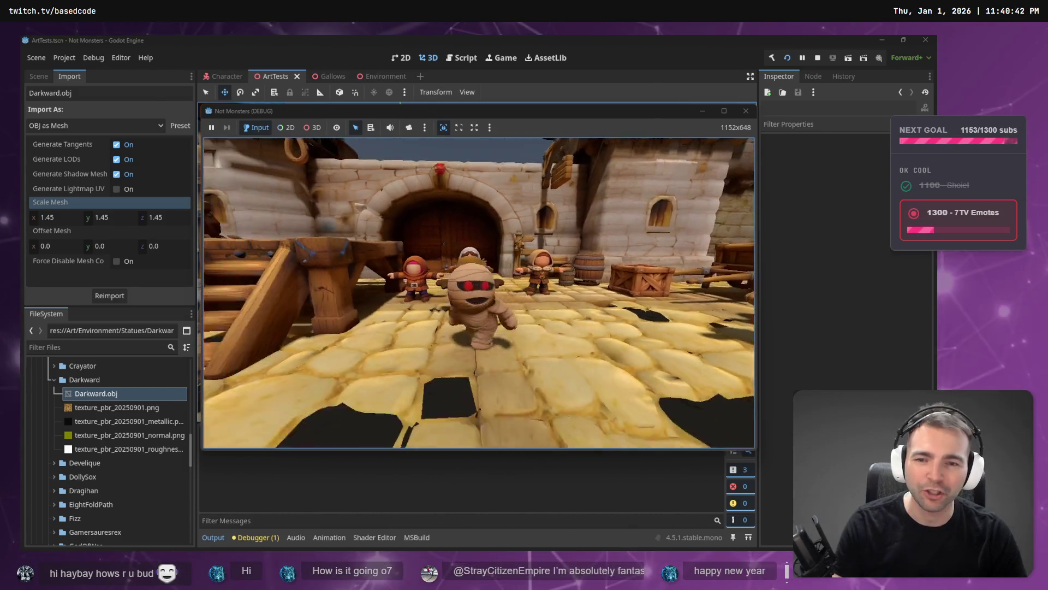
key(w)
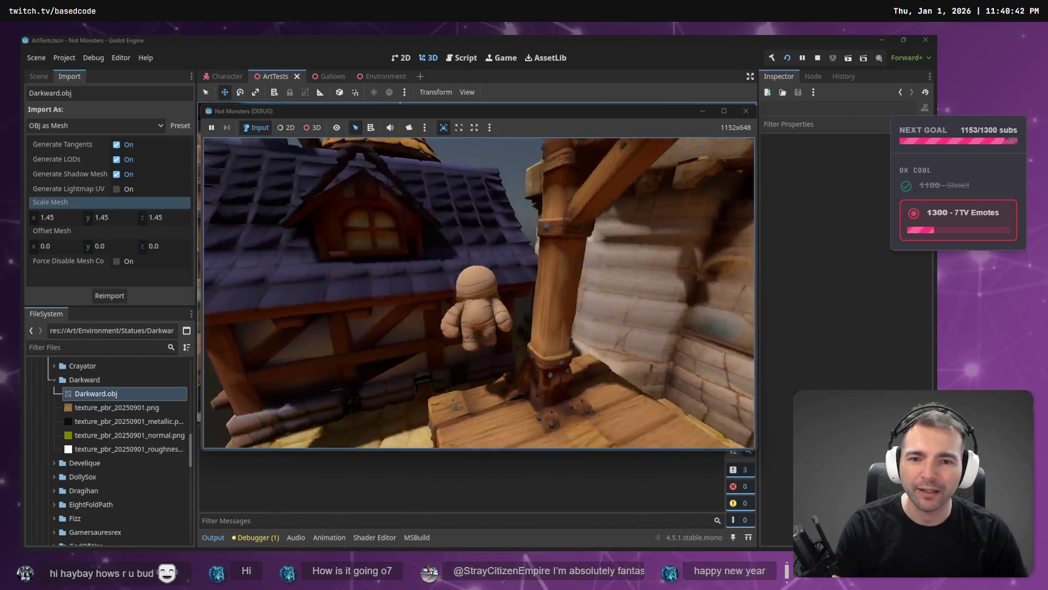
key(w)
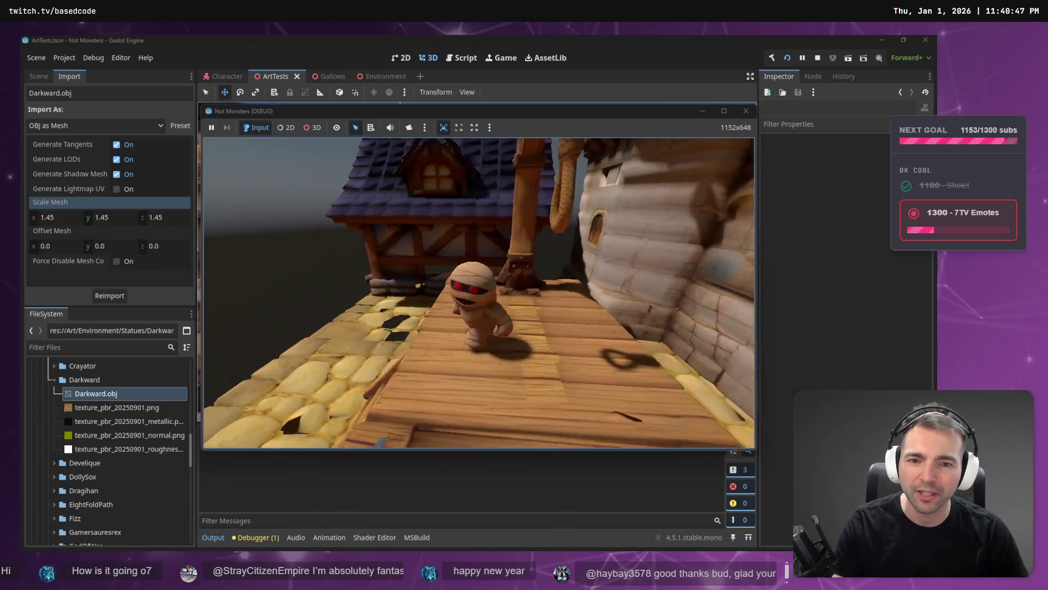
key(w)
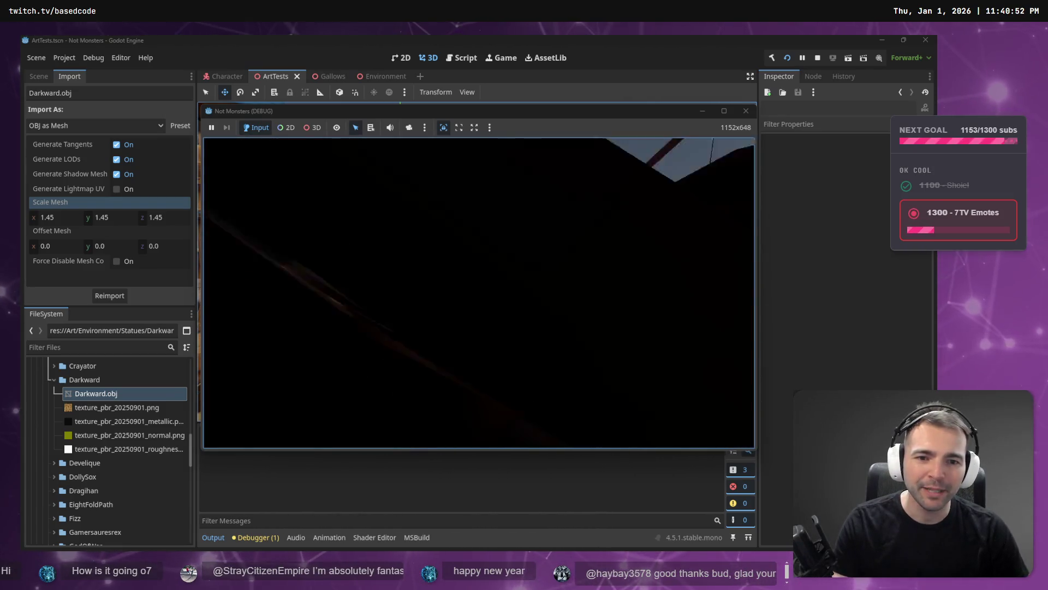
key(w)
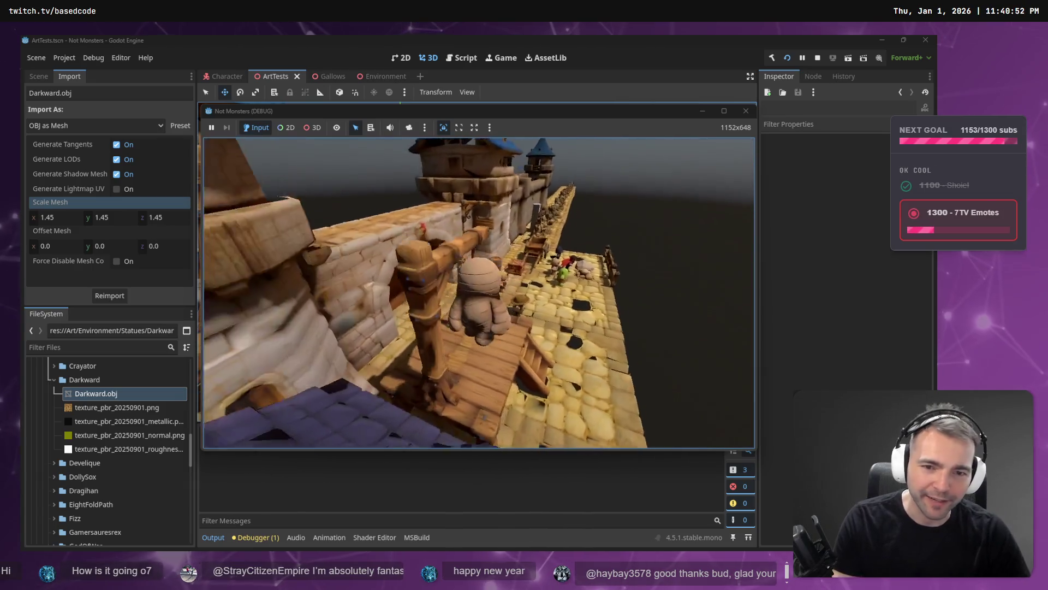
key(w)
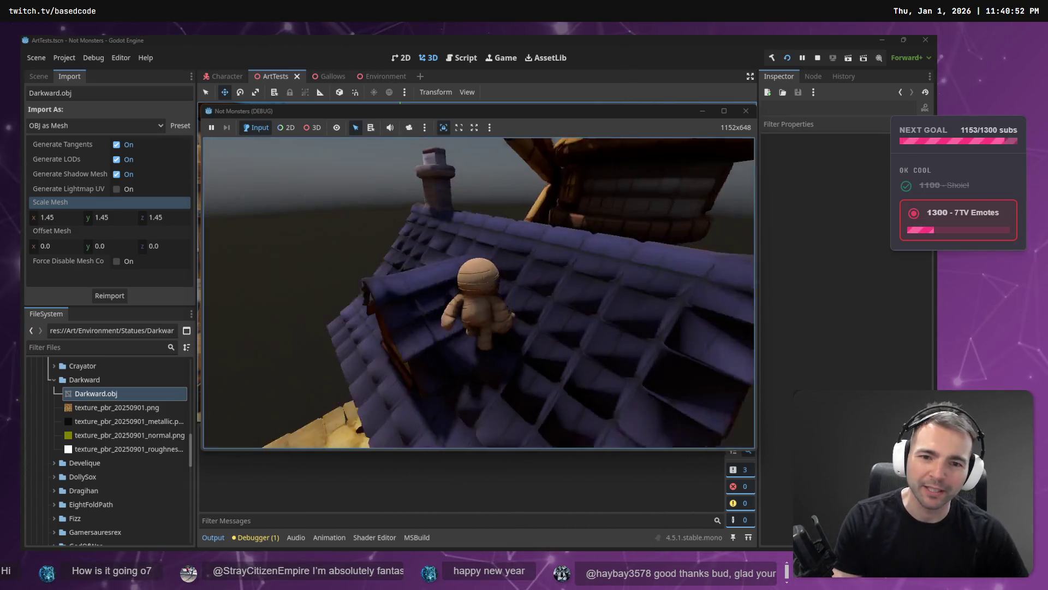
key(w)
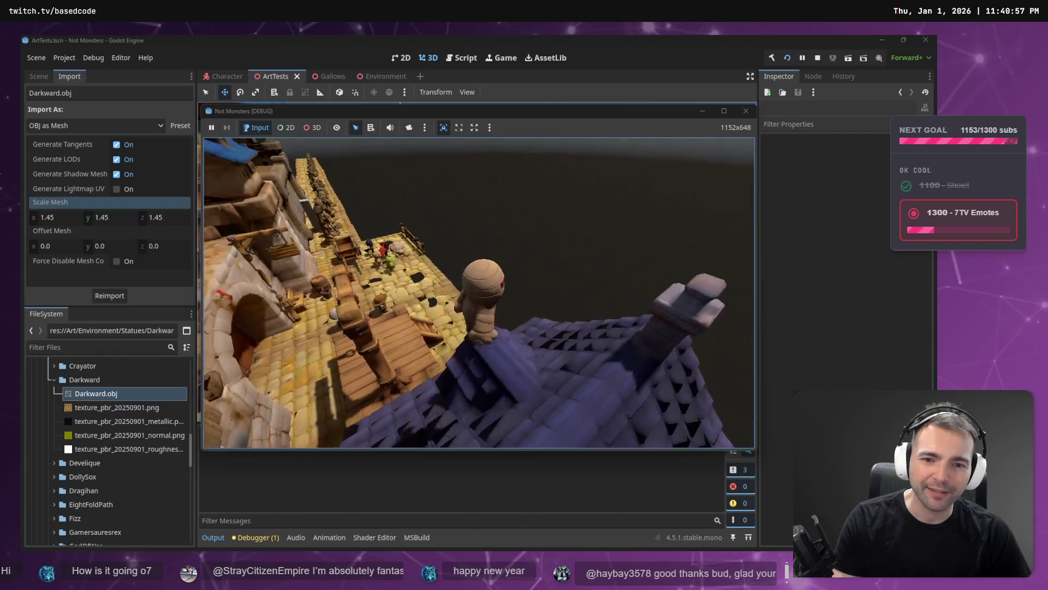
key(w)
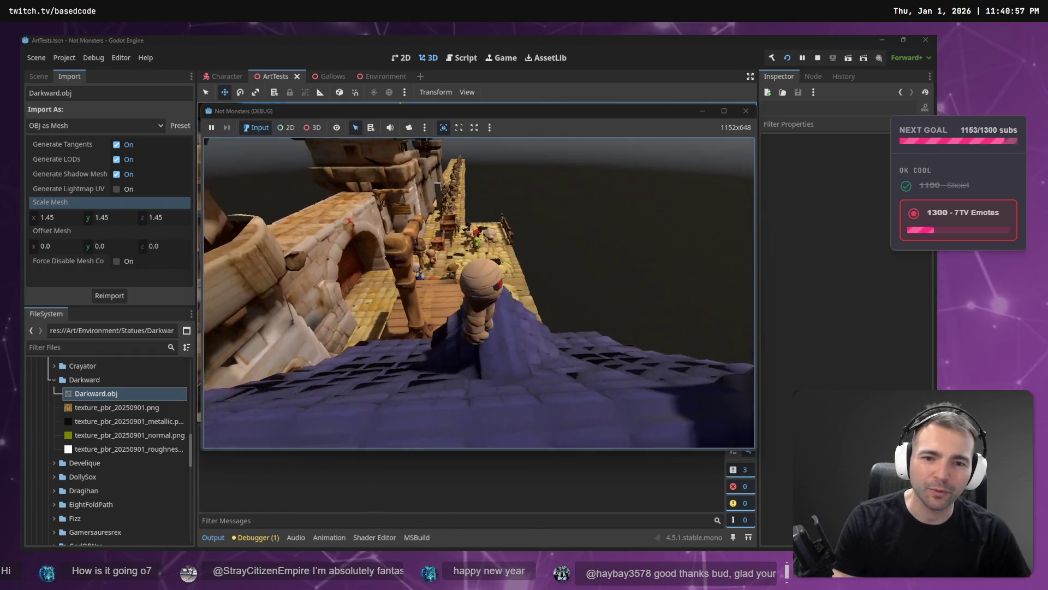
key(w)
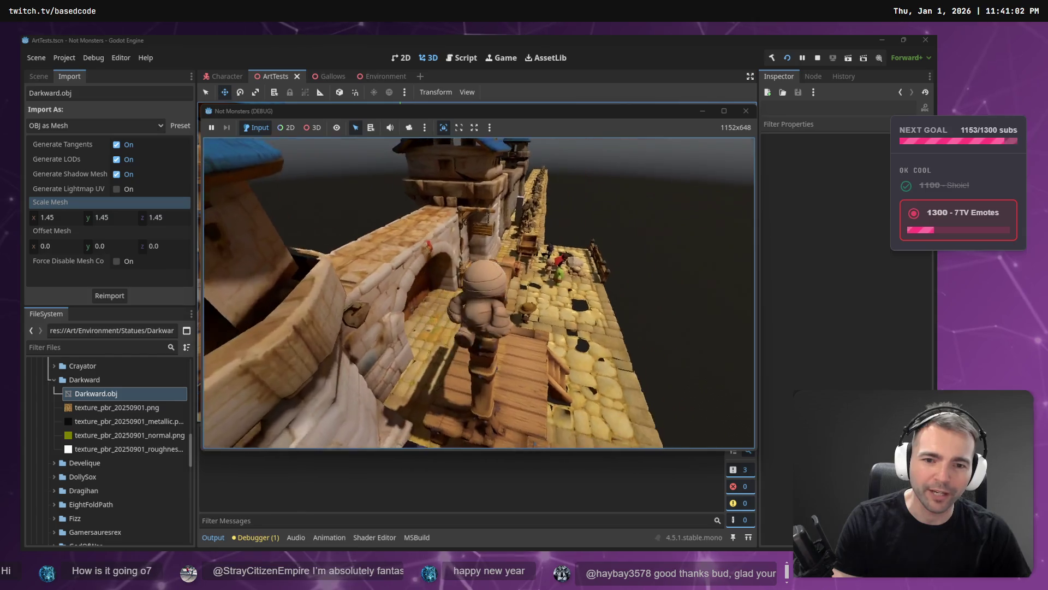
key(w)
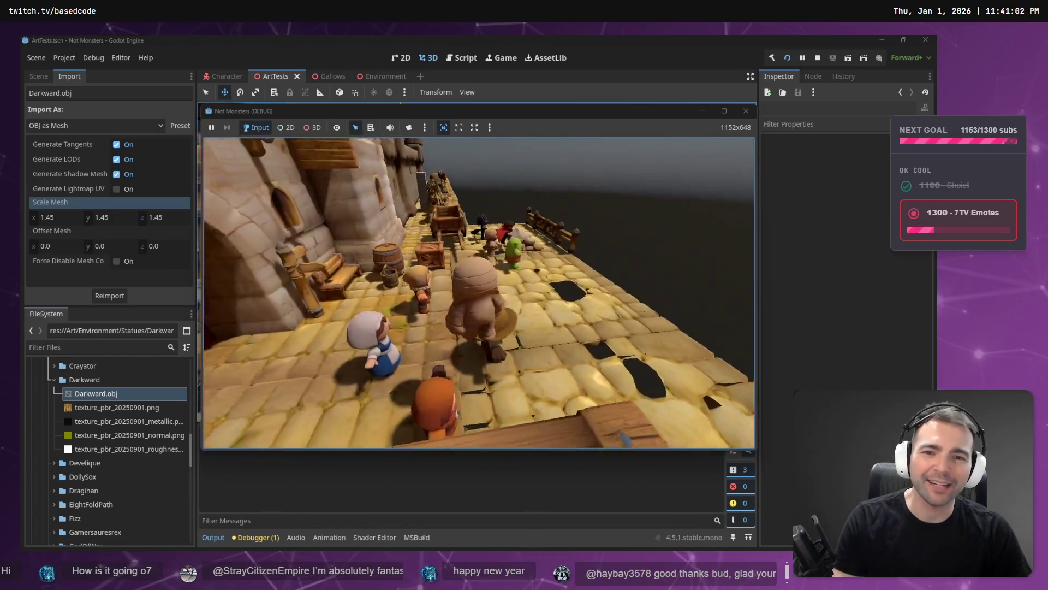
key(w)
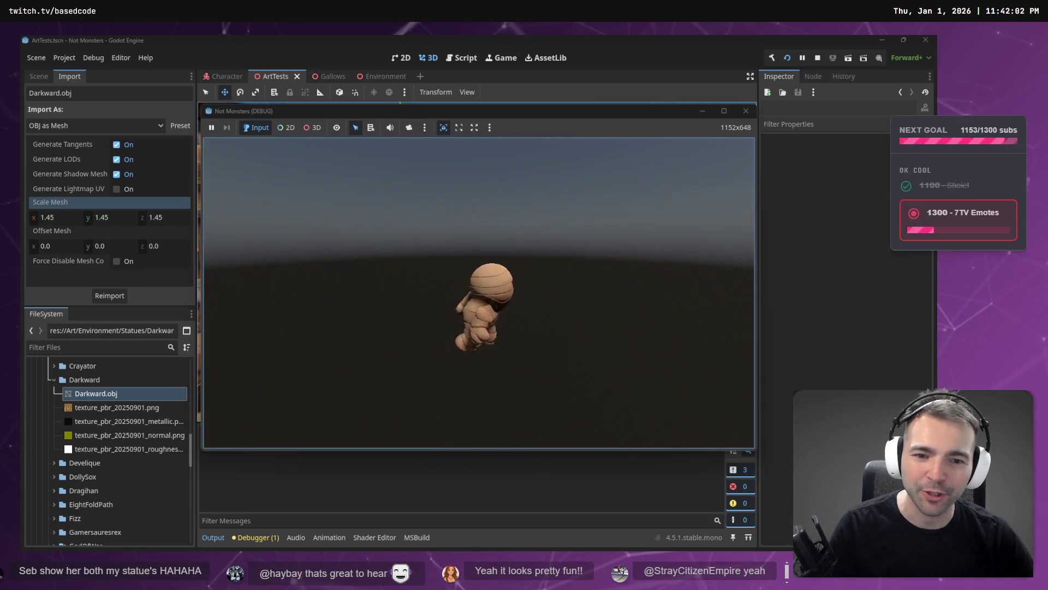
key(F8)
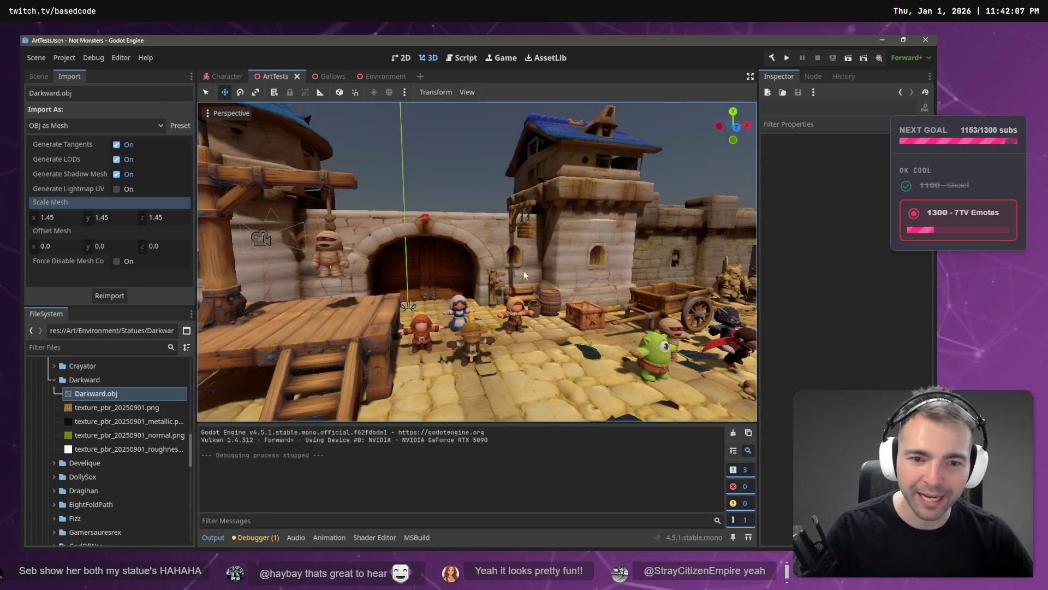
- Collapse the Env and Statues groups in ArtTests and select the Darkward node
scroll(587, 317, down, 10)
scroll(82, 431, down, 5)
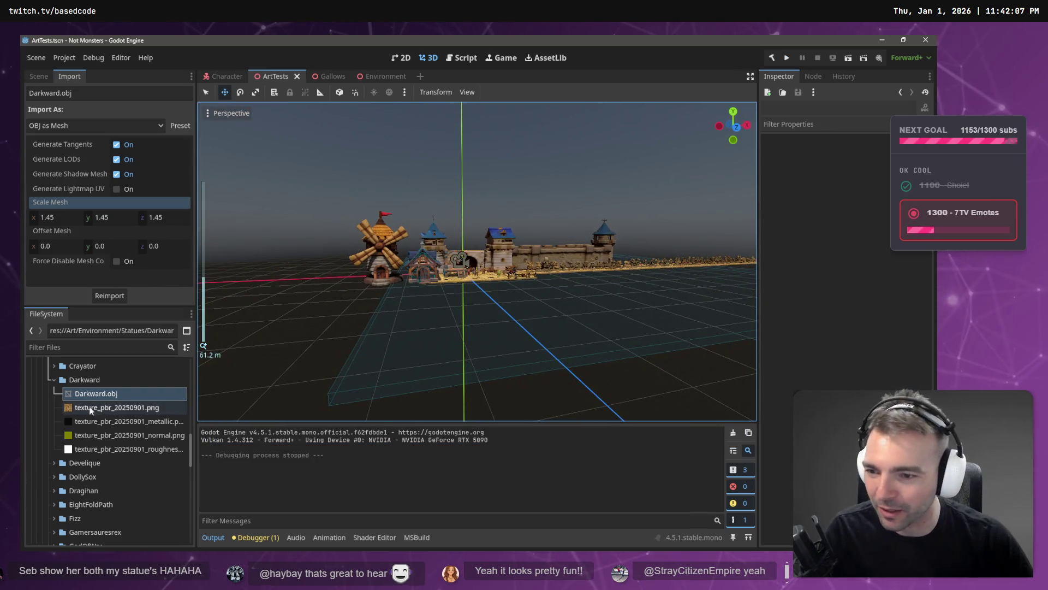
scroll(85, 437, up, 10)
click(39, 76)
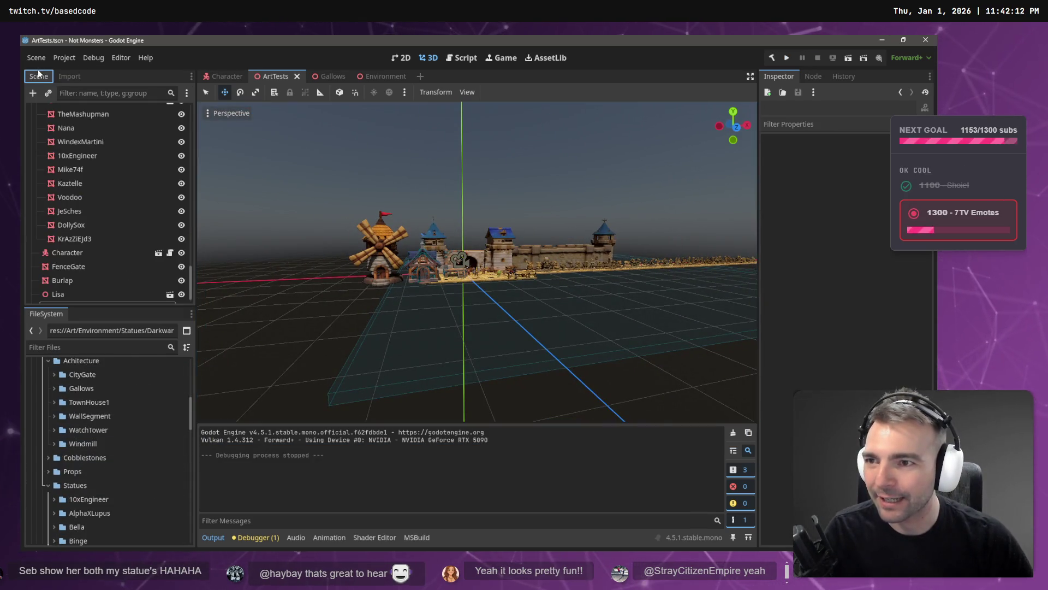
scroll(69, 155, up, 15)
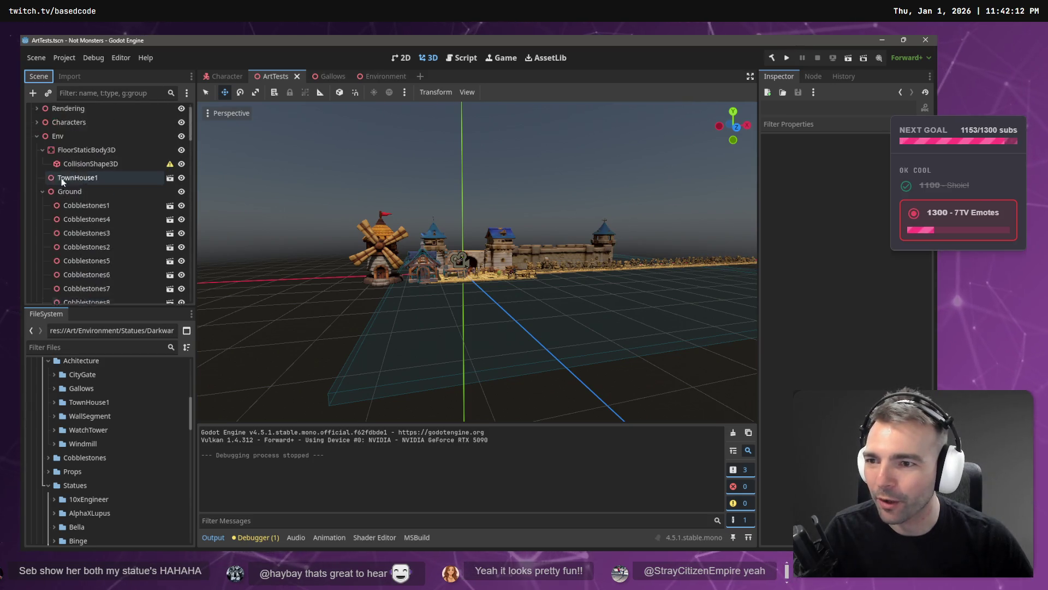
click(36, 152)
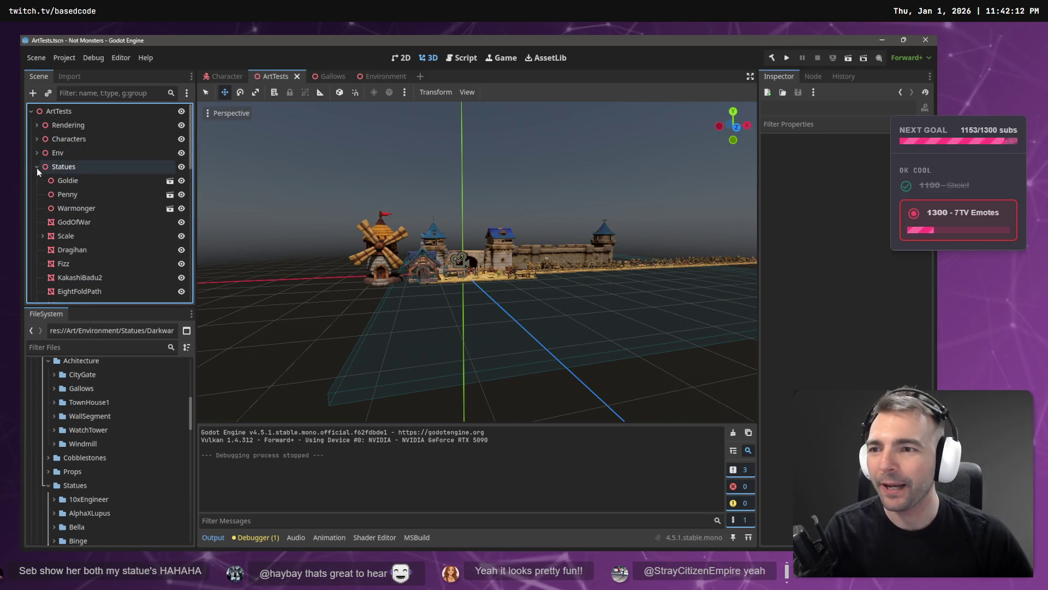
click(34, 166)
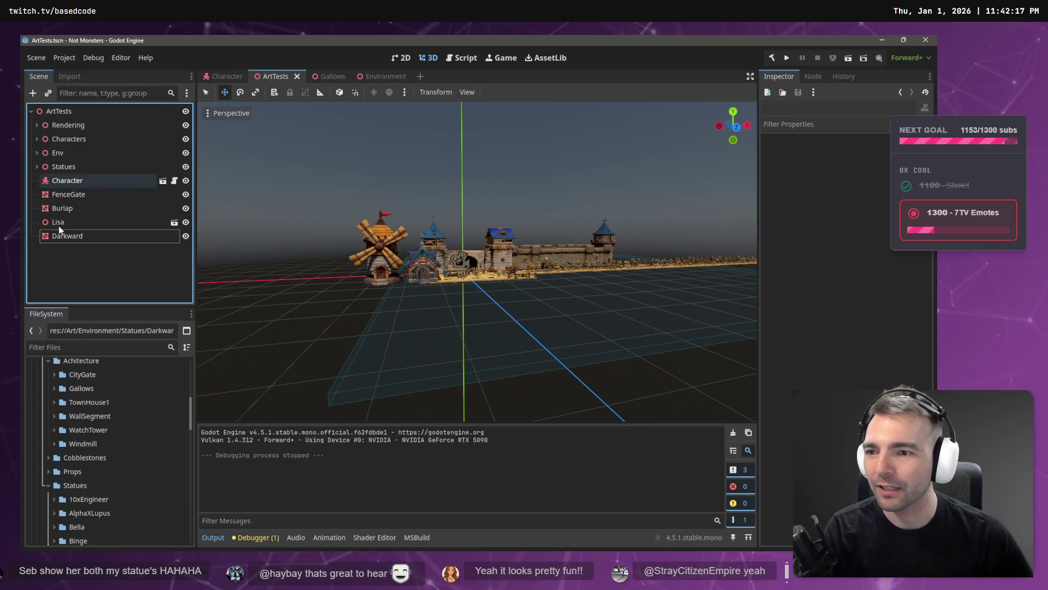
click(64, 238)
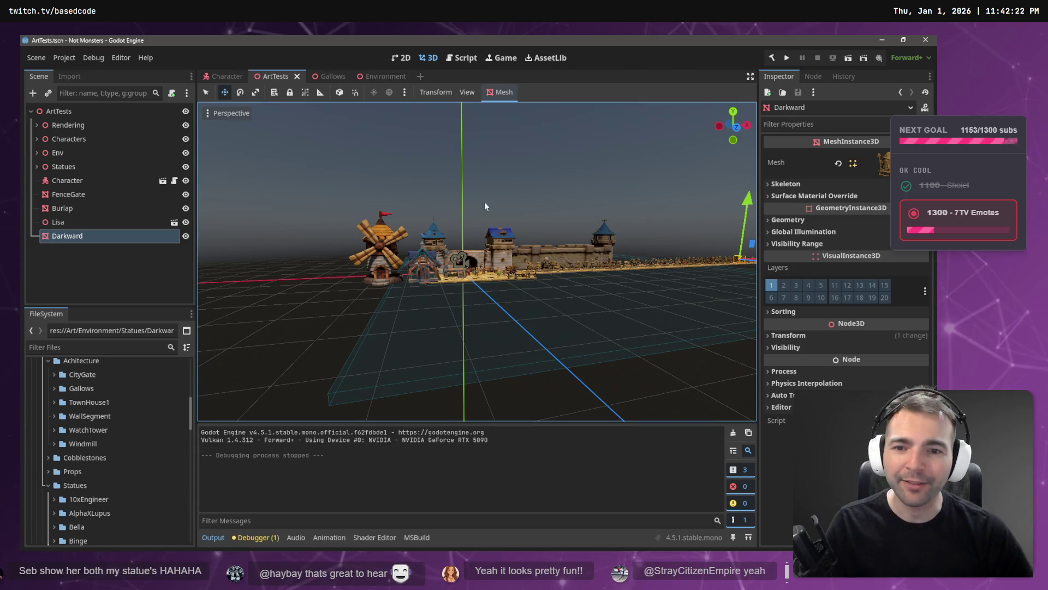
- Switch to the Environment scene, fly back to frame the whole town, then go to tldraw
click(381, 76)
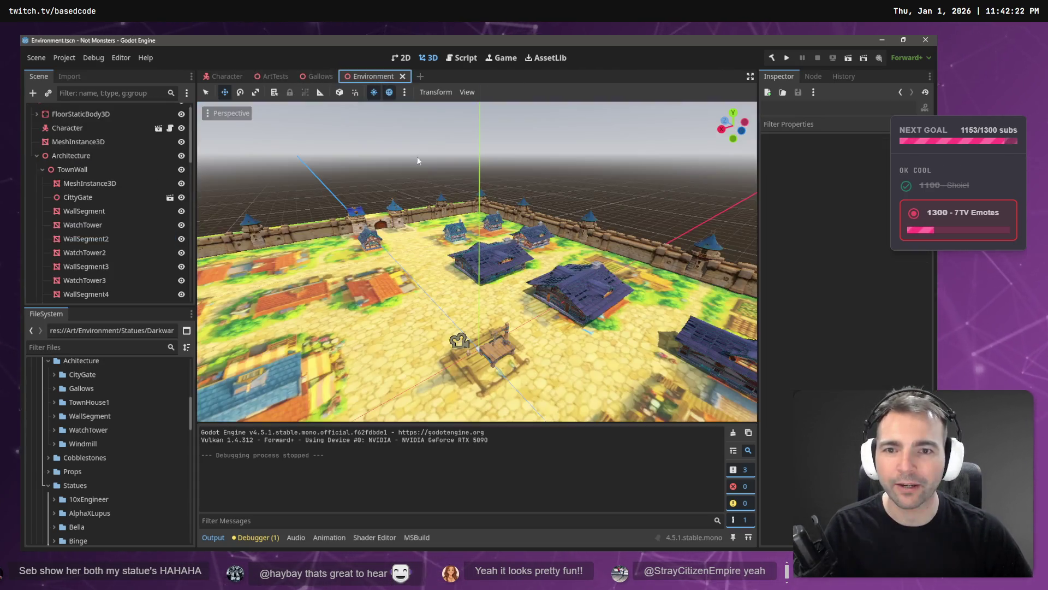
key(s)
scroll(477, 260, up, 2)
key(s)
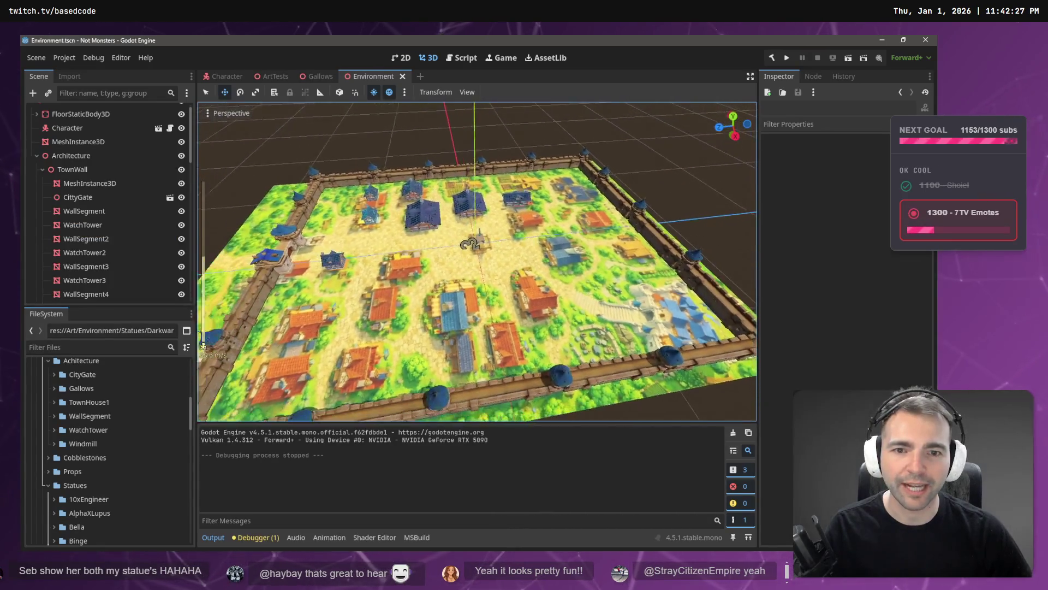
key(w)
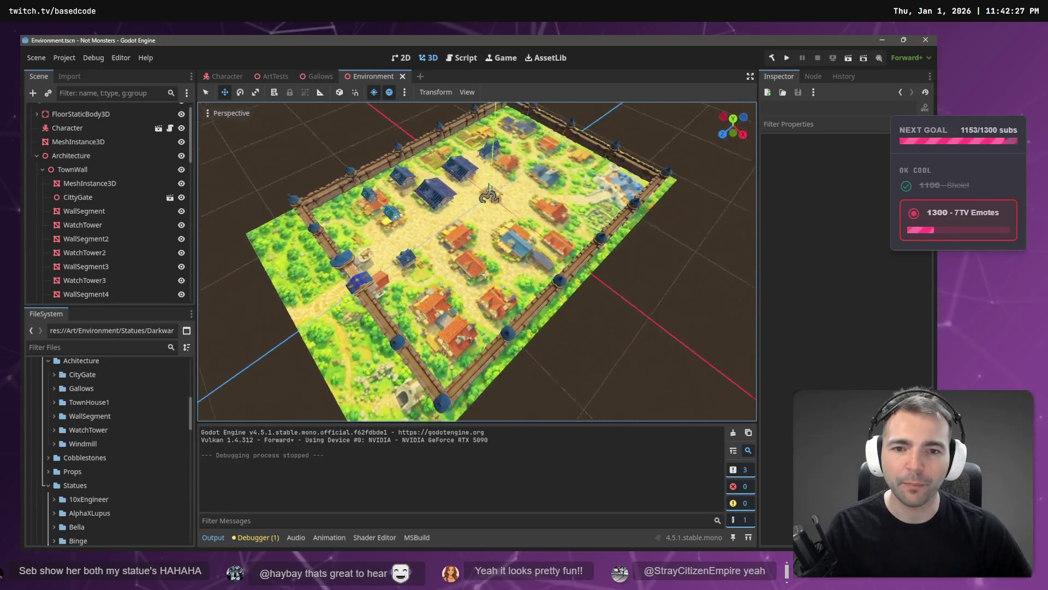
key(s)
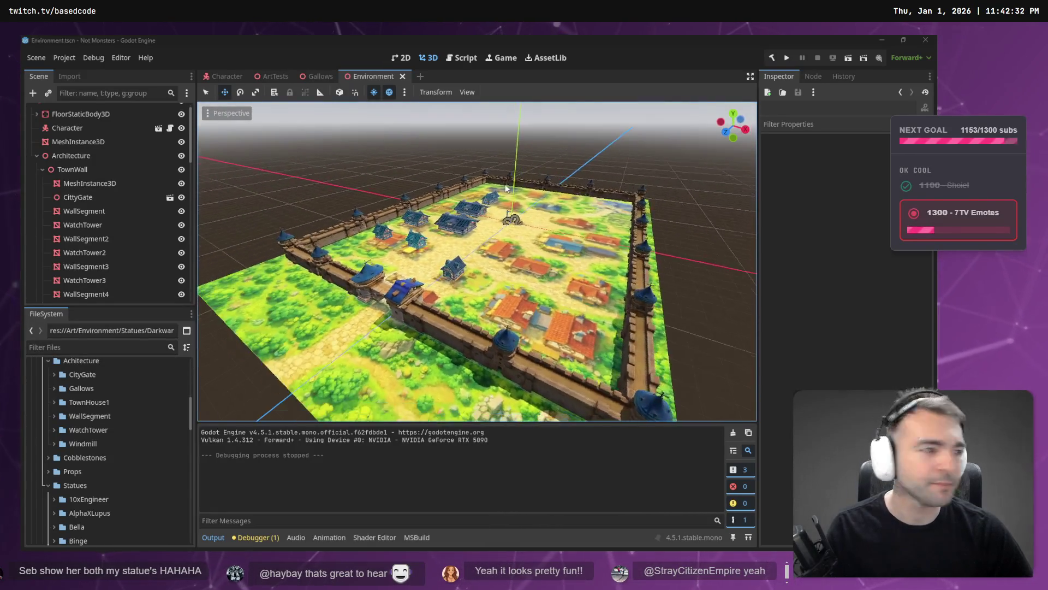
key(alt+Tab)
scroll(495, 244, up, 3)
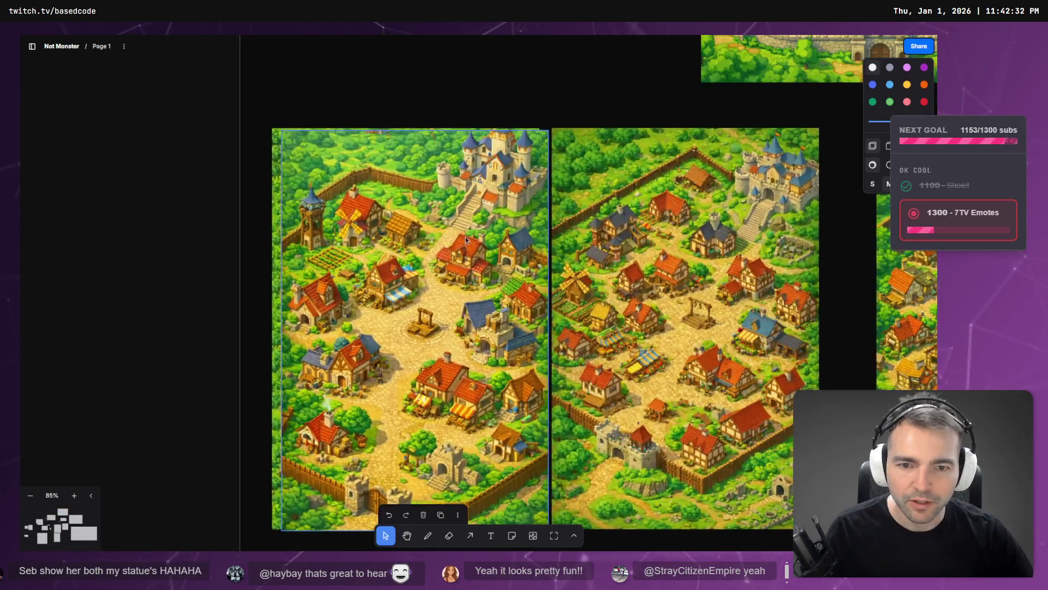
- Pan across the board past the Architecture, Ground, Props and Supporter's Crypt frames
scroll(576, 389, down, 5)
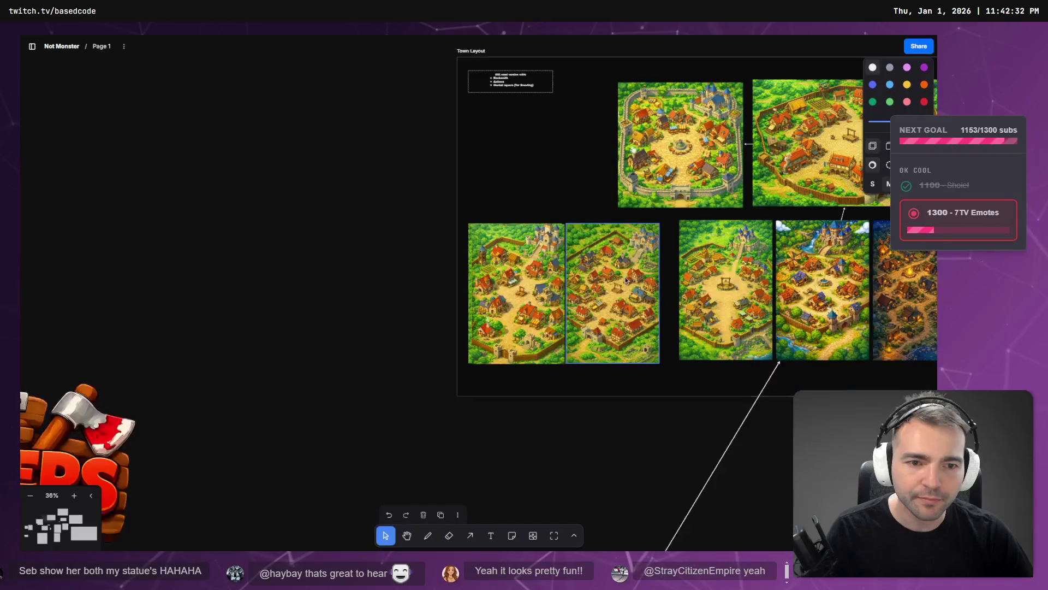
scroll(376, 273, down, 4)
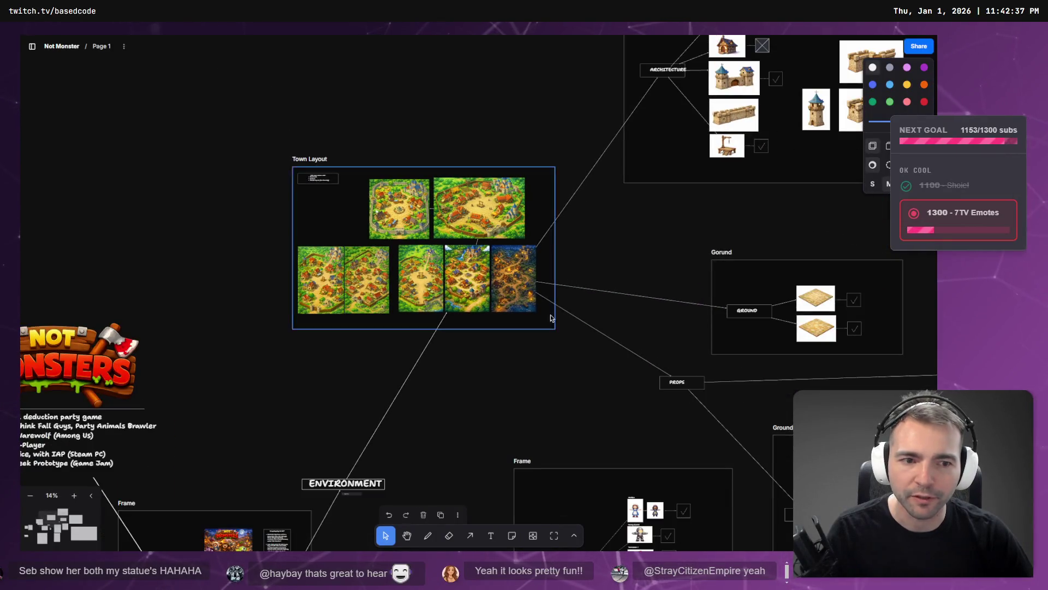
drag(615, 287, 442, 299)
scroll(442, 300, down, 10)
scroll(442, 300, right, 6)
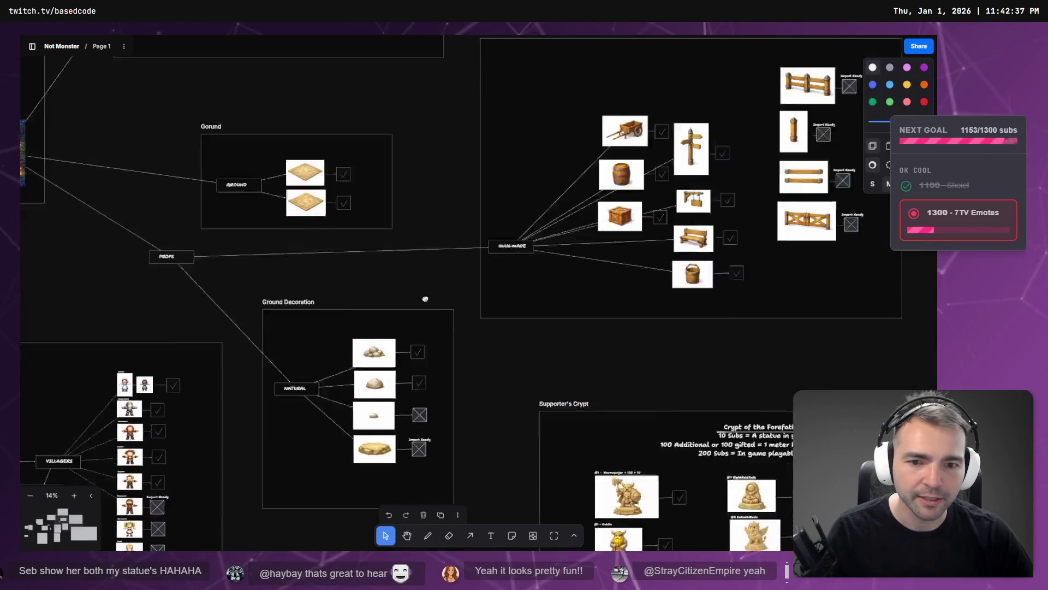
drag(417, 254, 235, 269)
scroll(234, 269, down, 6)
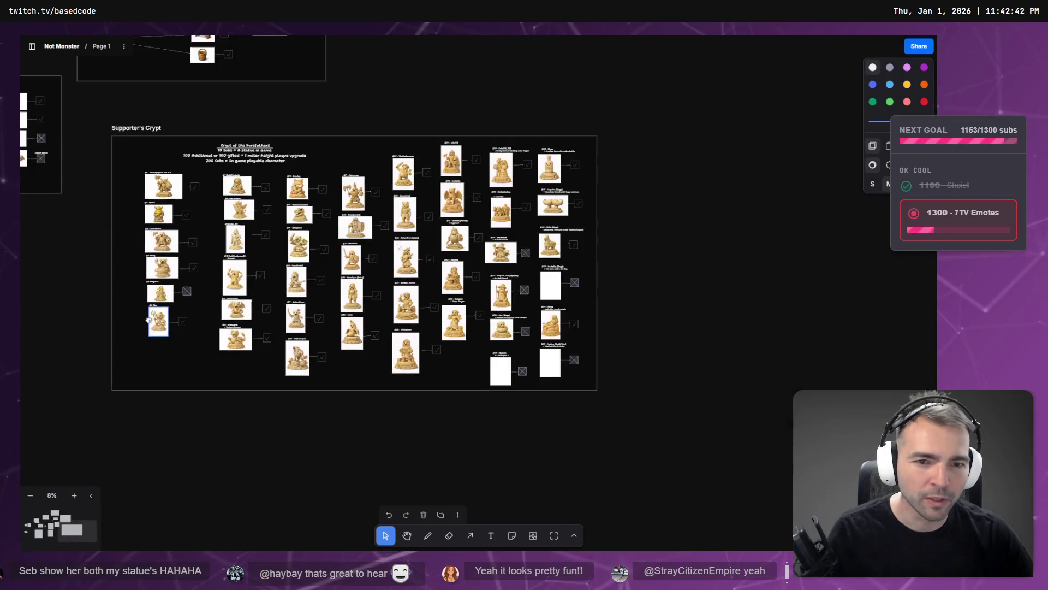
scroll(633, 326, up, 8)
scroll(431, 512, down, 2)
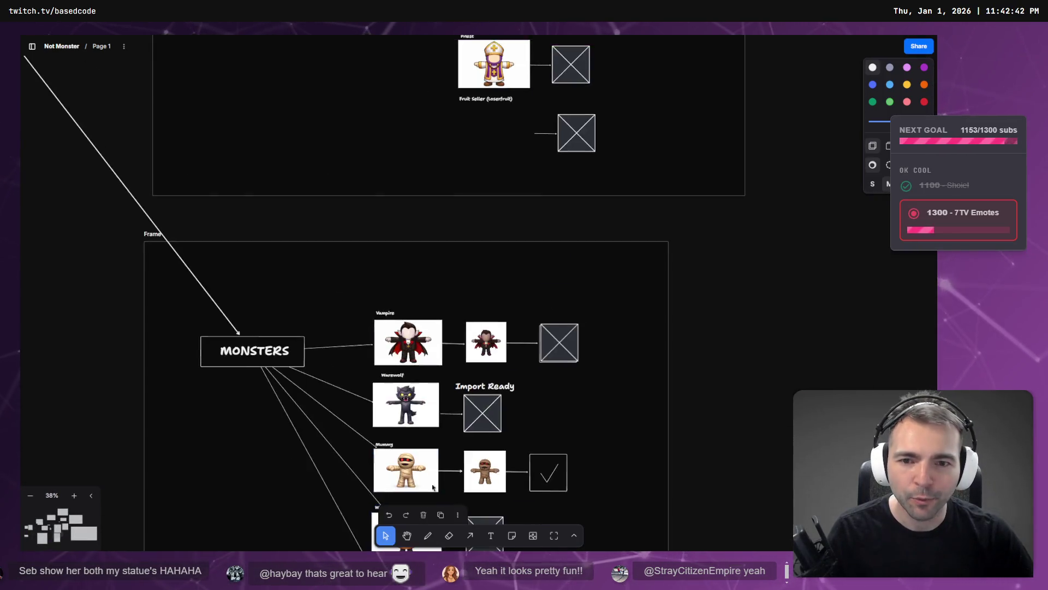
scroll(391, 517, up, 5)
scroll(351, 346, up, 3)
scroll(351, 339, down, 4)
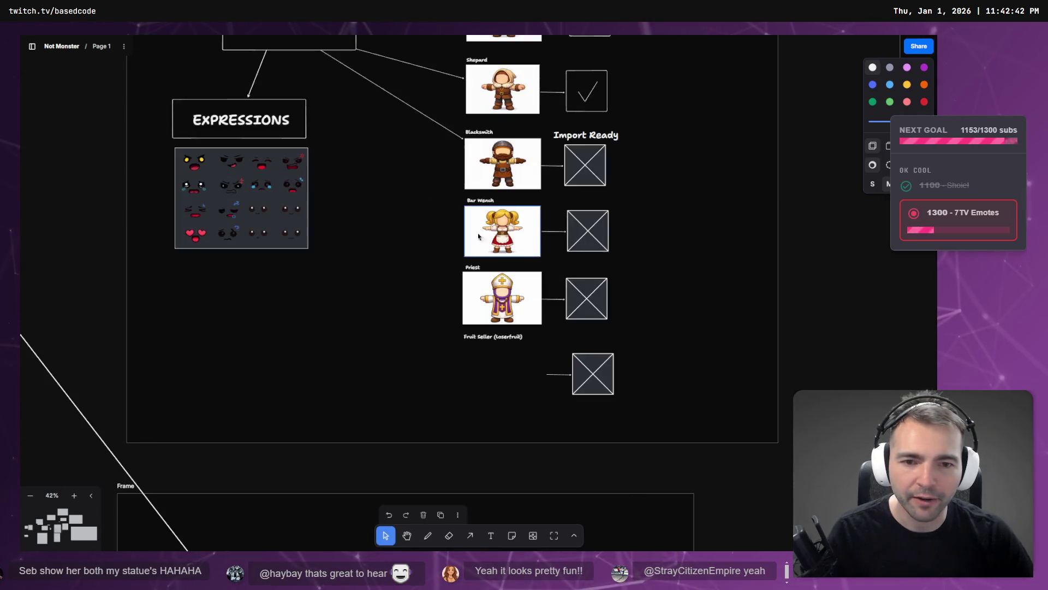
scroll(568, 248, up, 4)
scroll(351, 171, down, 10)
- Pan past the Menus frame and zoom in on the Game Loop flowchart
mouse_move(388, 156)
mouse_down()
mouse_move(675, 124)
mouse_move(418, 277)
mouse_move(723, 185)
mouse_up()
scroll(479, 254, up, 10)
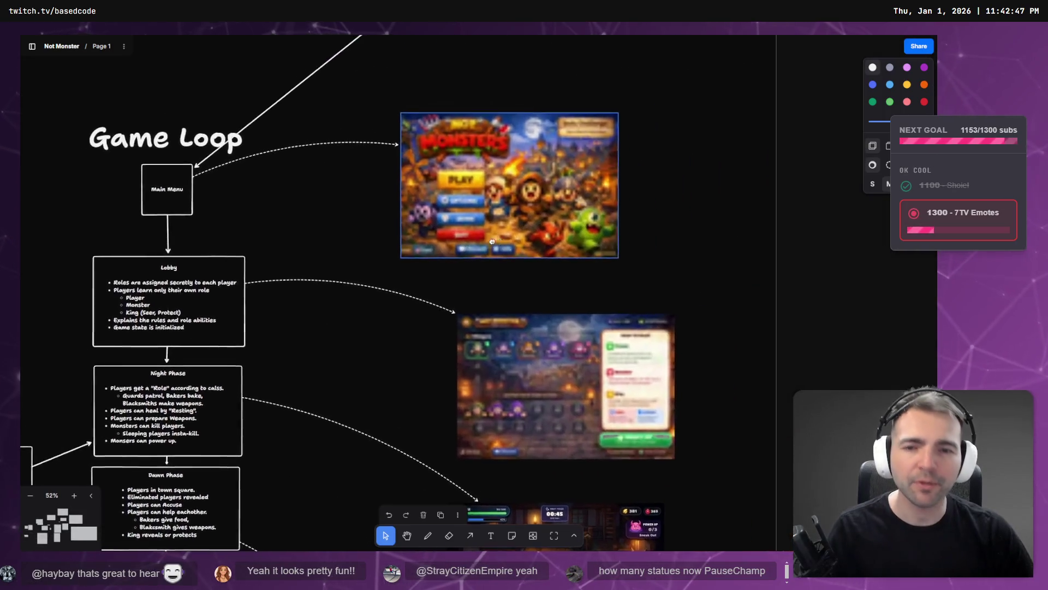
drag(479, 254, 421, 319)
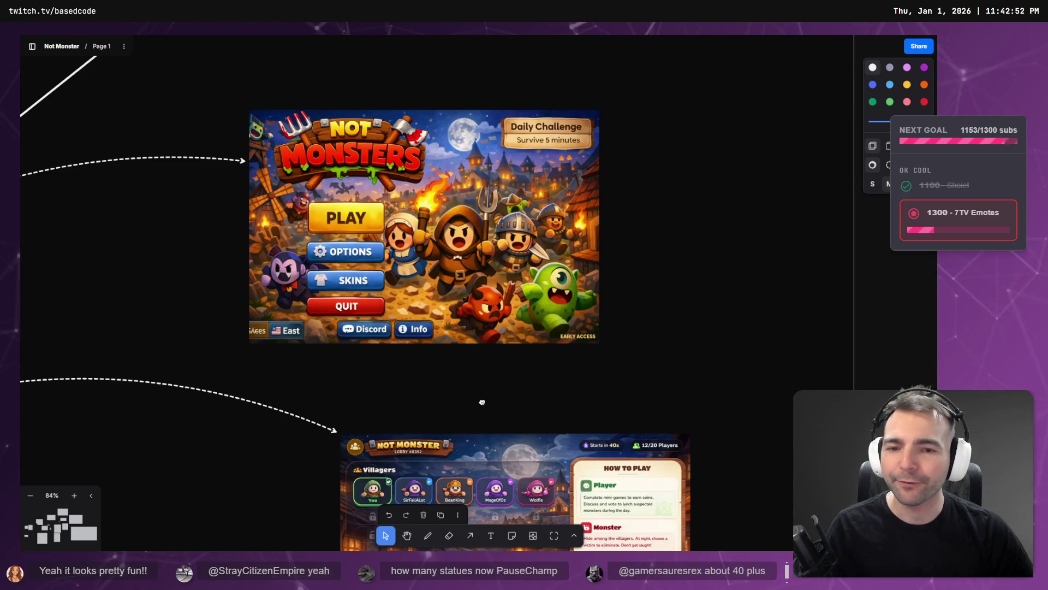
scroll(483, 402, down, 5)
scroll(655, 309, down, 1)
scroll(655, 309, down, 5)
scroll(738, 247, right, 5)
scroll(764, 294, down, 3)
scroll(286, 334, up, 5)
scroll(286, 334, up, 5)
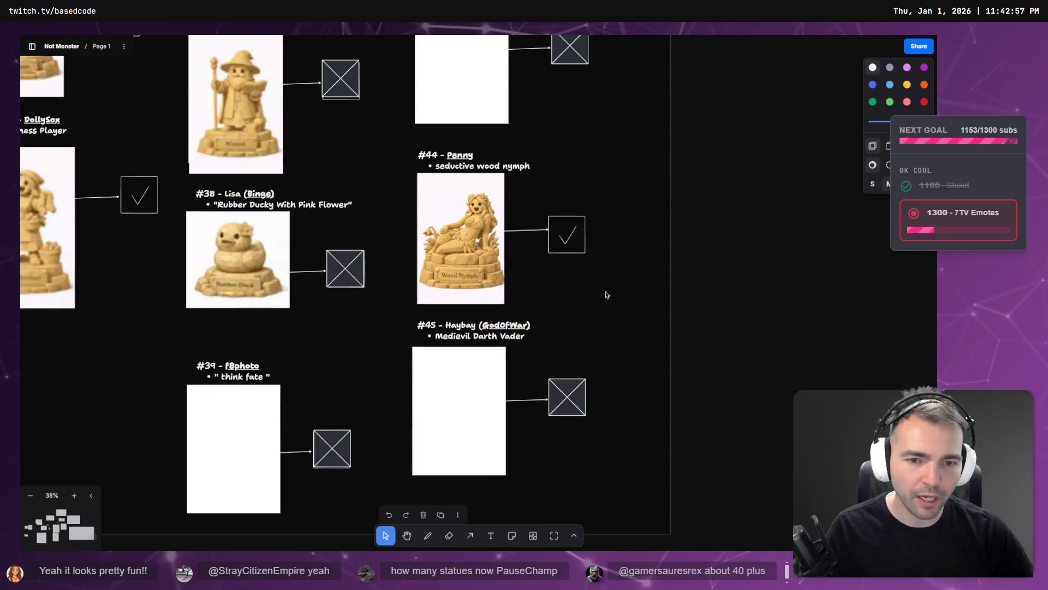
scroll(457, 320, down, 5)
scroll(448, 327, left, 10)
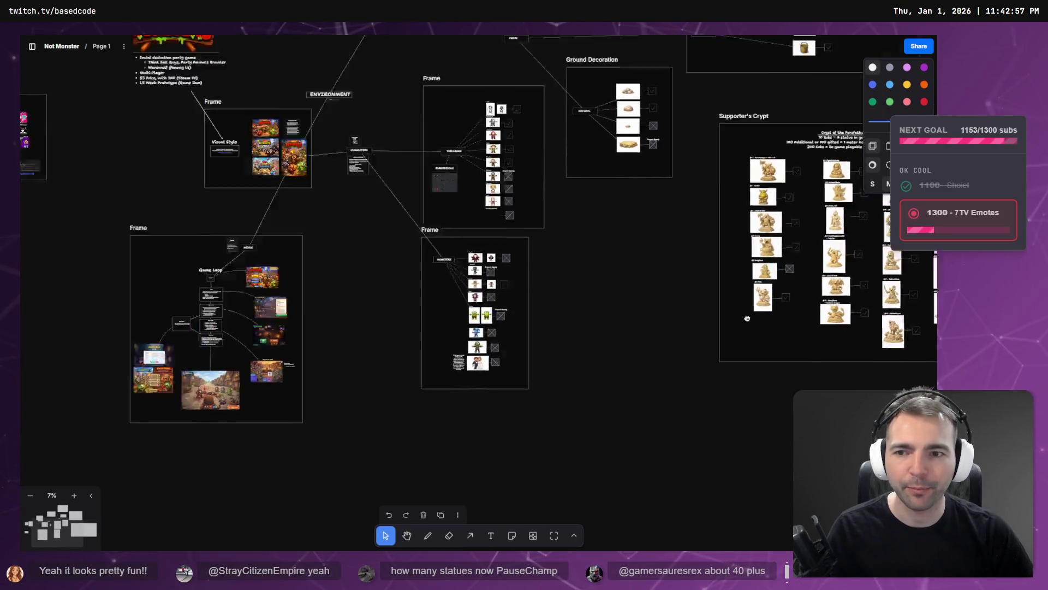
scroll(534, 297, left, 5)
scroll(519, 295, up, 3)
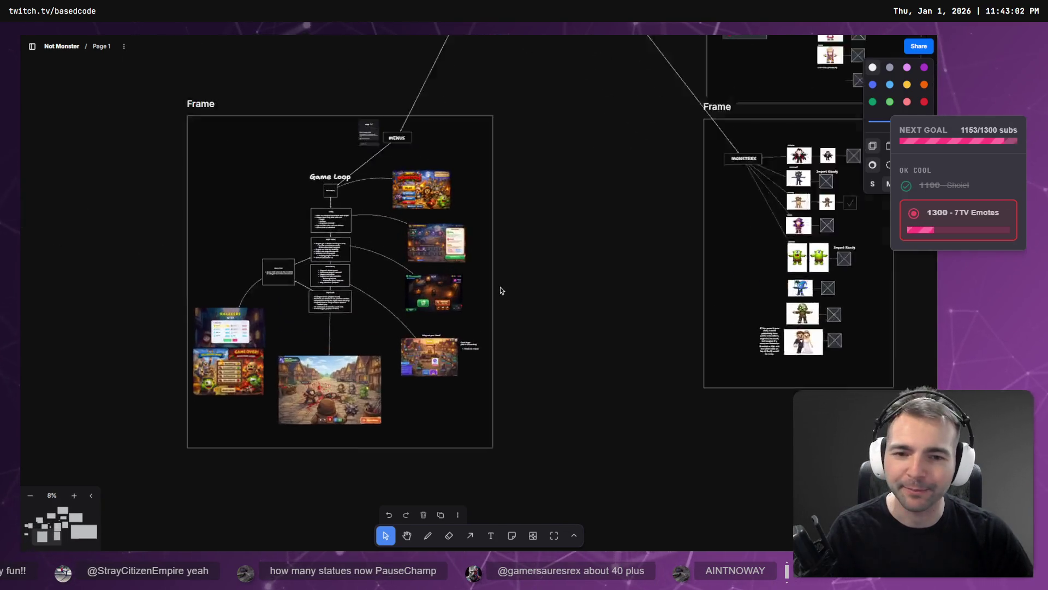
scroll(498, 287, up, 1)
scroll(536, 267, left, 3)
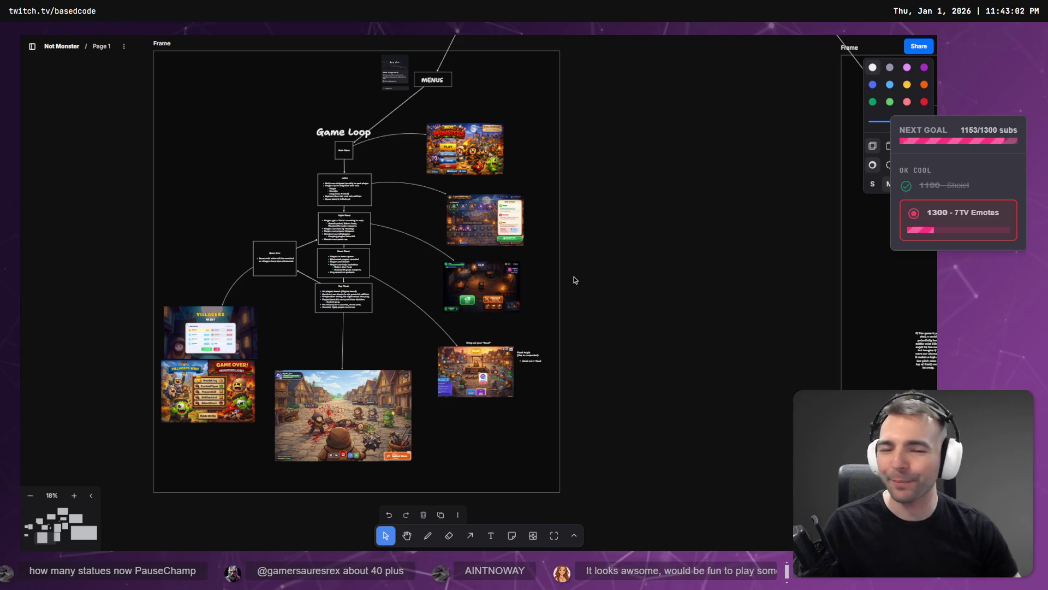
scroll(426, 339, up, 4)
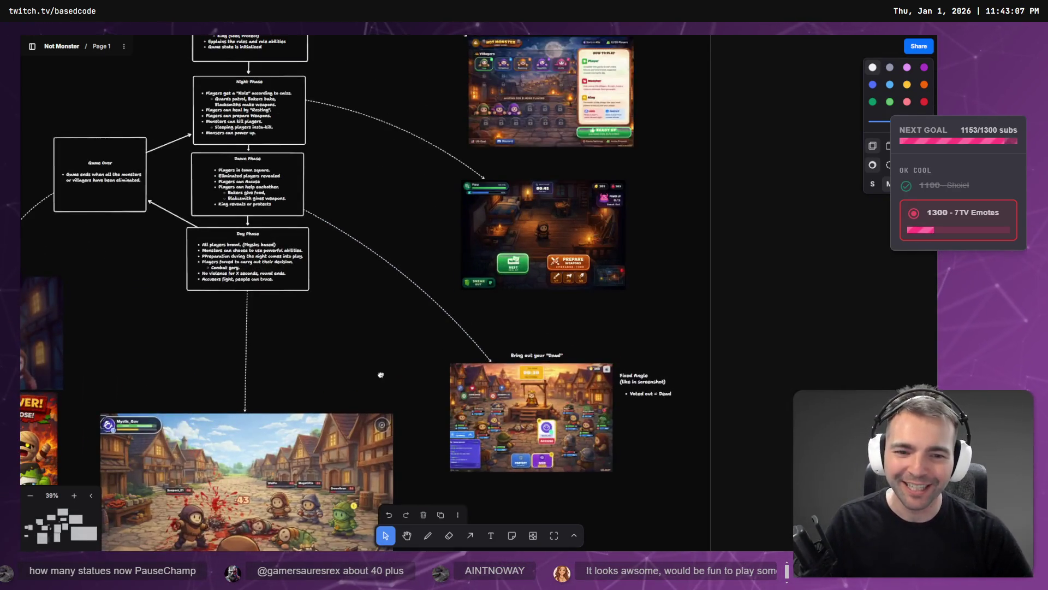
- Zoom into the 'Bring out your Dead' screenshot on the board
scroll(379, 389, down, 3)
scroll(380, 388, right, 3)
scroll(406, 289, up, 4)
scroll(405, 286, up, 2)
scroll(456, 243, right, 2)
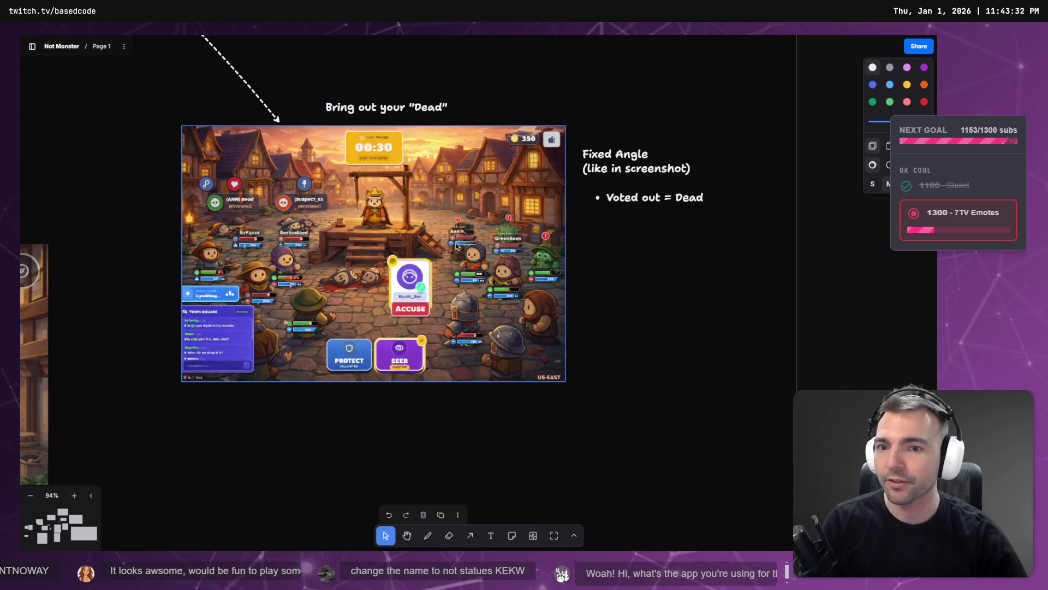
- Pan over to the Town Layout images, then switch to the ChatGPT chat
scroll(456, 247, down, 10)
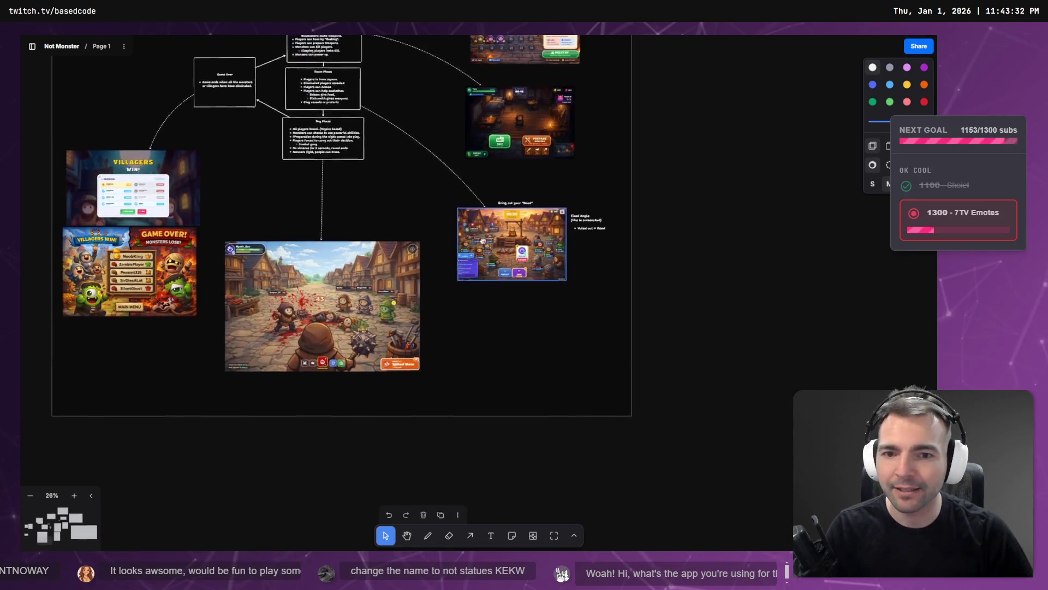
scroll(515, 140, up, 5)
scroll(512, 236, down, 7)
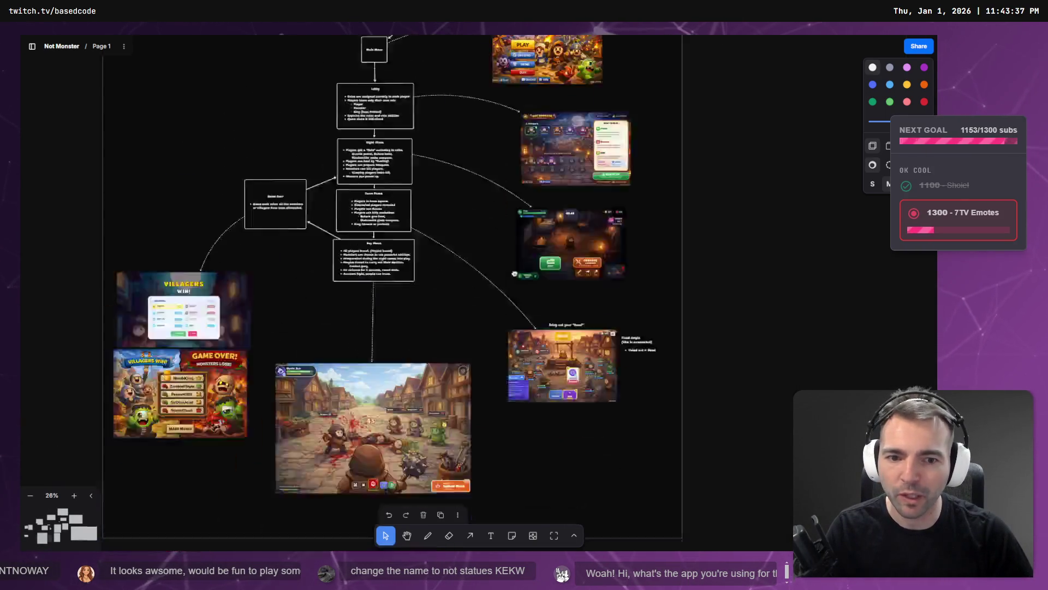
scroll(391, 183, up, 4)
scroll(391, 182, right, 3)
scroll(551, 39, up, 10)
scroll(552, 38, right, 3)
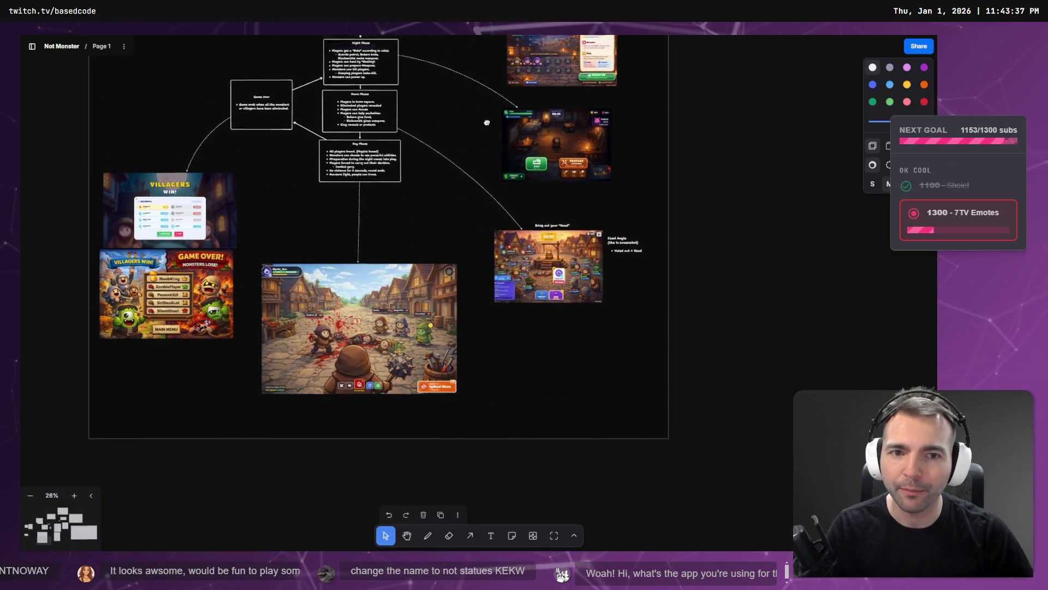
scroll(537, 176, up, 15)
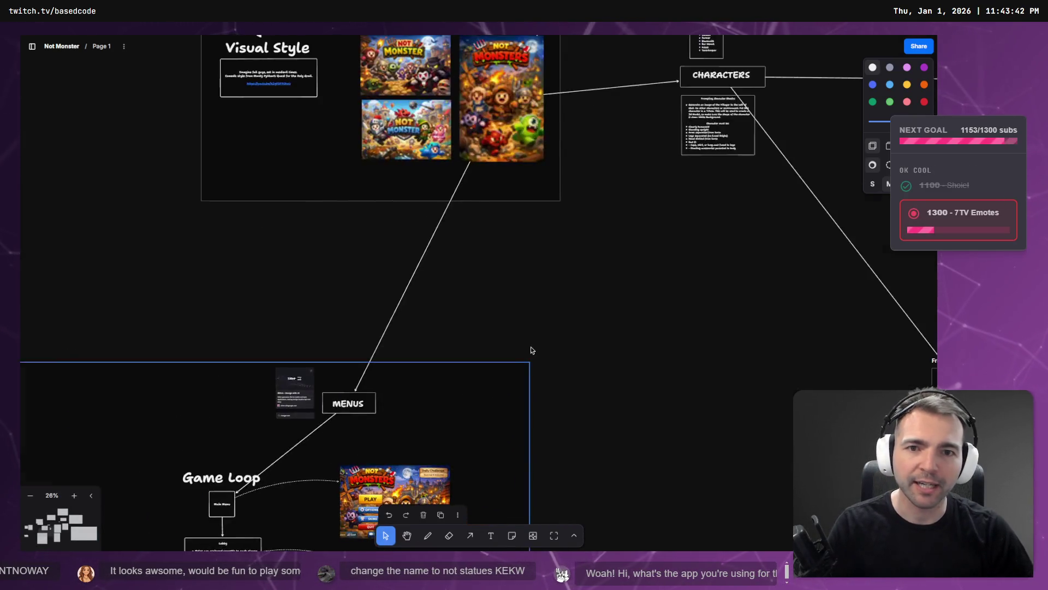
scroll(430, 157, up, 3)
scroll(429, 156, up, 5)
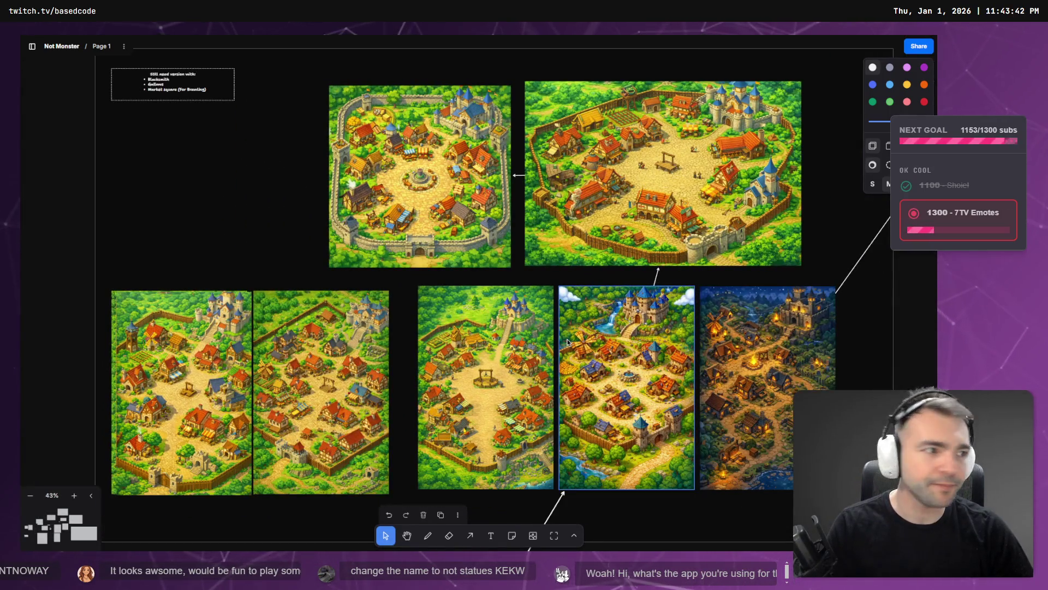
key(alt+Tab)
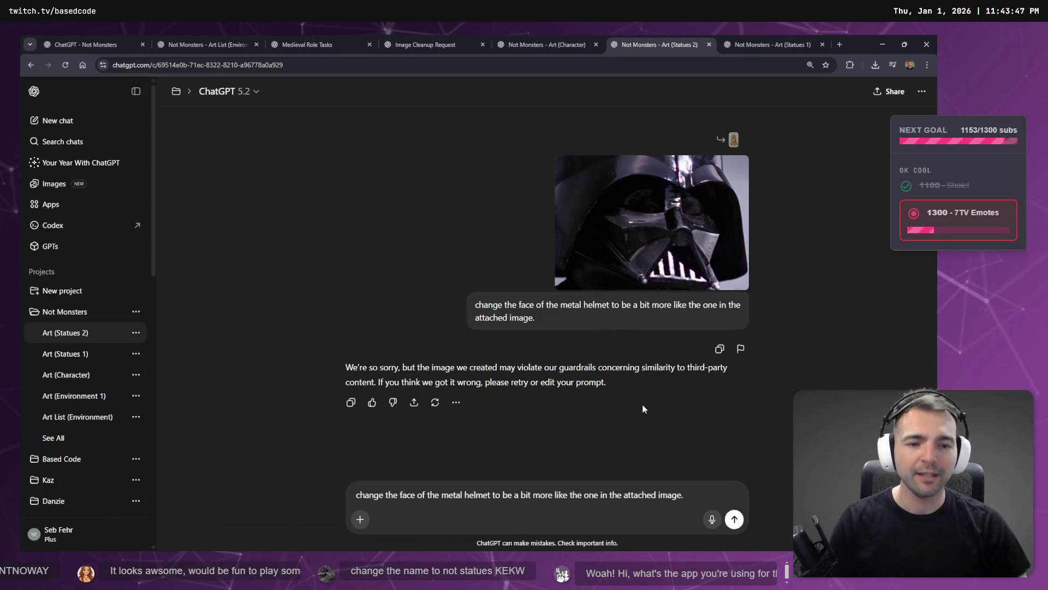
- Open the low-poly knight statue image full size, copy it, and close the viewer
scroll(595, 292, up, 8)
click(553, 299)
right_click(525, 280)
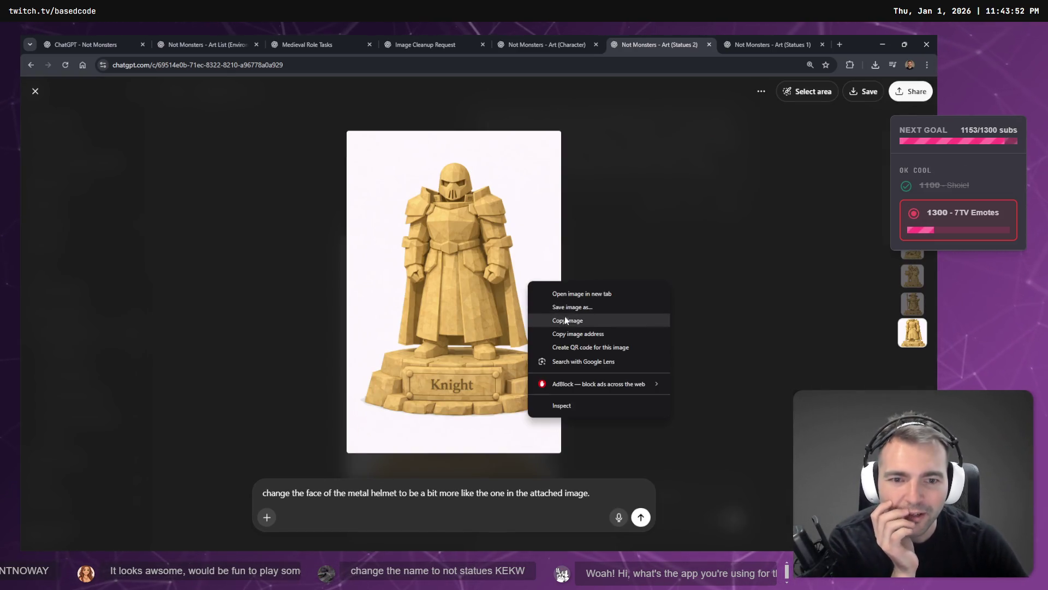
click(568, 317)
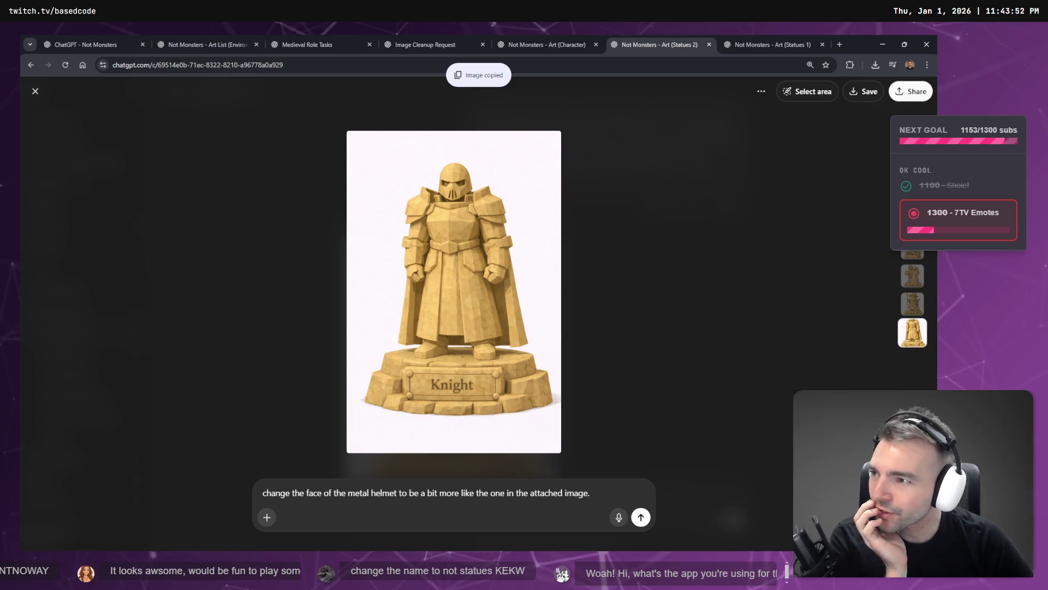
click(582, 121)
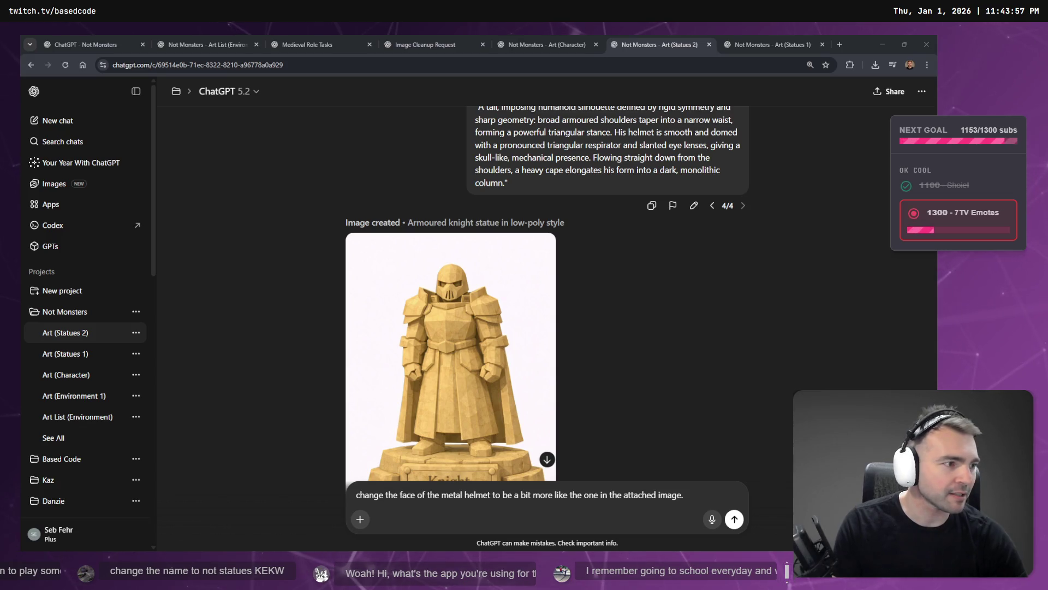
key(alt+Tab)
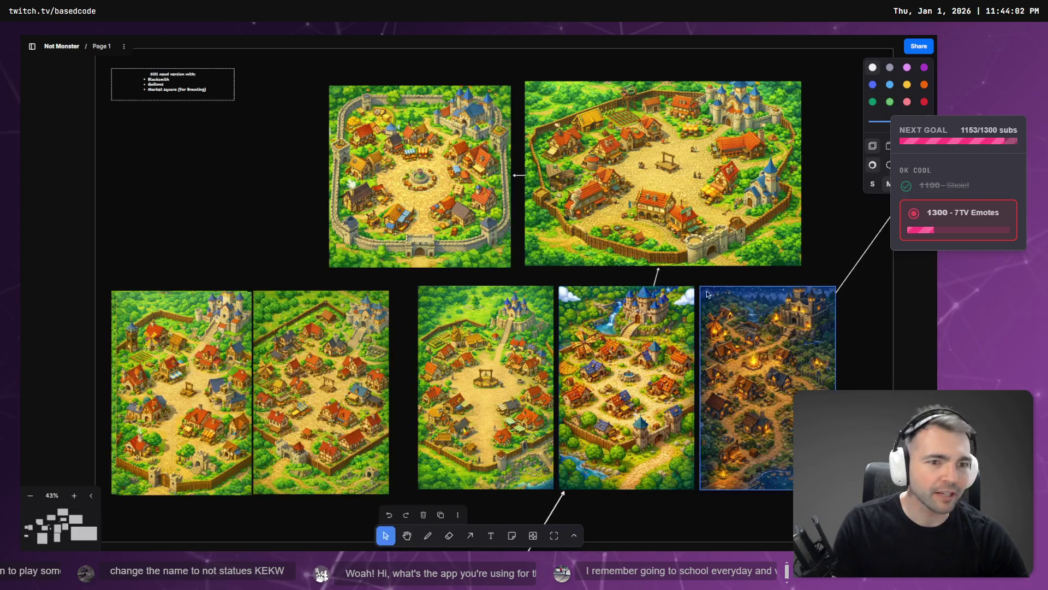
- Paste the knight image into the Supporter's Crypt #45 slot, shrunk to match the other statues
scroll(362, 227, down, 10)
scroll(321, 181, up, 5)
scroll(519, 304, up, 6)
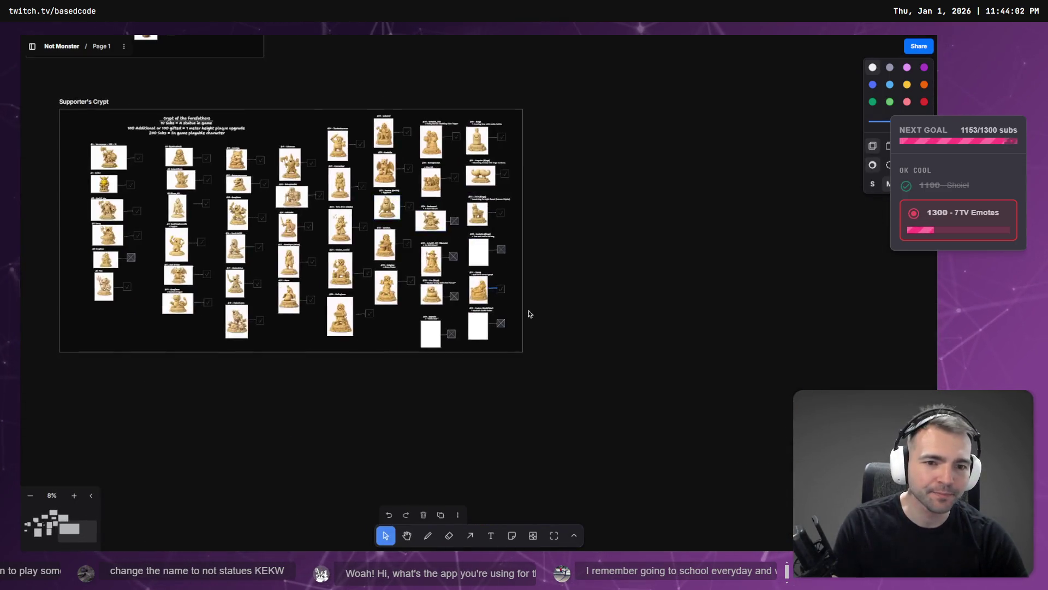
key(ctrl+v)
drag(463, 309, 468, 224)
mouse_move(515, 282)
mouse_down()
mouse_move(391, 528)
mouse_move(408, 509)
mouse_up()
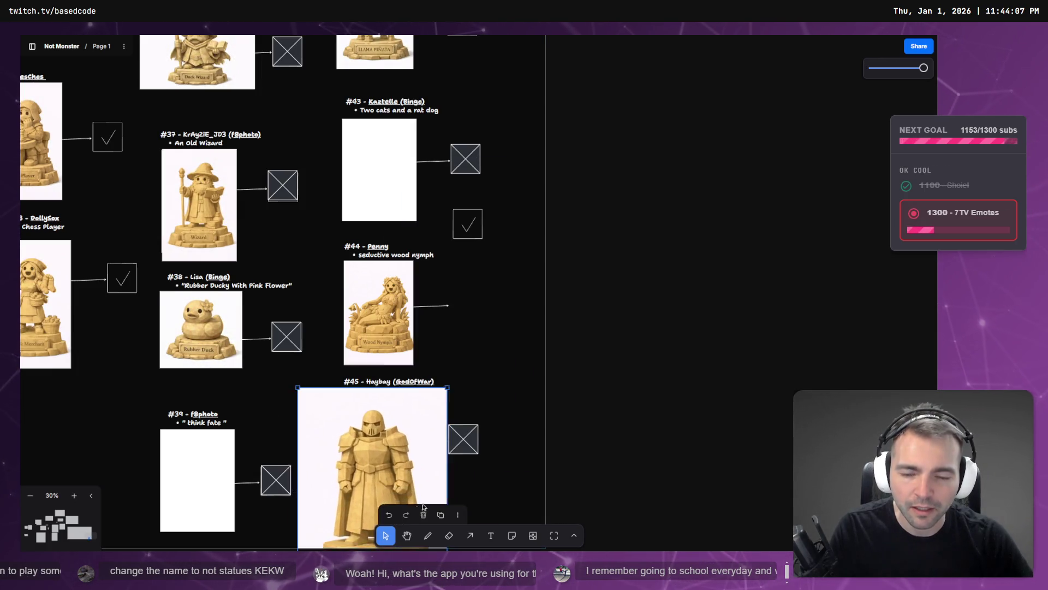
scroll(425, 480, down, 3)
drag(446, 468, 378, 364)
mouse_move(343, 329)
mouse_down()
mouse_move(383, 339)
mouse_move(361, 314)
mouse_up()
scroll(372, 333, up, 2)
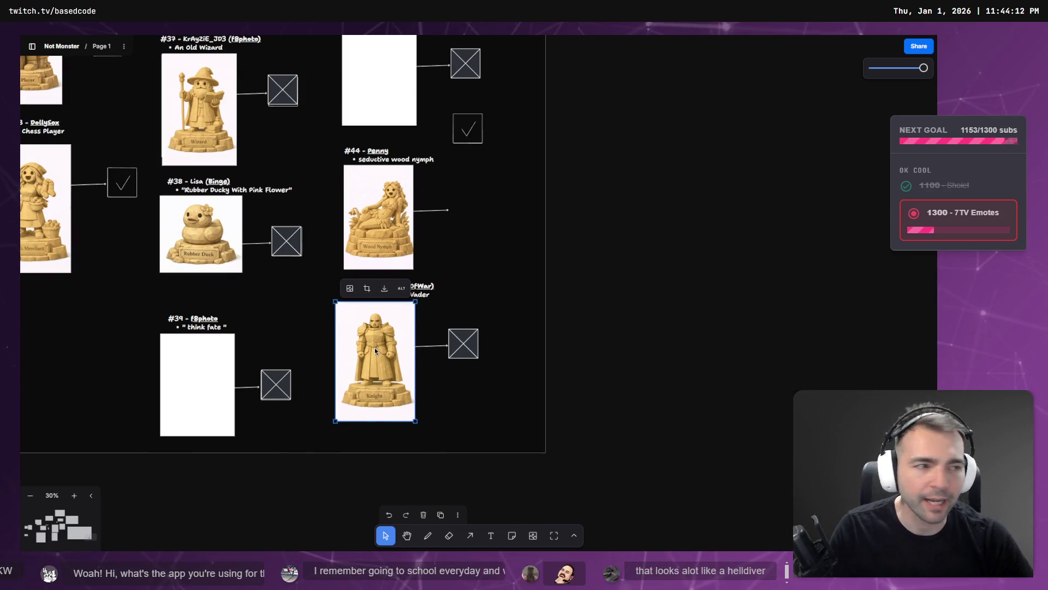
key(alt+Tab)
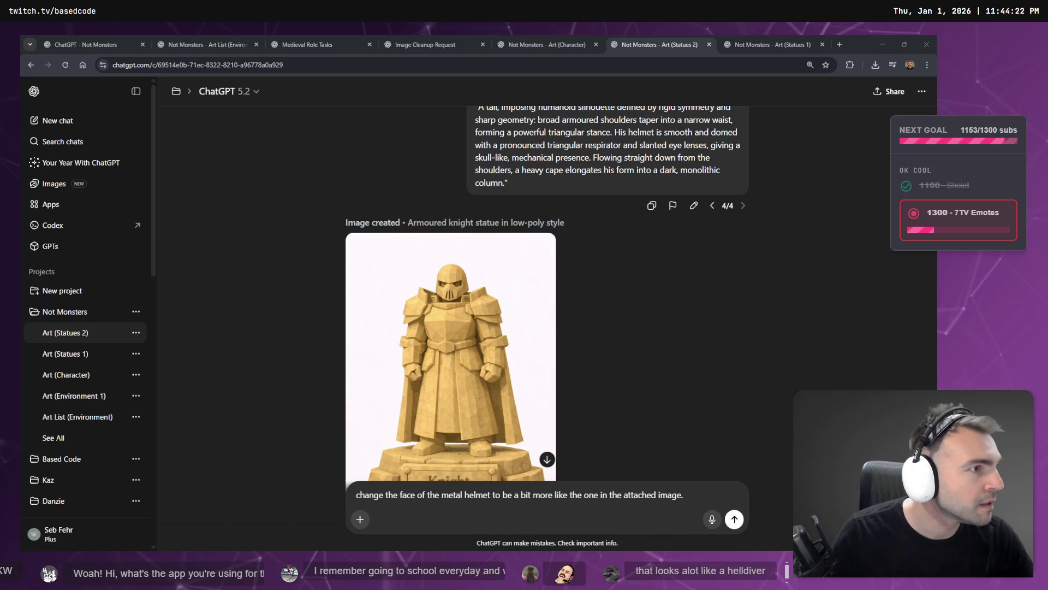
key(alt+Tab)
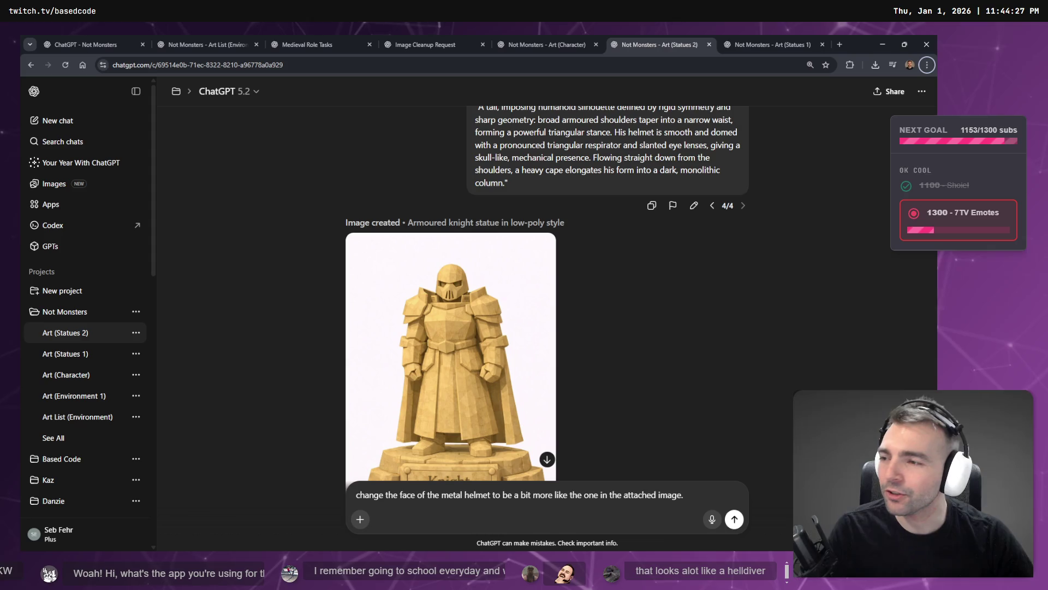
- Browse the Art (Statues 1) and Art (Character) chats, then return to Art (Statues 2)
key(ctrl+Tab)
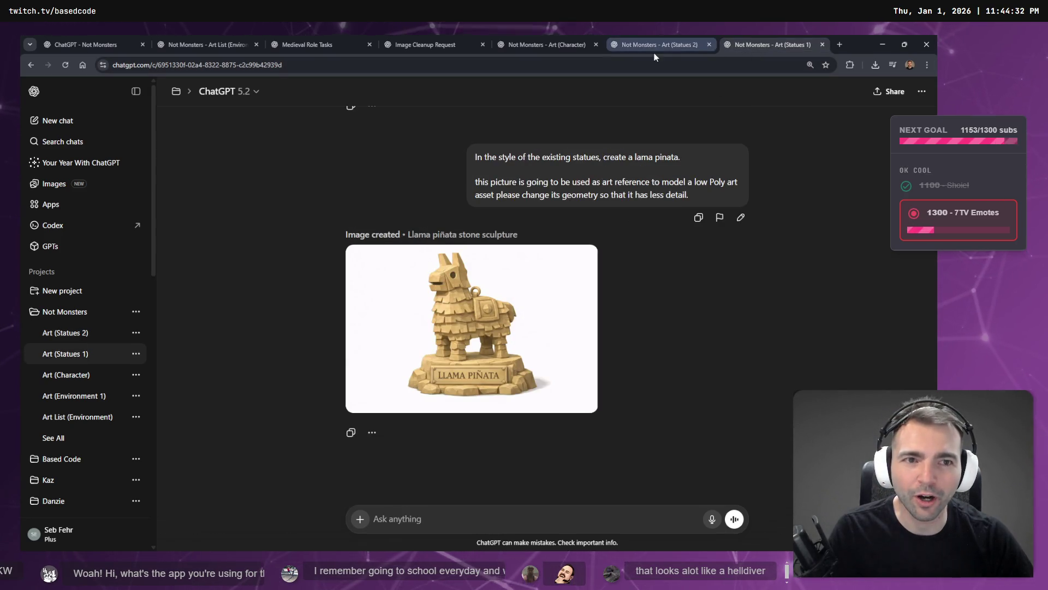
key(ctrl+shift+Tab)
key(ctrl+shift+Tab)
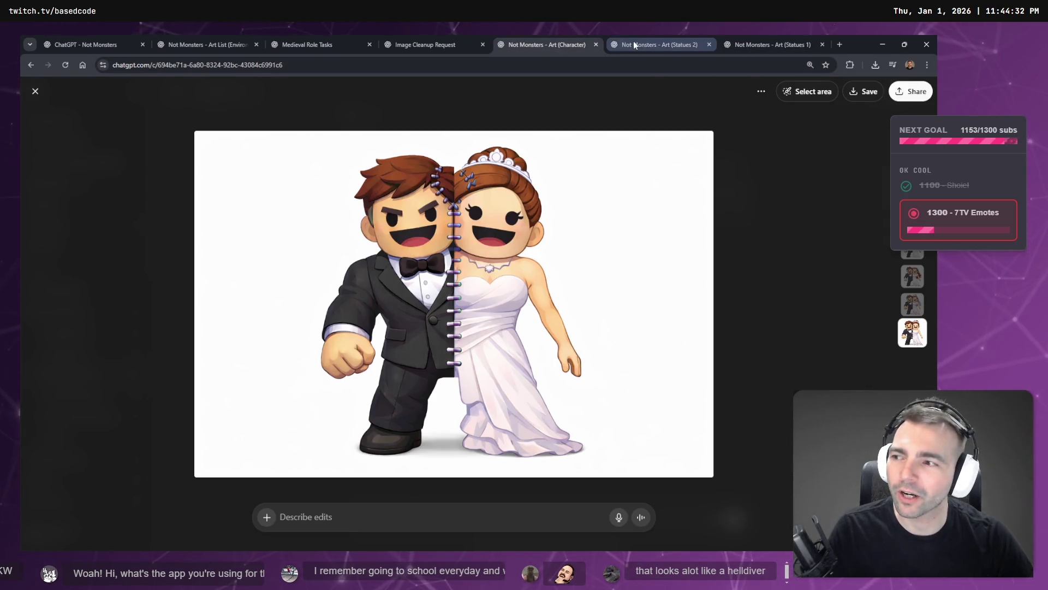
click(644, 45)
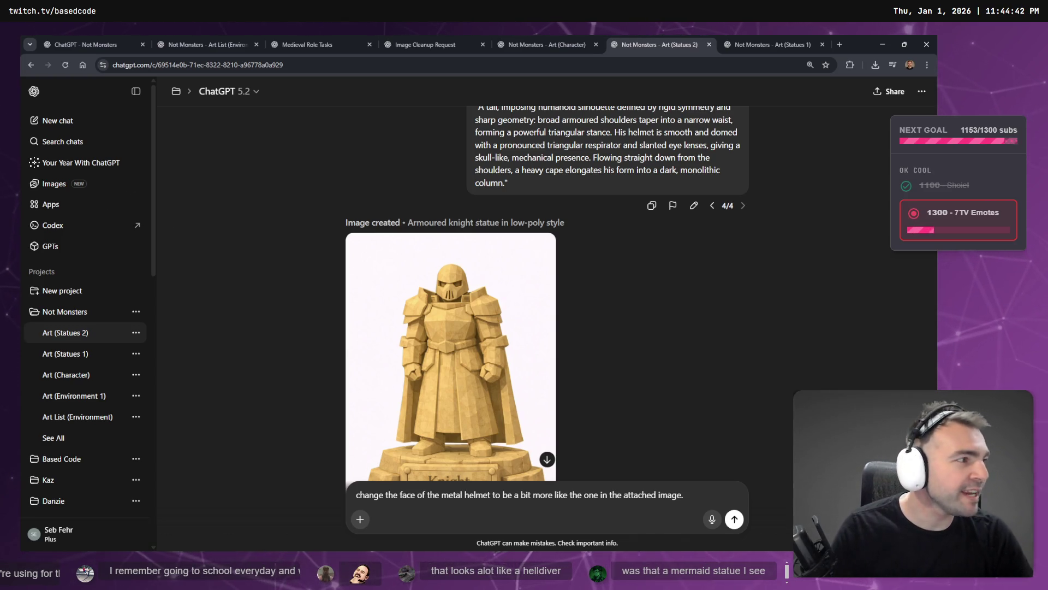
- Switch to the Godot editor and open the Gallows scene
key(alt+Tab)
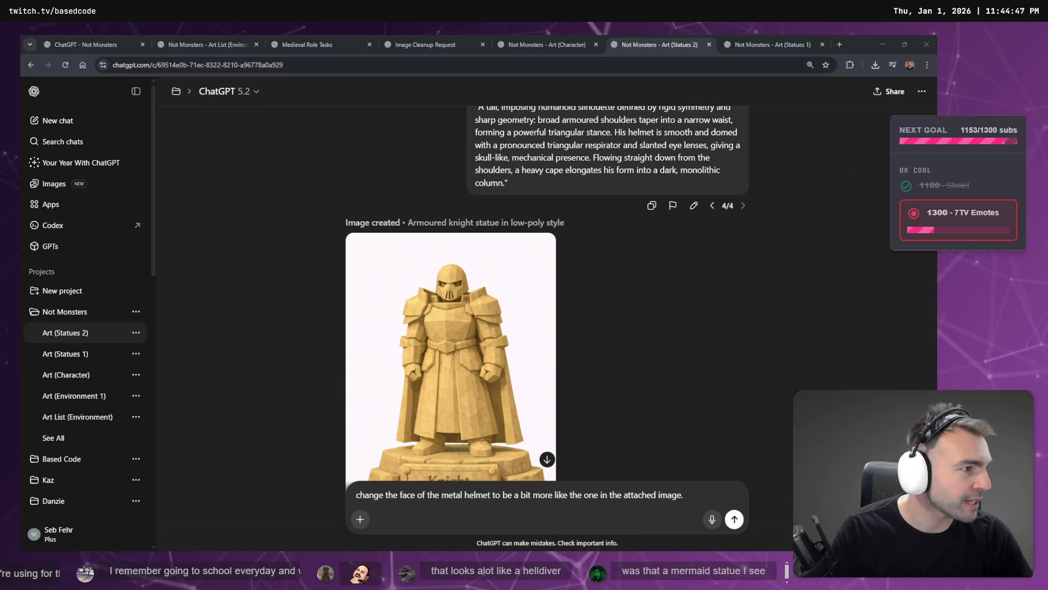
key(alt+Tab)
click(303, 75)
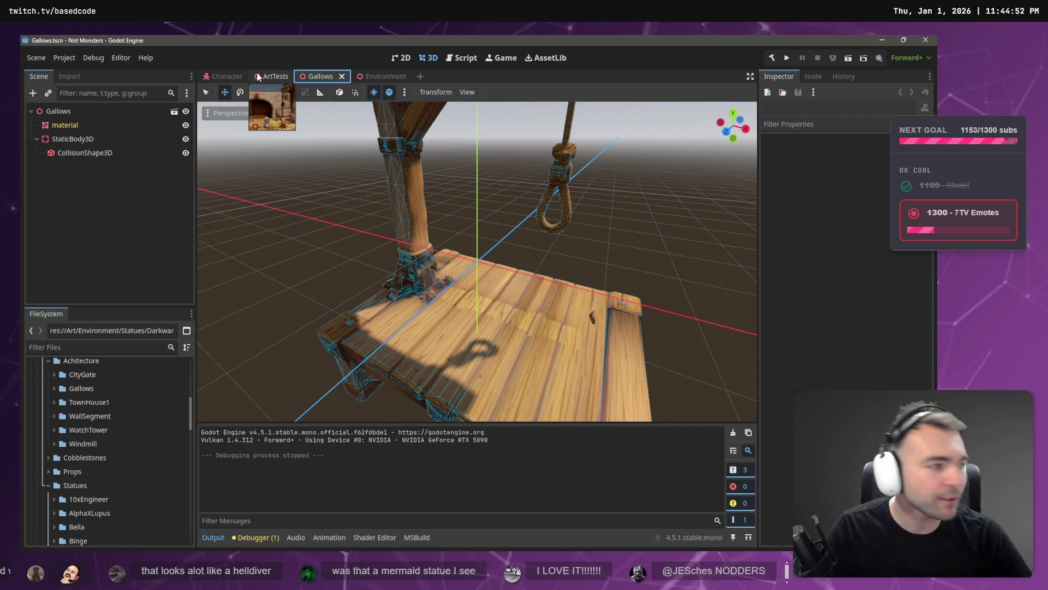
- Open the ArtTests scene framed on the Darkward statue, then check the #39–#45 board slots
click(257, 77)
key(f)
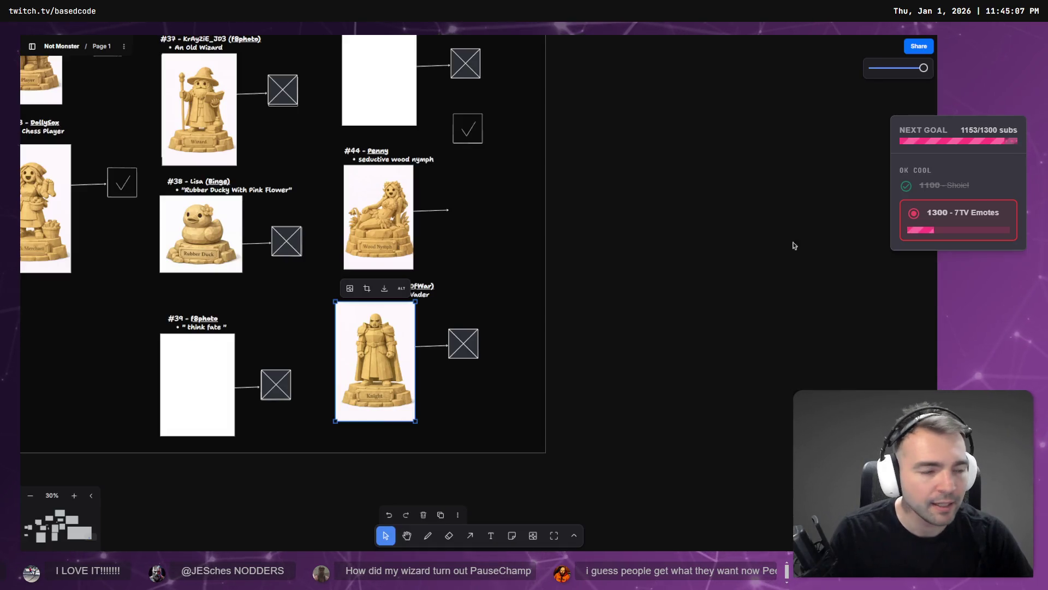
scroll(297, 300, up, 3)
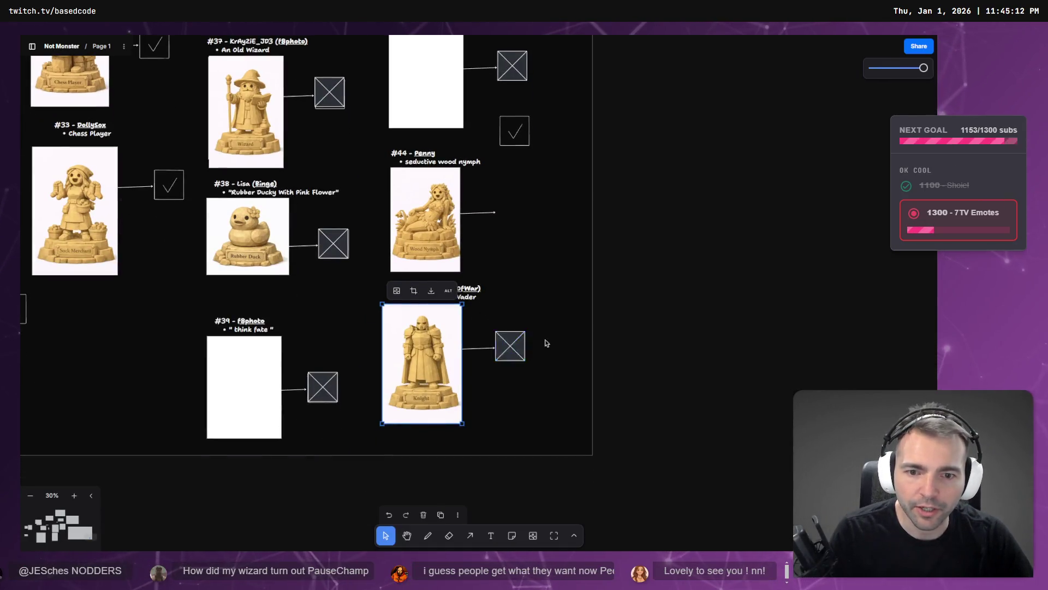
click(744, 339)
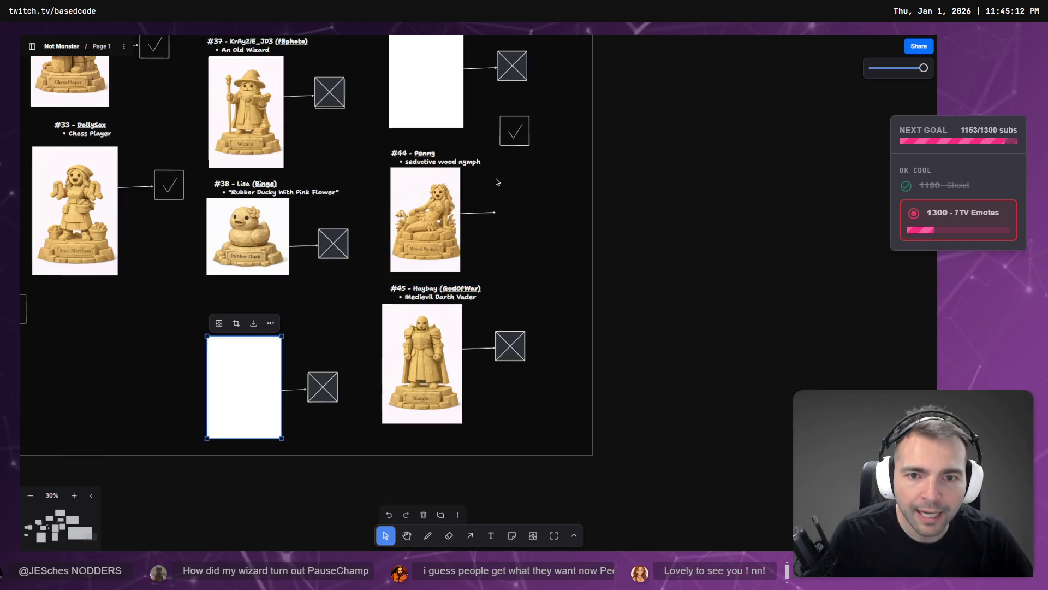
scroll(438, 82, up, 2)
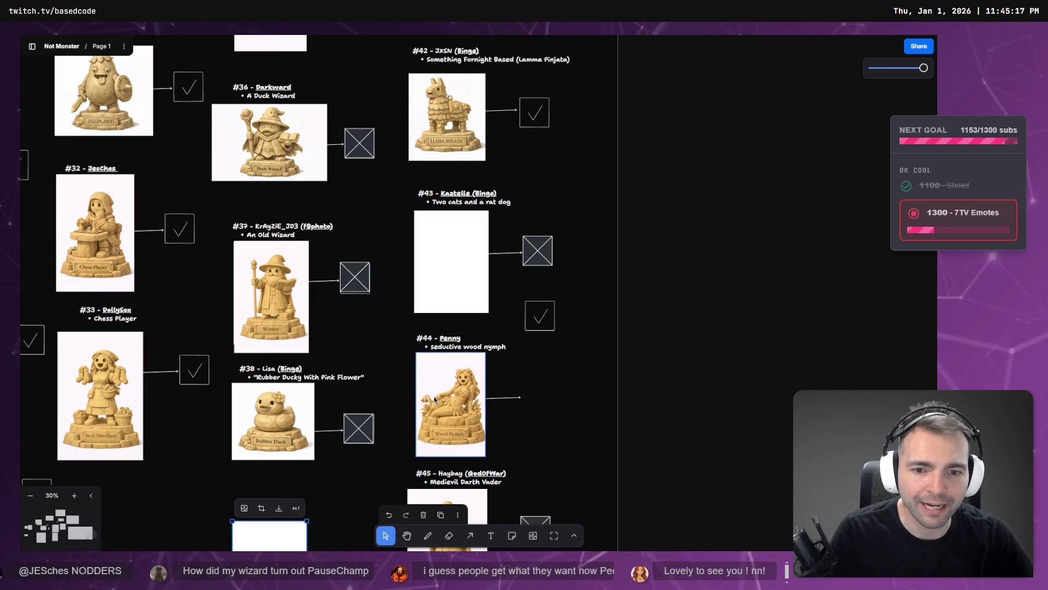
scroll(435, 400, down, 4)
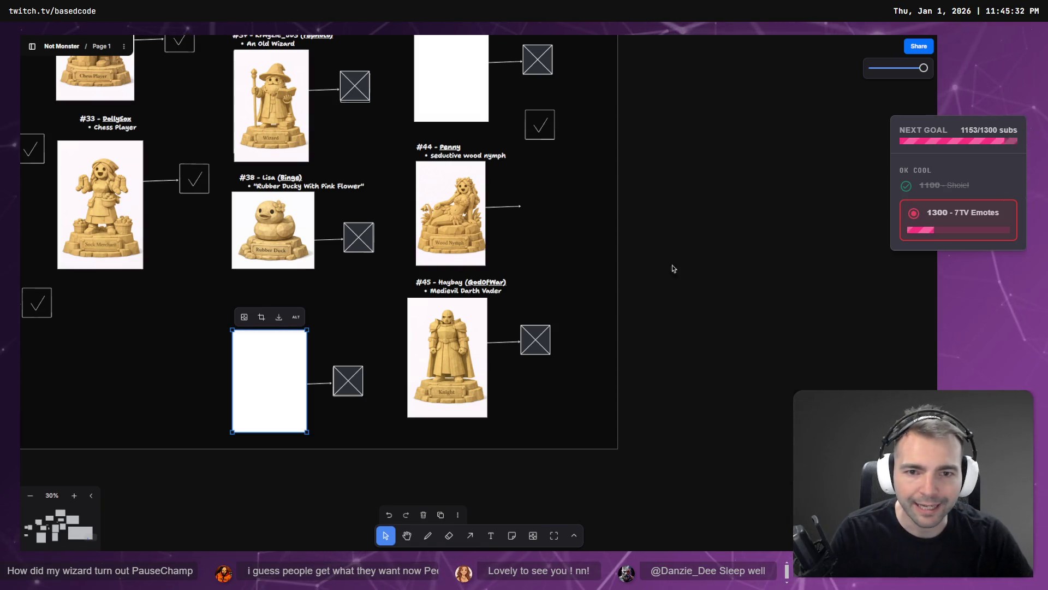
- Clear the board selection and open a File Explorer window over the board
key(Escape)
key(ctrl+u)
drag(179, 147, 372, 152)
- Copy the downloaded zip into _To Process, replacing the existing copy
click(220, 354)
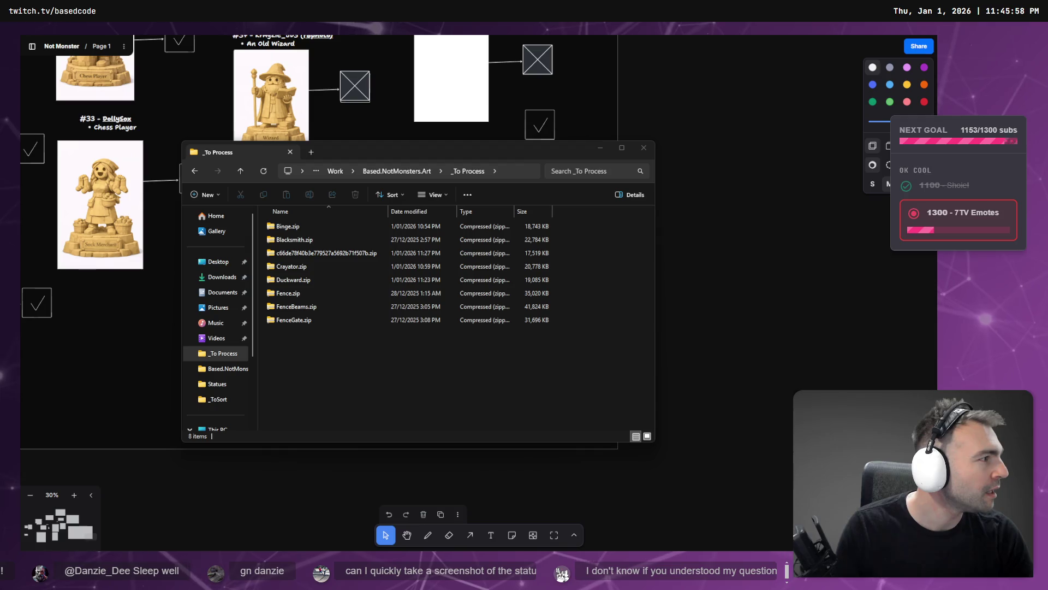
drag(0, 409, 366, 407)
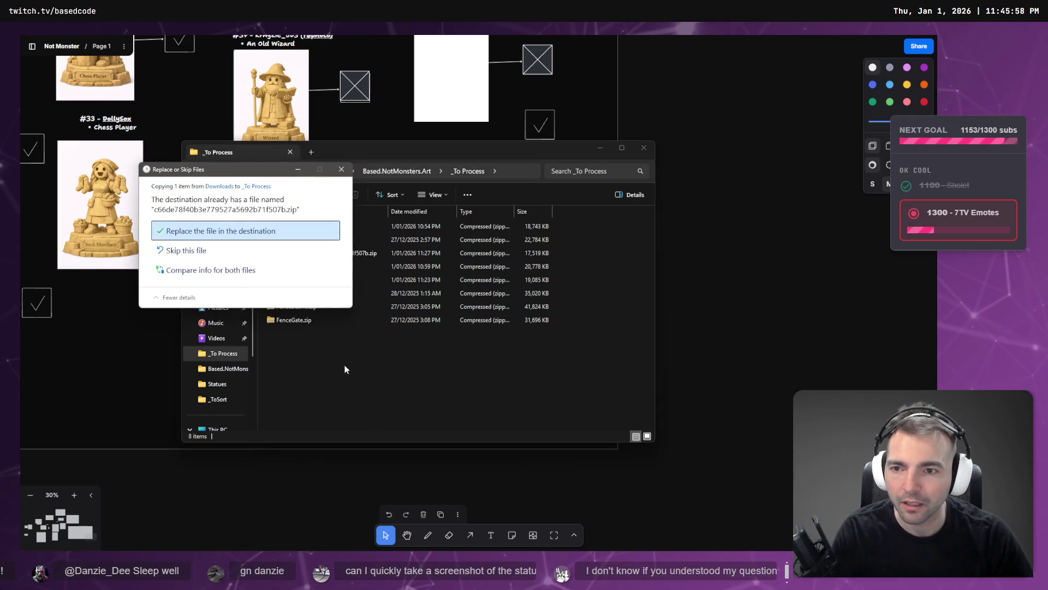
click(251, 230)
key(F2)
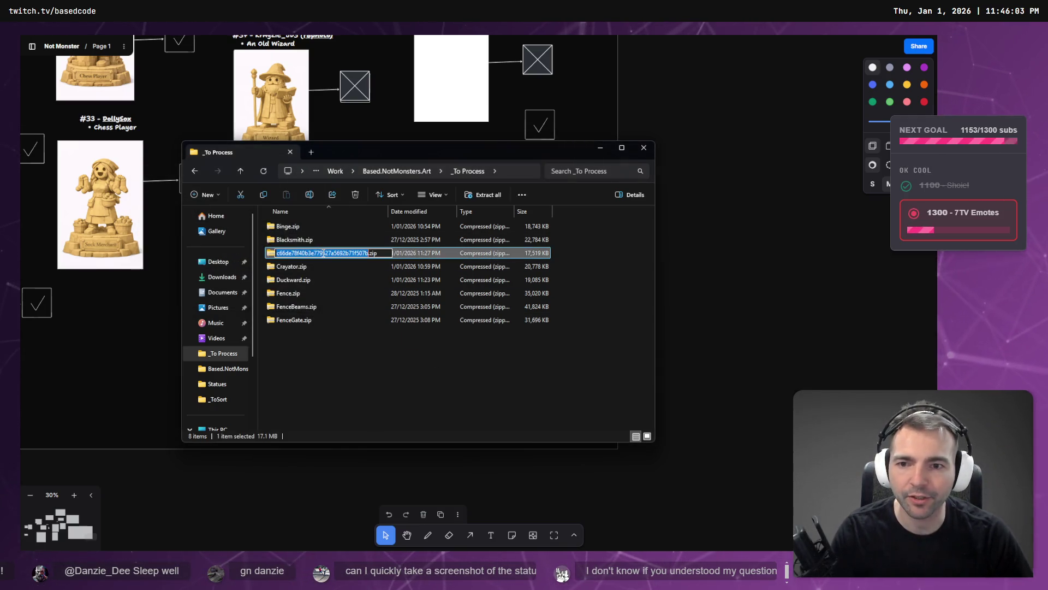
mouse_move(537, 150)
mouse_down()
mouse_move(655, 437)
mouse_move(537, 133)
mouse_move(540, 141)
mouse_up()
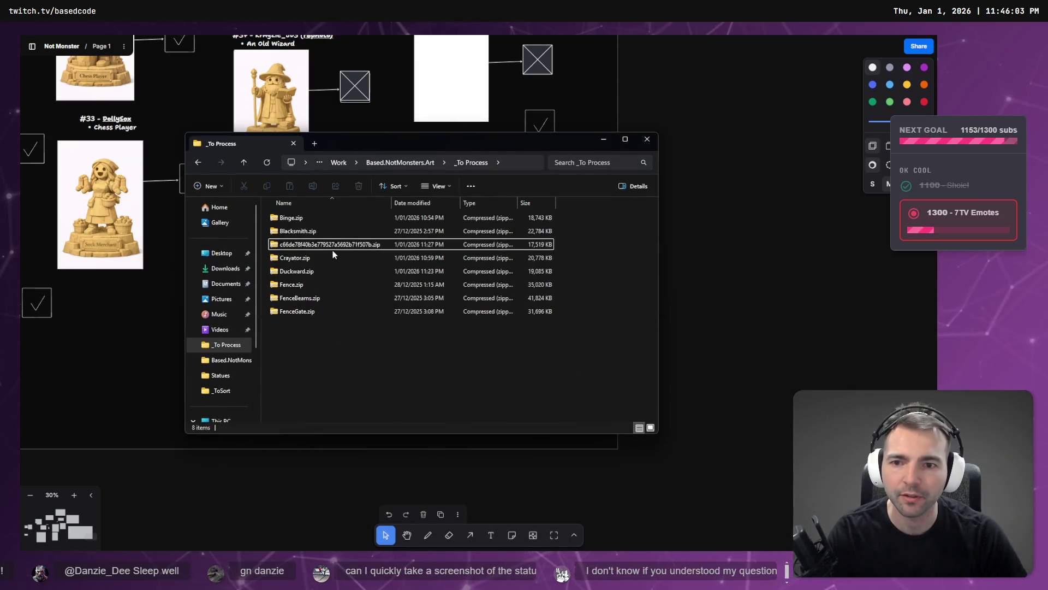
- Rename the long-named zip after the wood nymph's supporter
key(F2)
text(Penny)
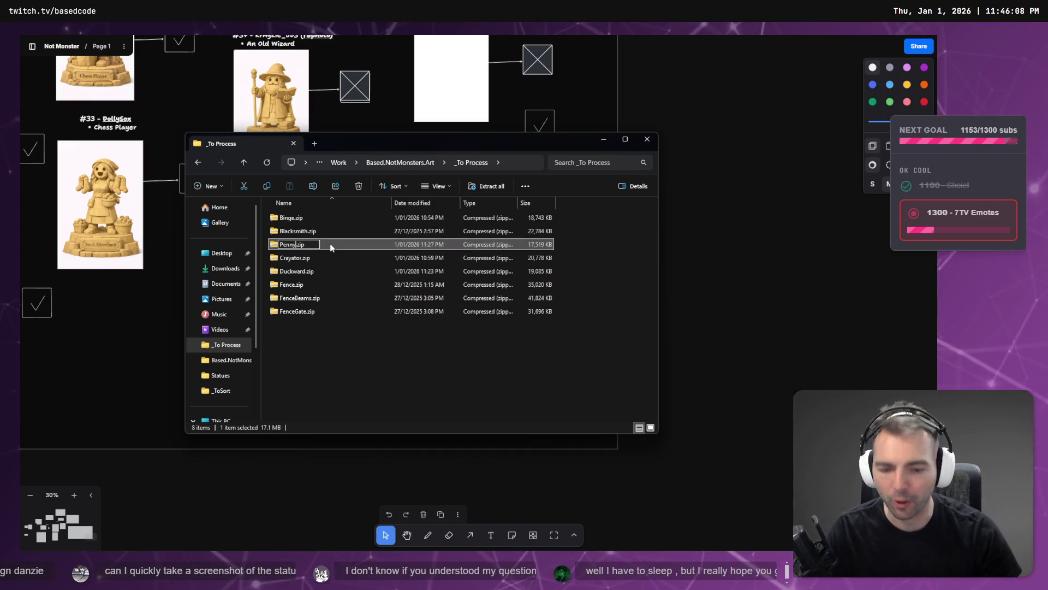
key(Return)
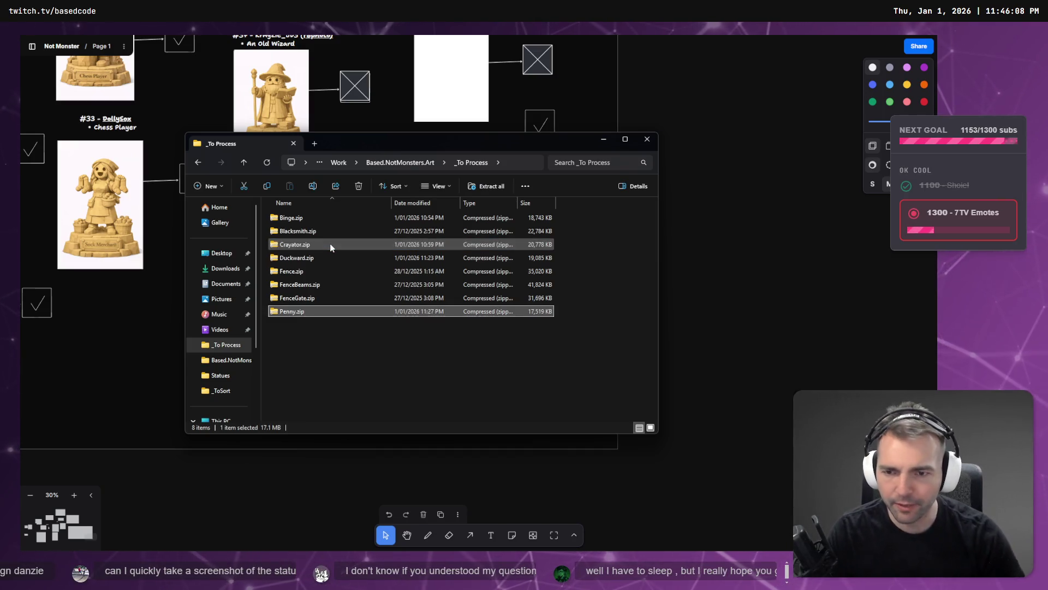
click(302, 311)
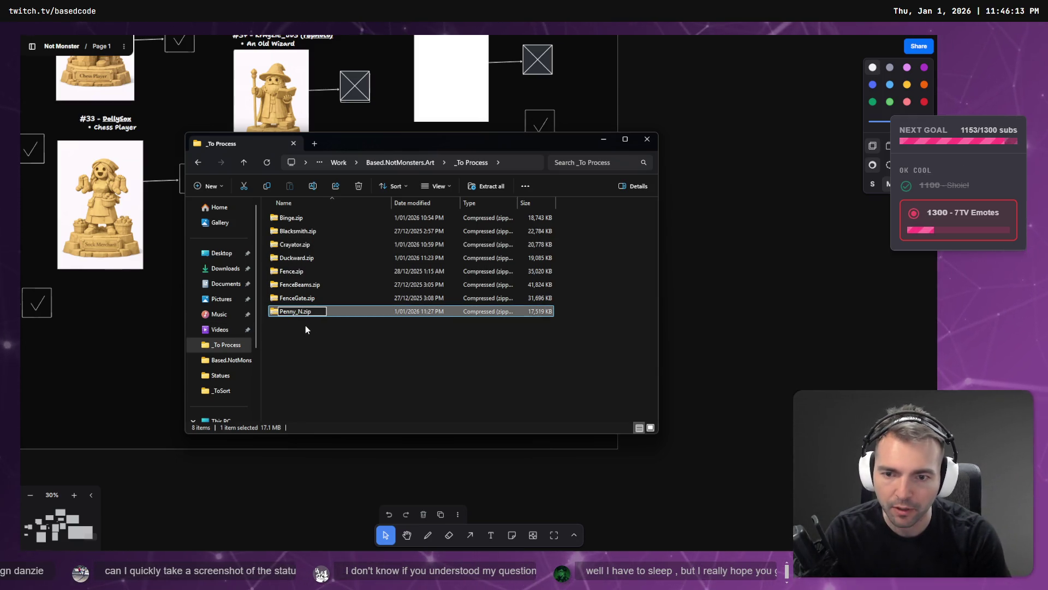
text(ymph)
key(Return)
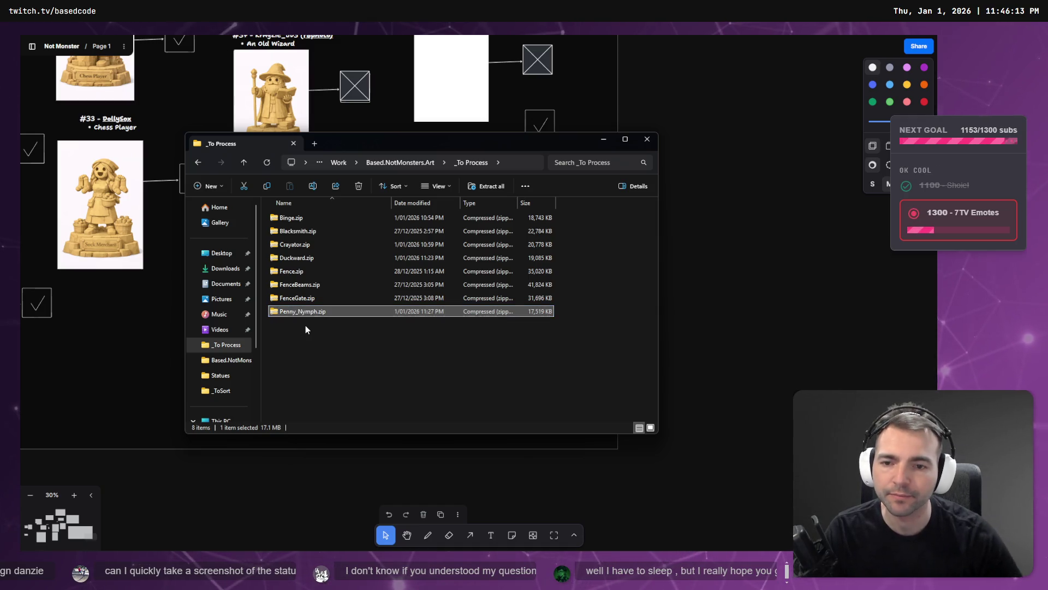
- Replace the _Nymph part of the zip name with 2, making it Penny2
right_click(299, 312)
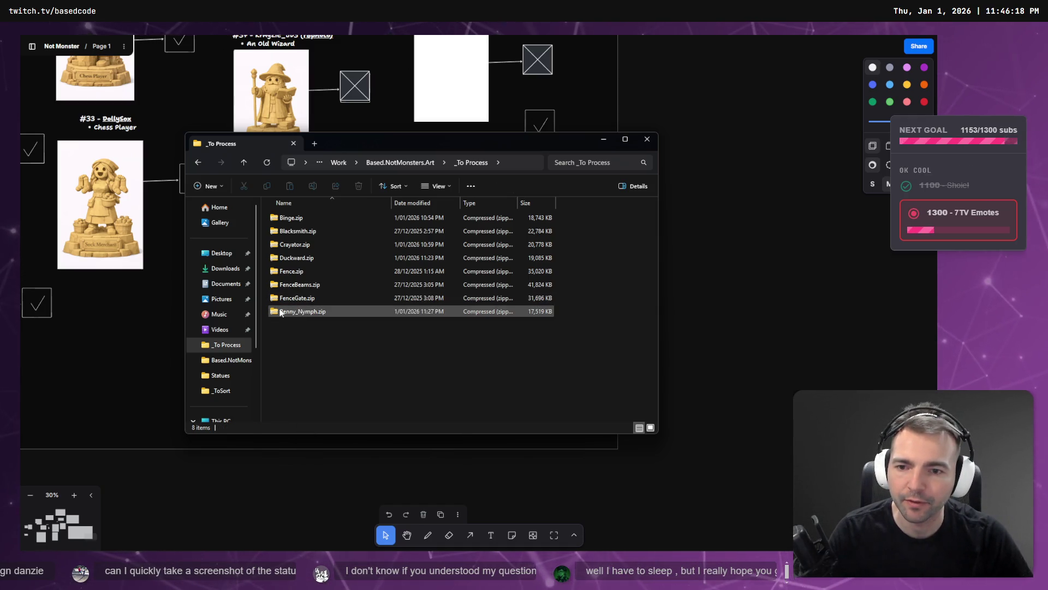
right_click(300, 312)
key(Escape)
click(299, 313)
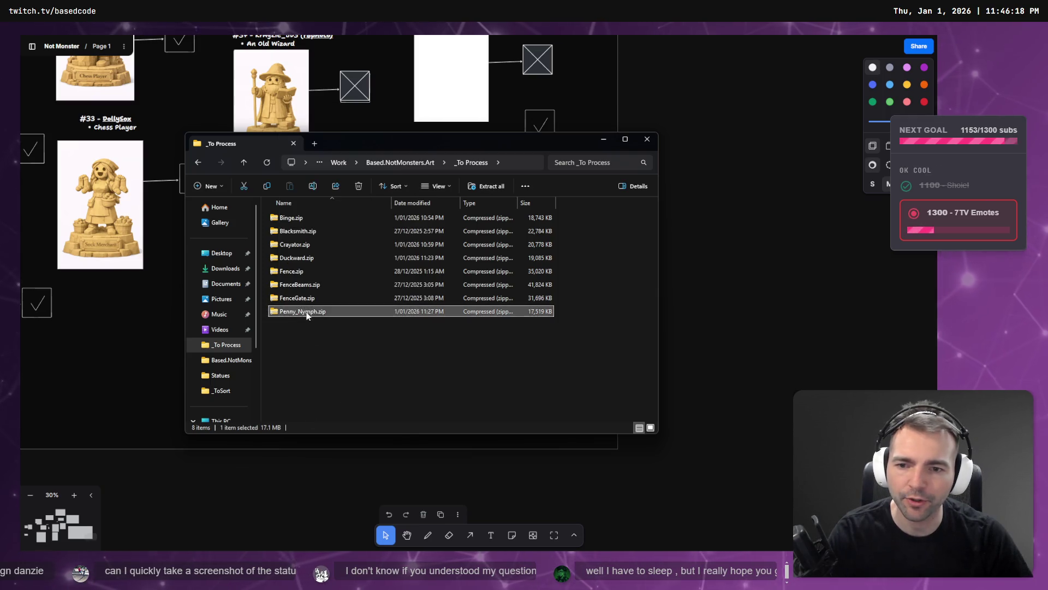
drag(297, 311, 317, 312)
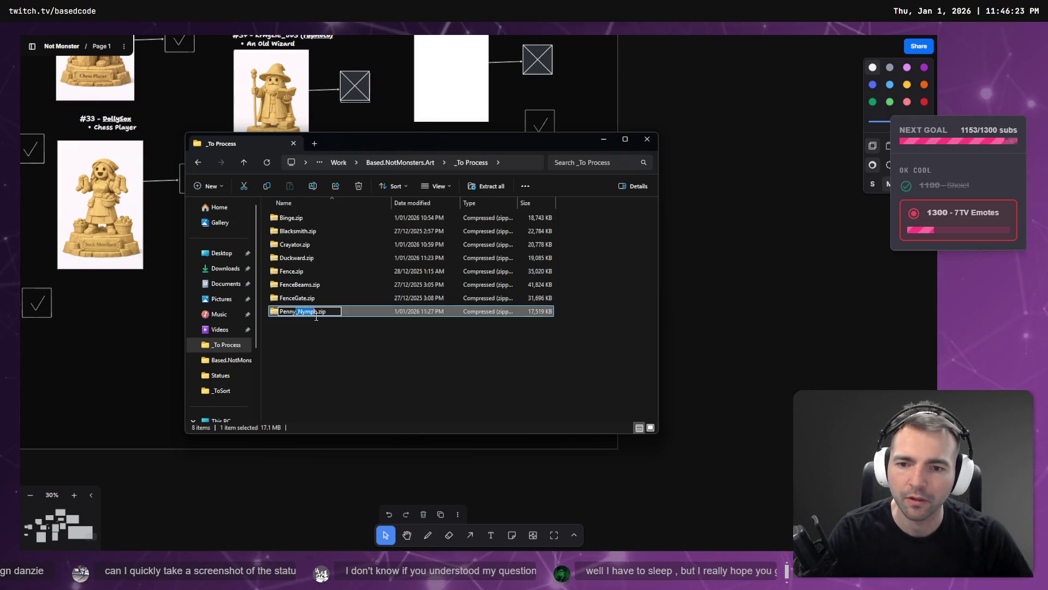
text(2)
key(Return)
mouse_move(294, 311)
mouse_down()
mouse_move(390, 397)
mouse_move(377, 353)
mouse_up()
key(Escape)
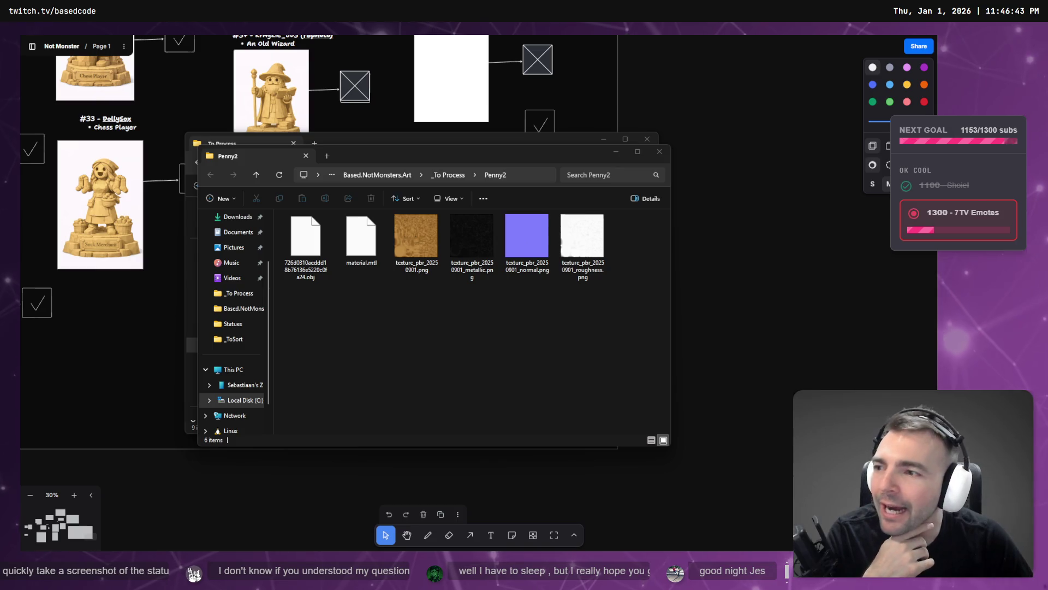
- Bring the statue board to the front and open a new browser tab
click(167, 507)
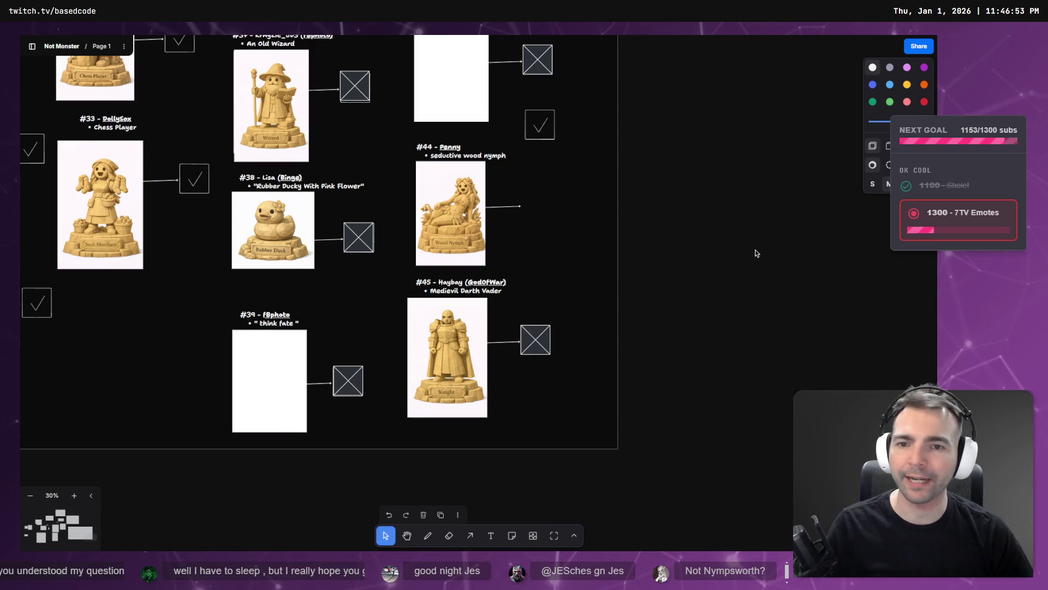
key(ctrl+t)
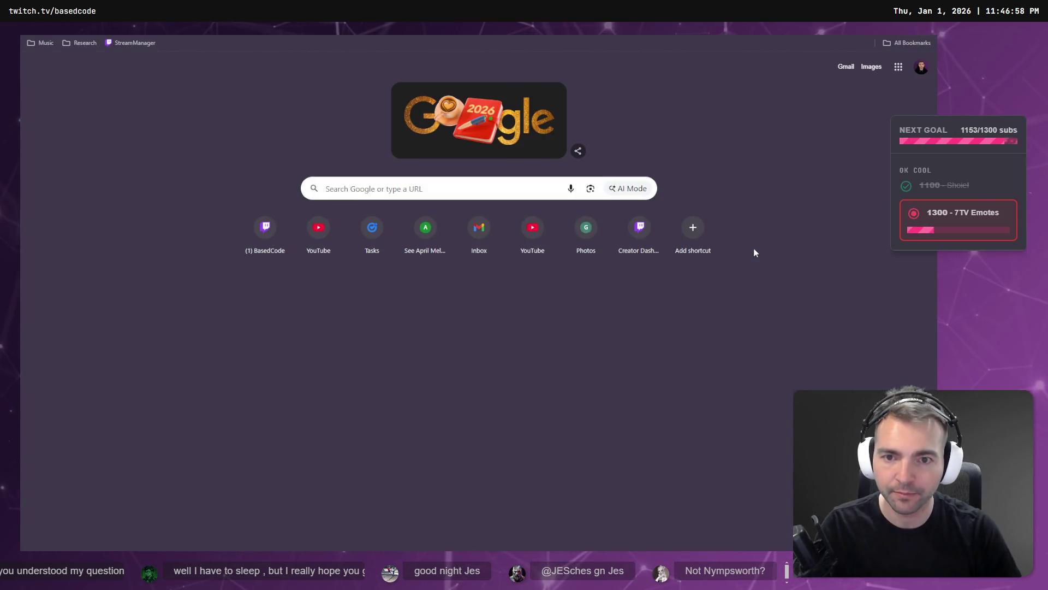
text(tldraw)
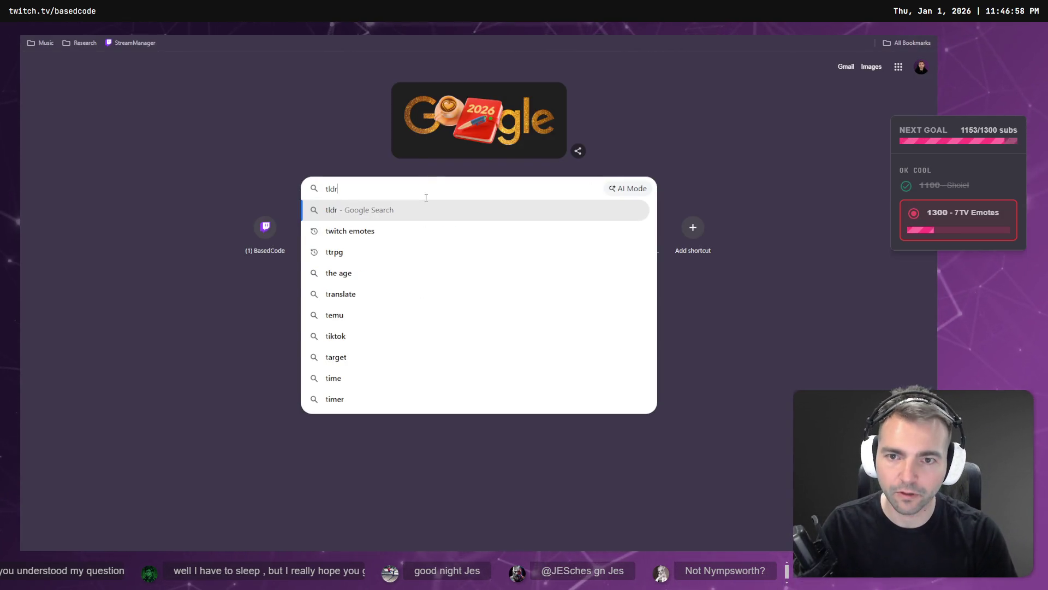
key(Return)
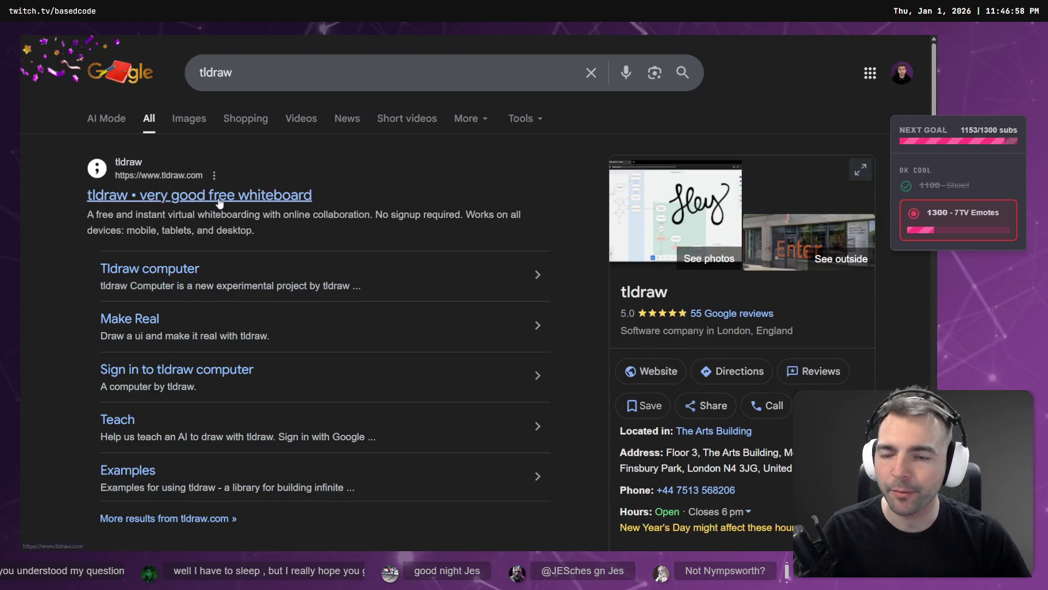
click(219, 197)
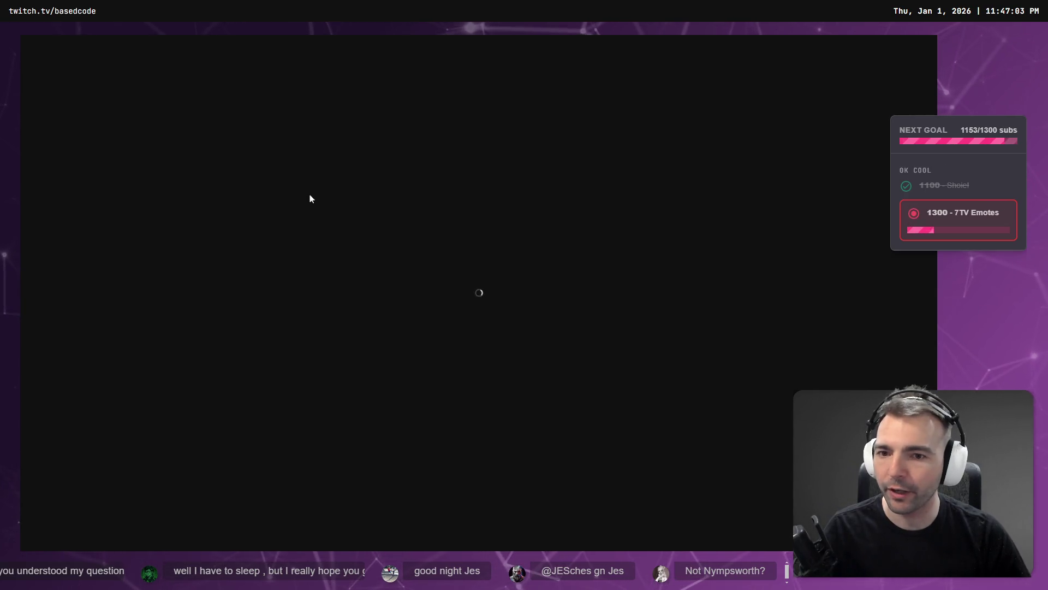
right_click(310, 196)
click(335, 228)
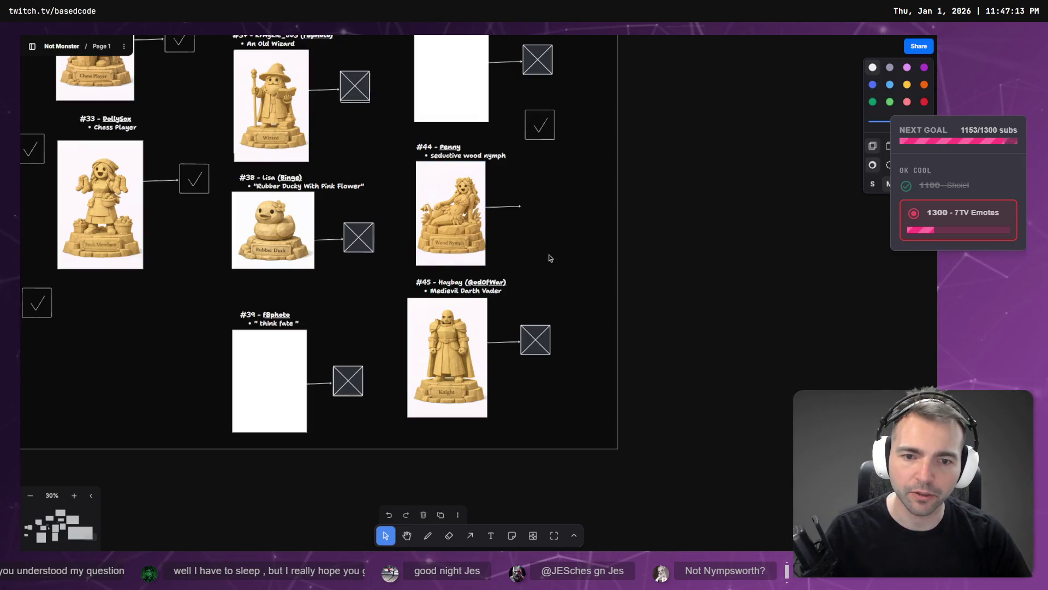
- Rename the long-named .obj file in the Penny2 folder to Peeny2.obj
key(alt+Tab)
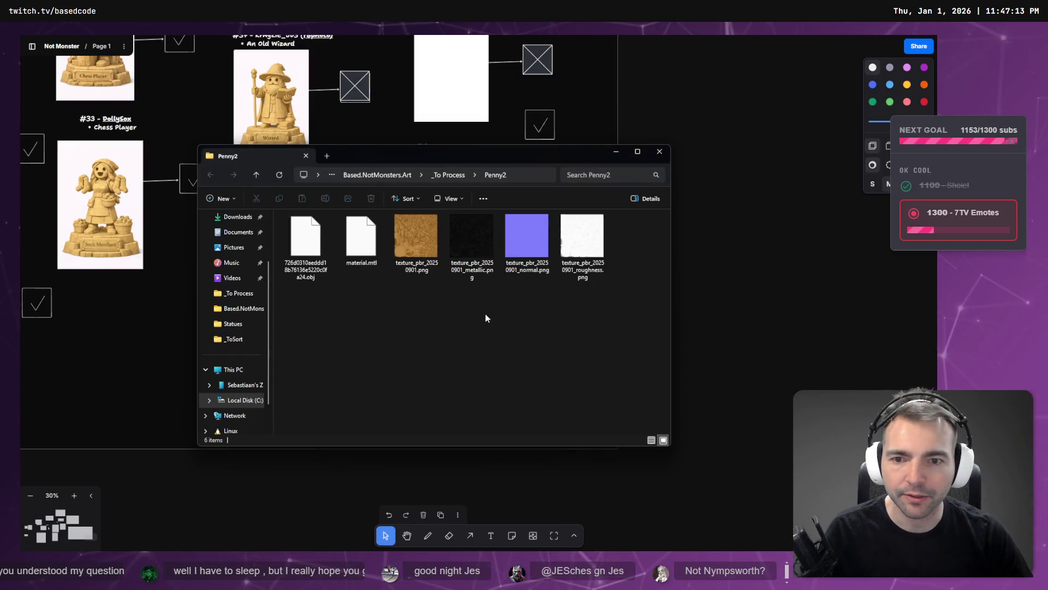
click(318, 254)
click(317, 254)
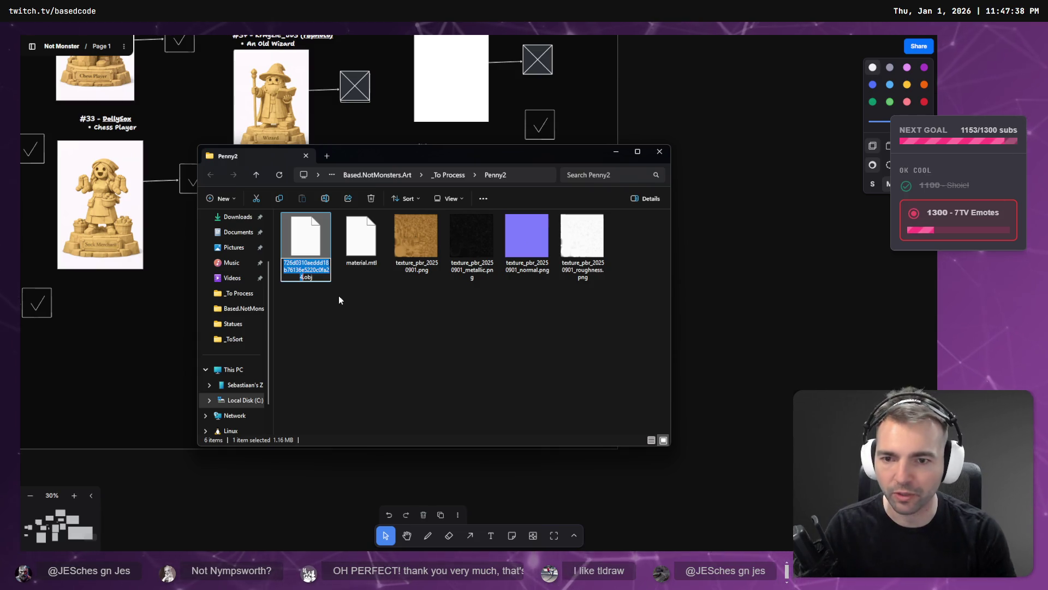
text(Peeny2)
key(Return)
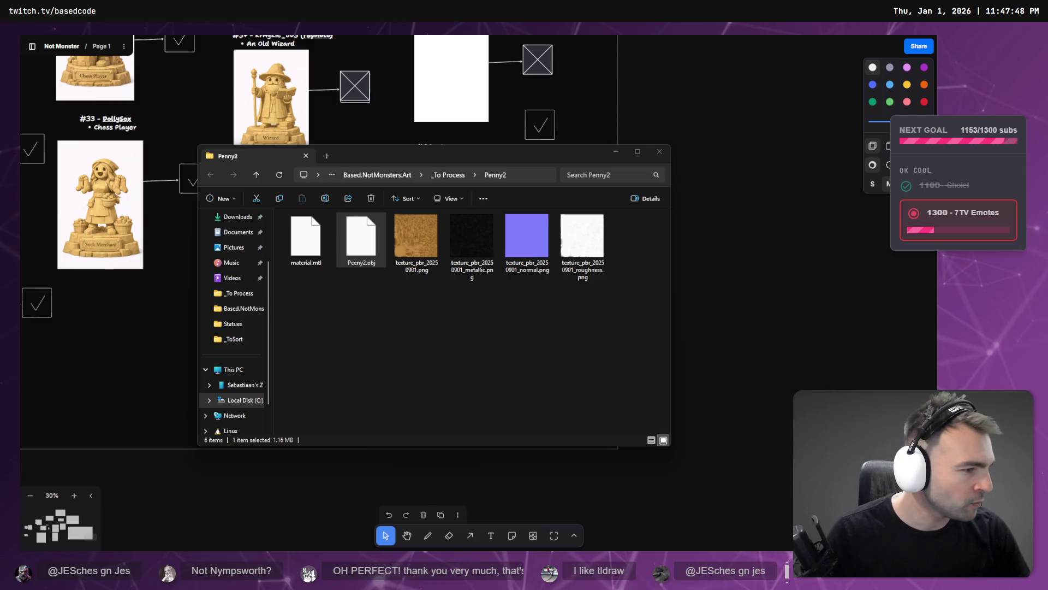
key(alt+Tab)
key(alt+Tab)
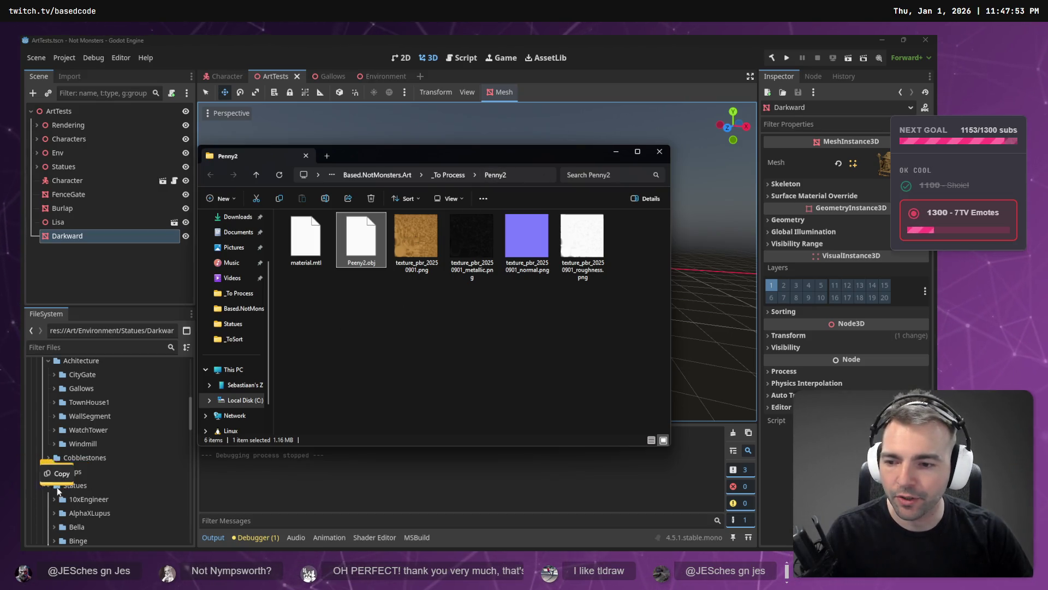
- Copy the Penny2 folder into the Statues folder and drop Peeny2.obj into the scene
drag(76, 483, 82, 484)
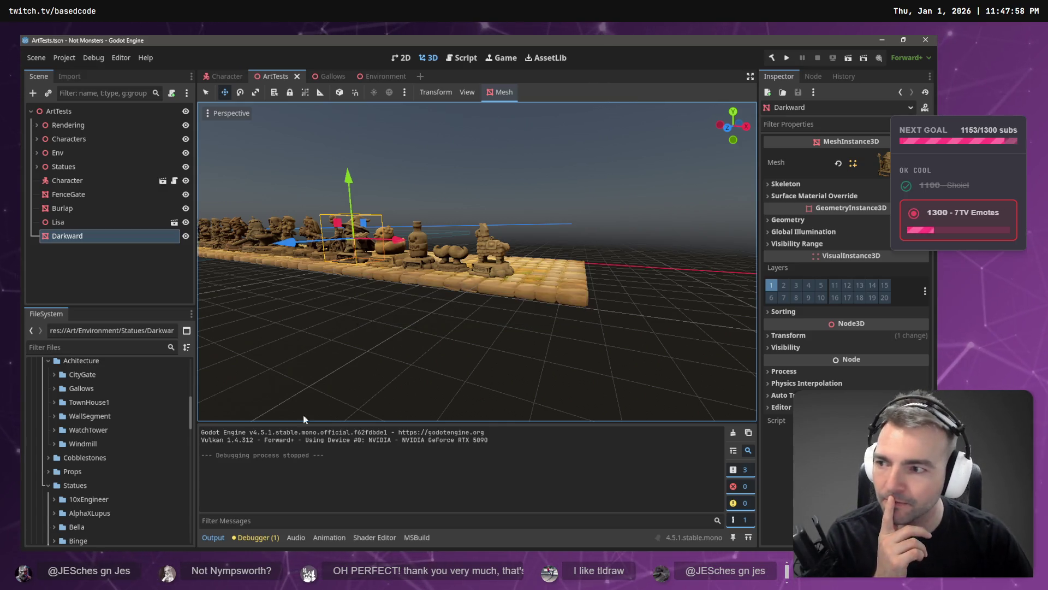
scroll(133, 466, down, 5)
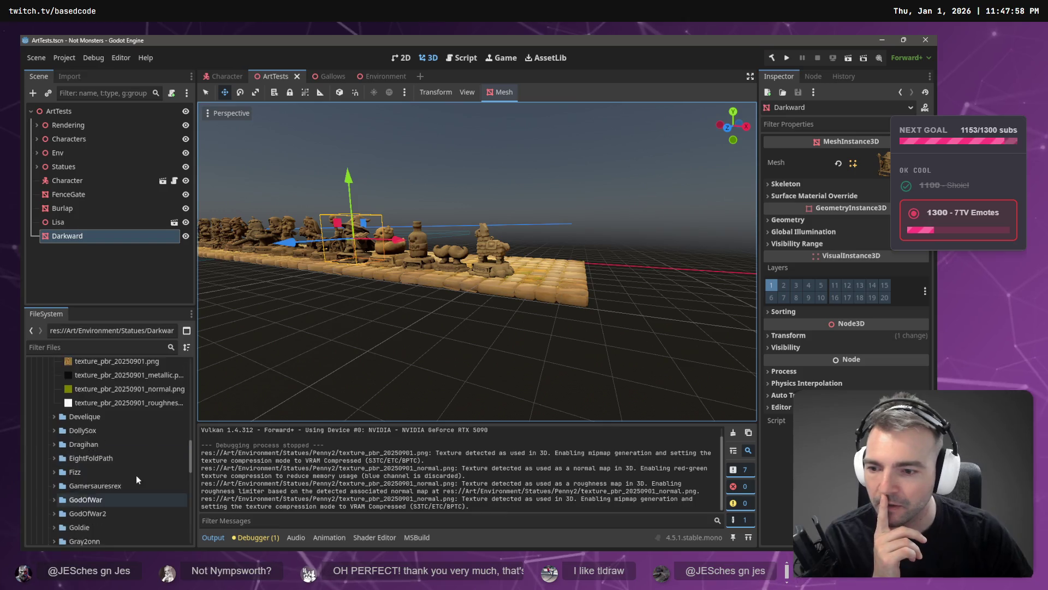
scroll(53, 382, up, 2)
click(53, 379)
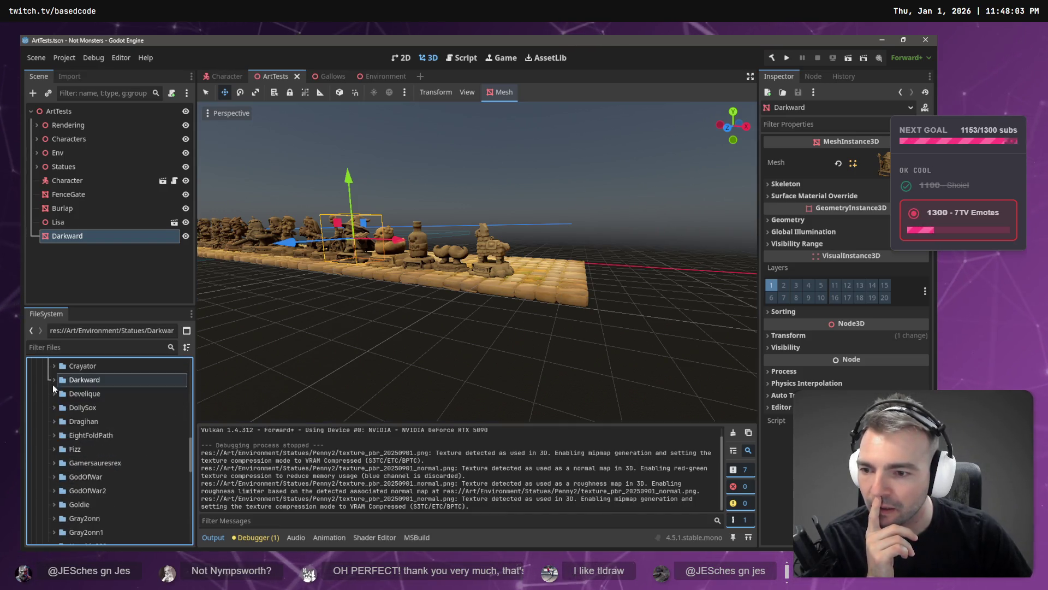
scroll(90, 491, down, 6)
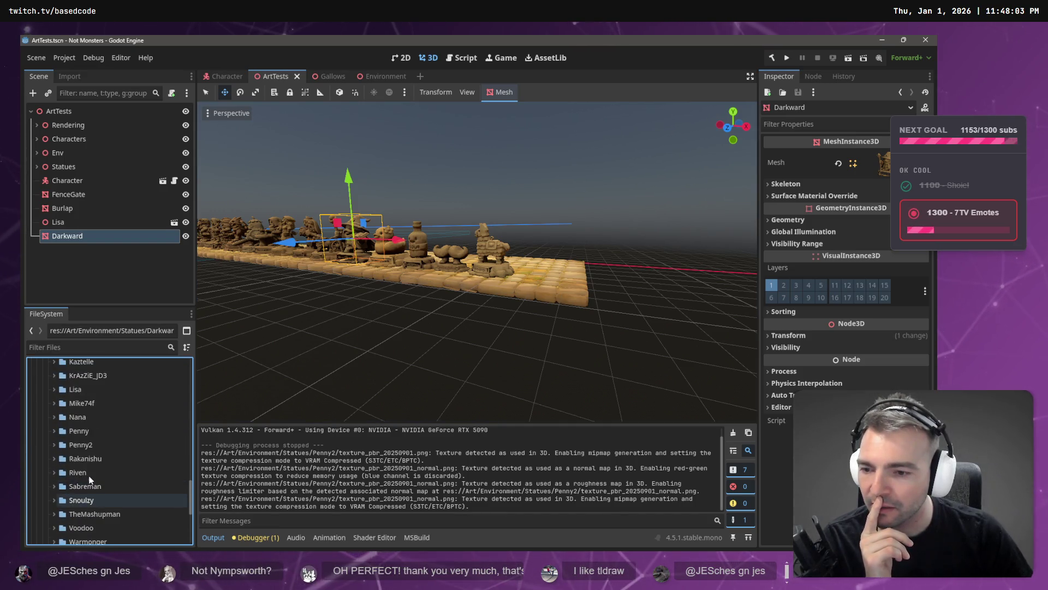
click(80, 445)
click(54, 444)
click(106, 459)
mouse_move(106, 460)
mouse_down()
mouse_move(515, 290)
mouse_move(527, 269)
mouse_move(530, 282)
mouse_up()
- Raise the Peeny2 statue onto the cobblestones and nudge it into place
drag(535, 215, 537, 202)
key(f)
scroll(536, 242, up, 5)
drag(538, 265, 557, 287)
scroll(514, 318, down, 10)
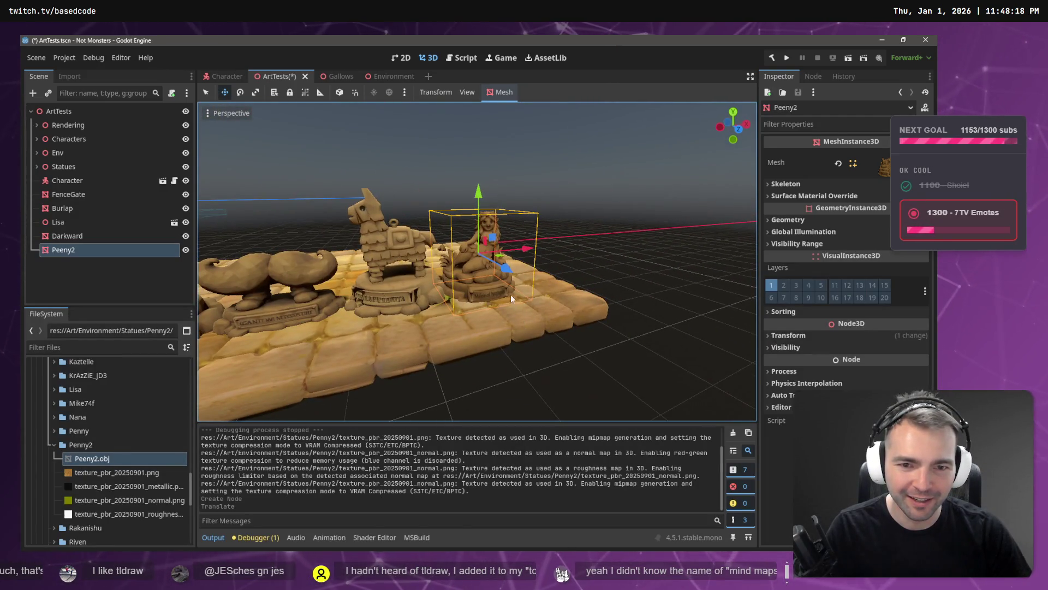
drag(508, 269, 538, 240)
scroll(539, 240, up, 4)
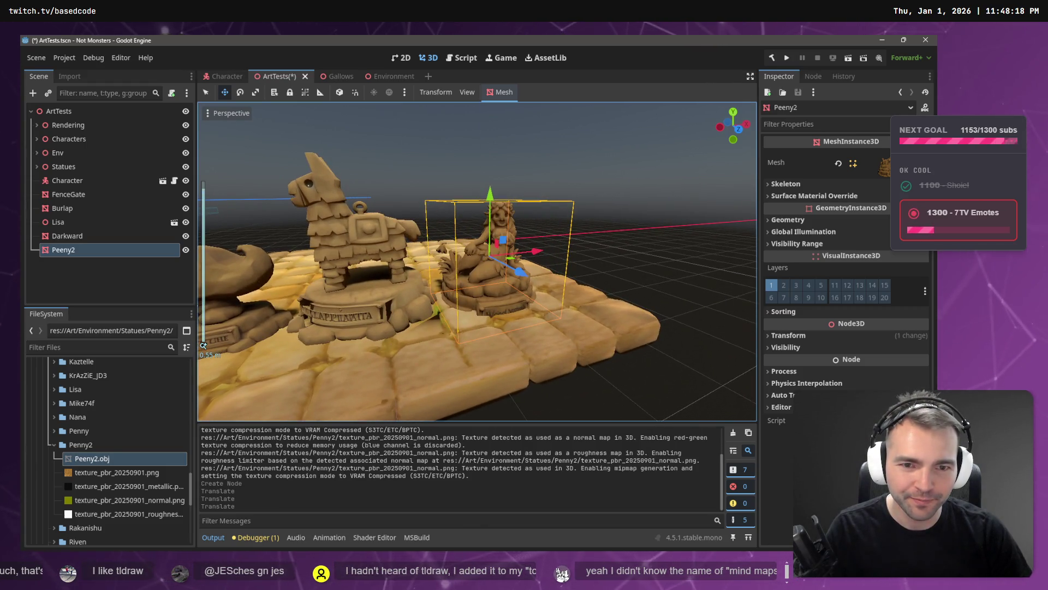
scroll(538, 240, up, 5)
drag(539, 241, 577, 181)
click(577, 181)
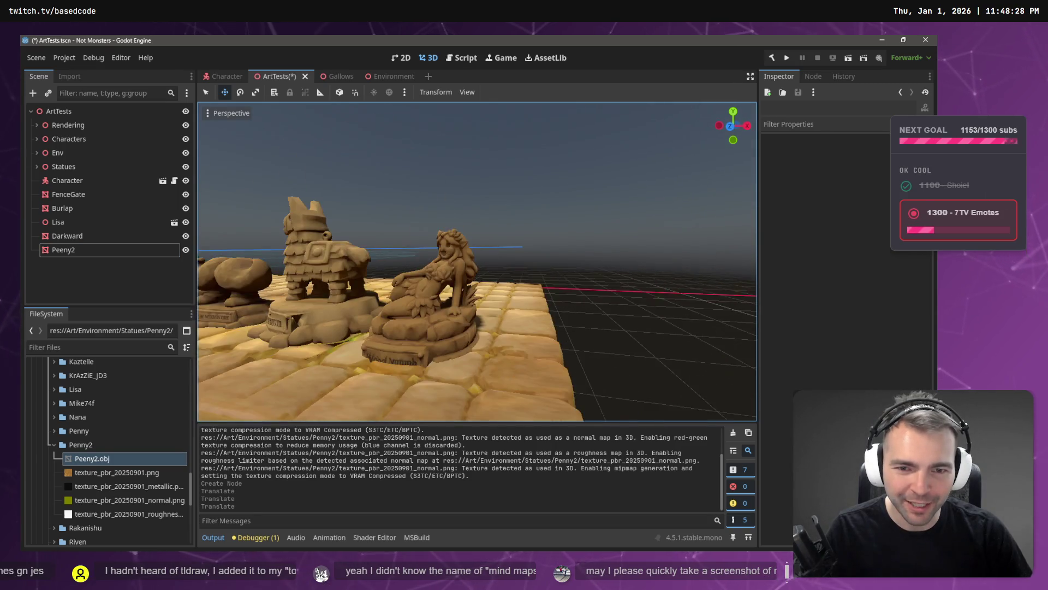
key(a)
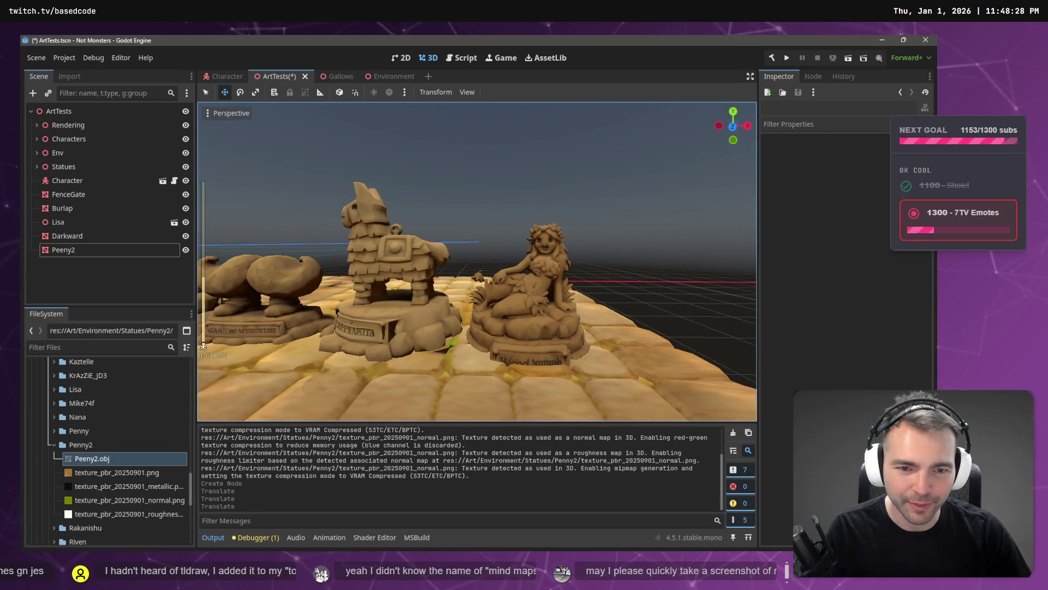
scroll(578, 182, down, 4)
- Lift the statue slightly, slide it to the row's end, and select the last cobblestone segment
click(527, 264)
drag(513, 206, 513, 192)
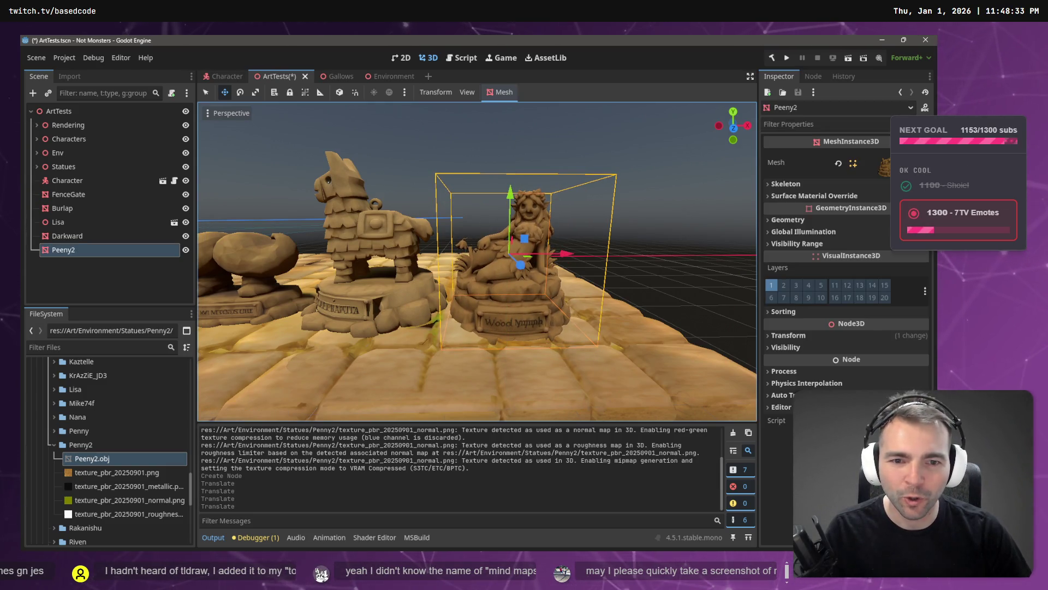
click(648, 247)
key(w)
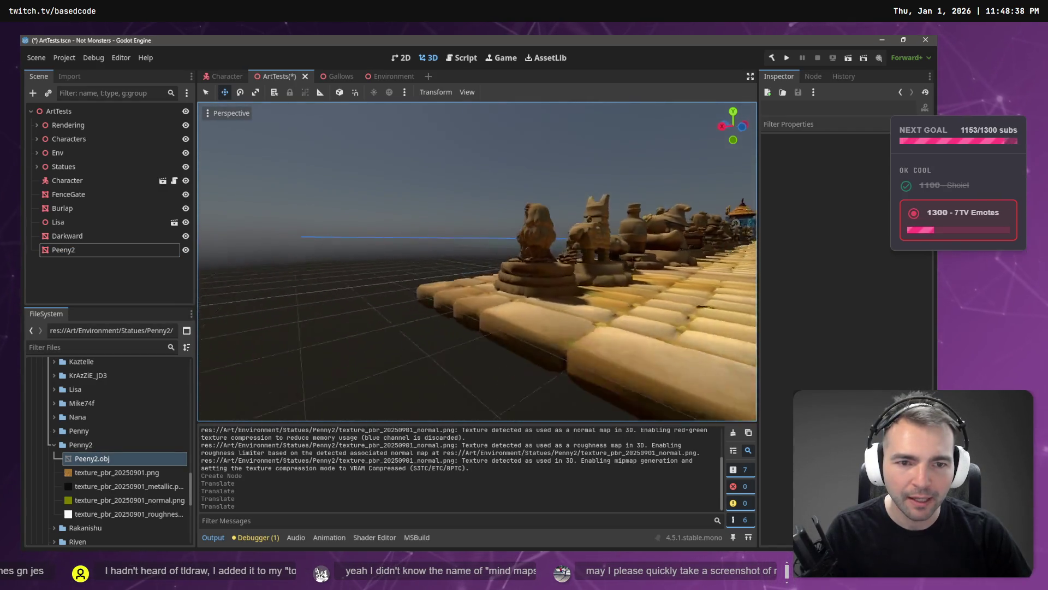
key(s)
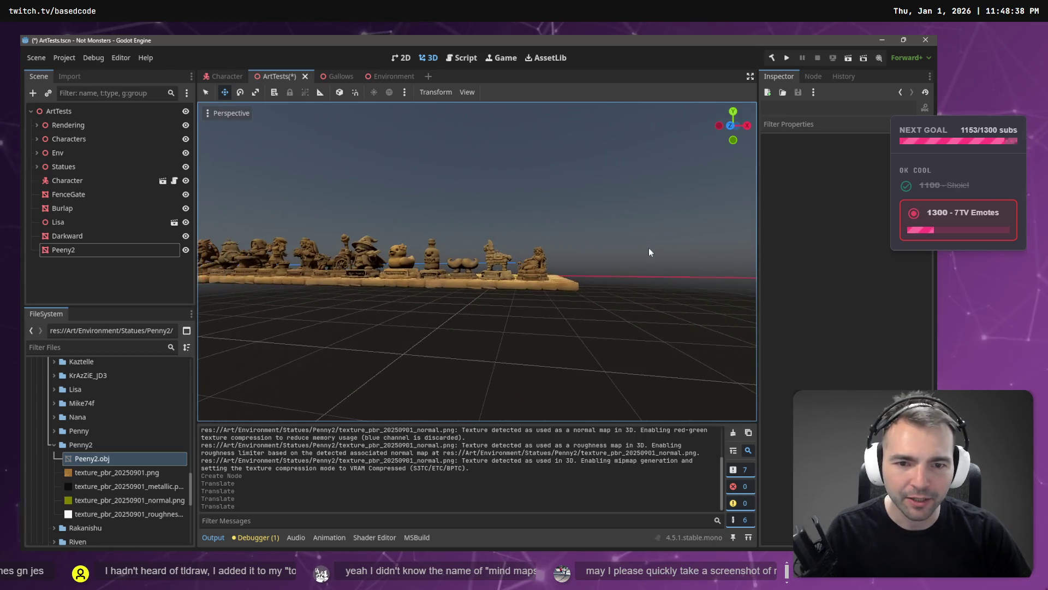
key(alt+Tab)
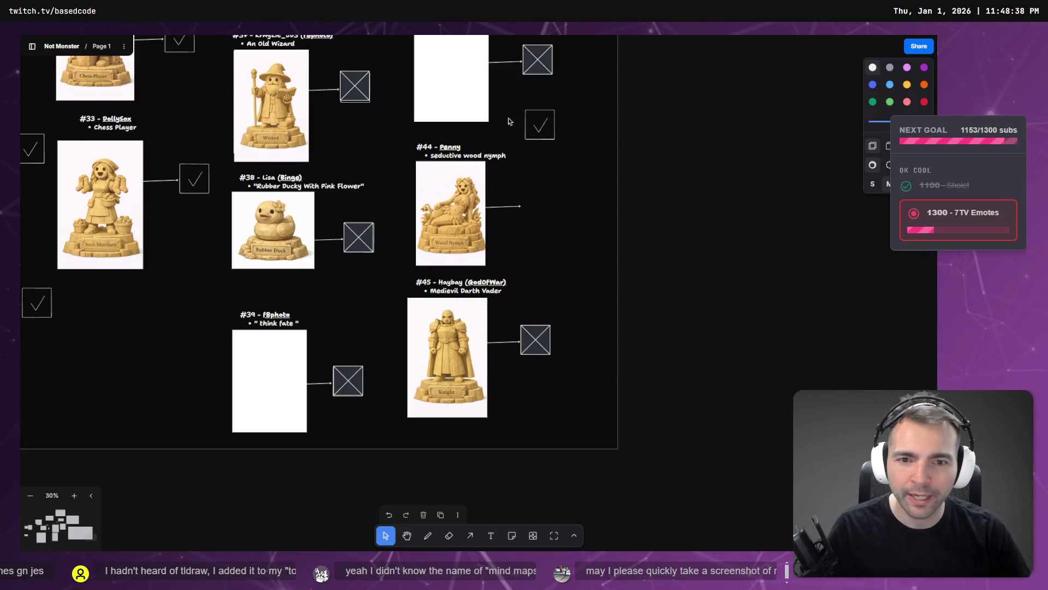
key(alt+Tab)
click(522, 266)
drag(581, 261, 622, 264)
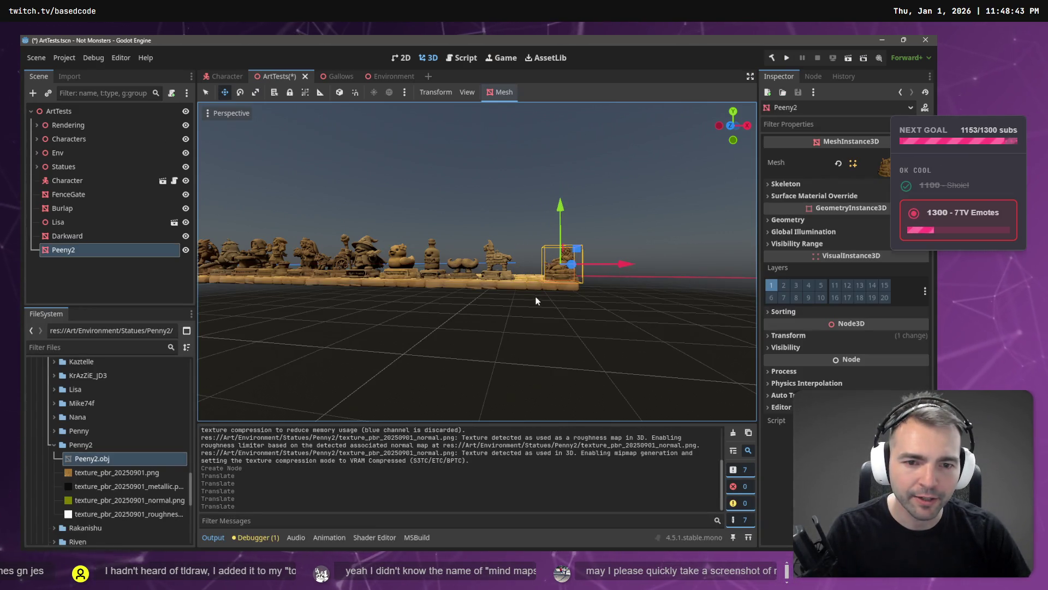
click(519, 280)
click(523, 284)
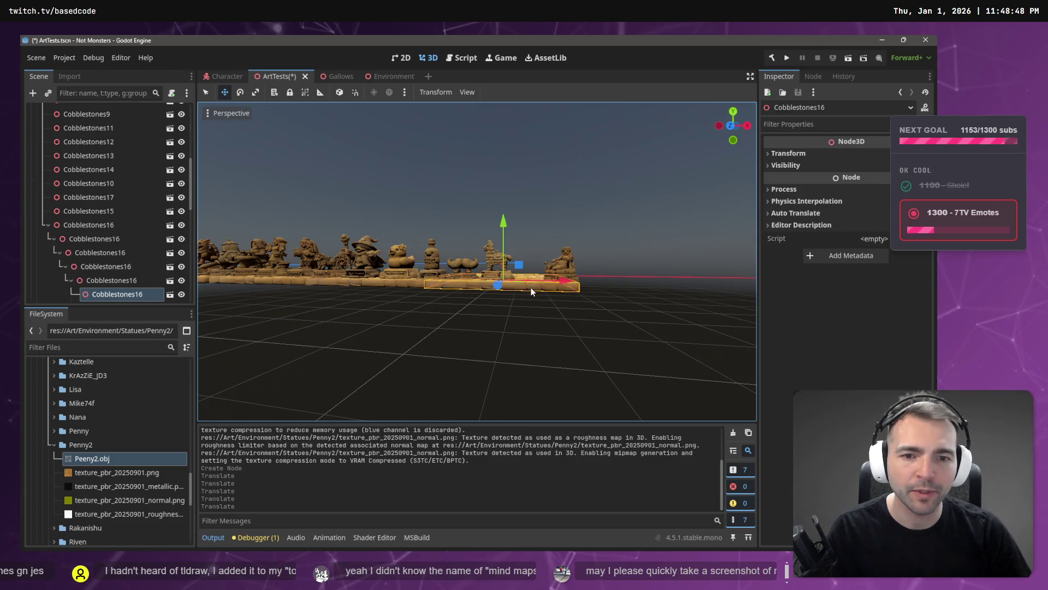